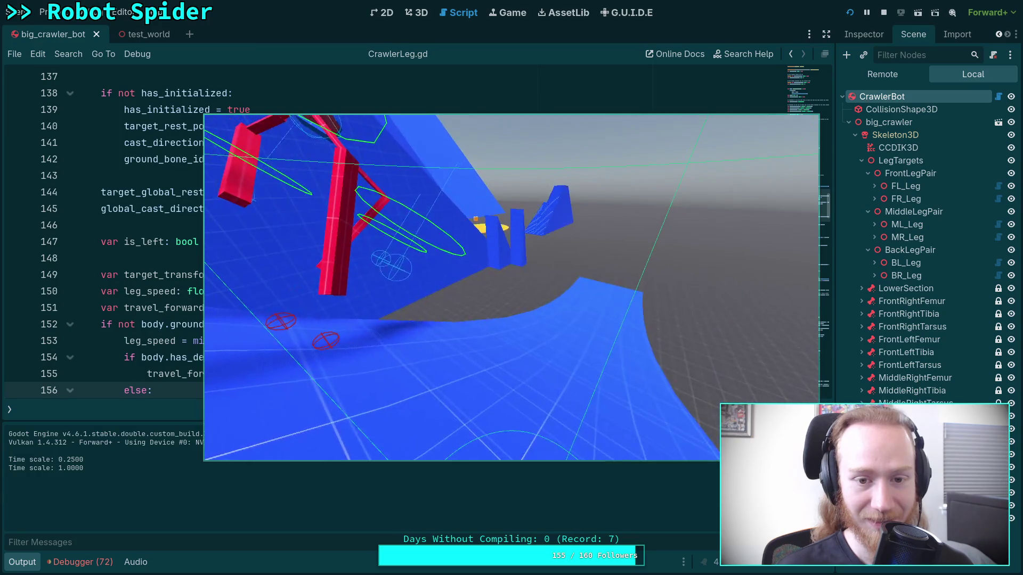
Restart the crawler spider test run, stop it, and collapse the Output panel to show more of CrawlerLeg.gd
left_click(883, 13)
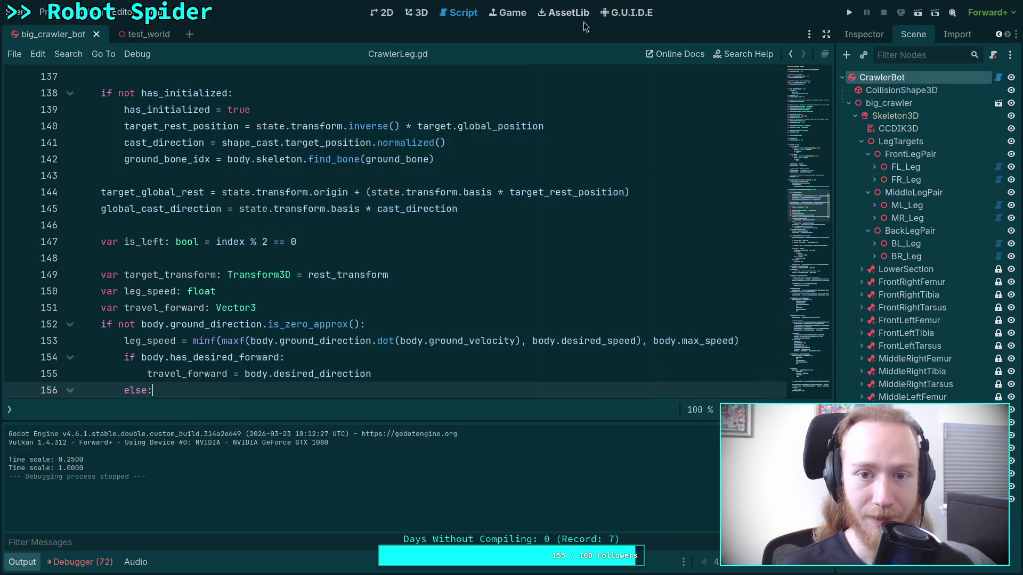
left_click(848, 12)
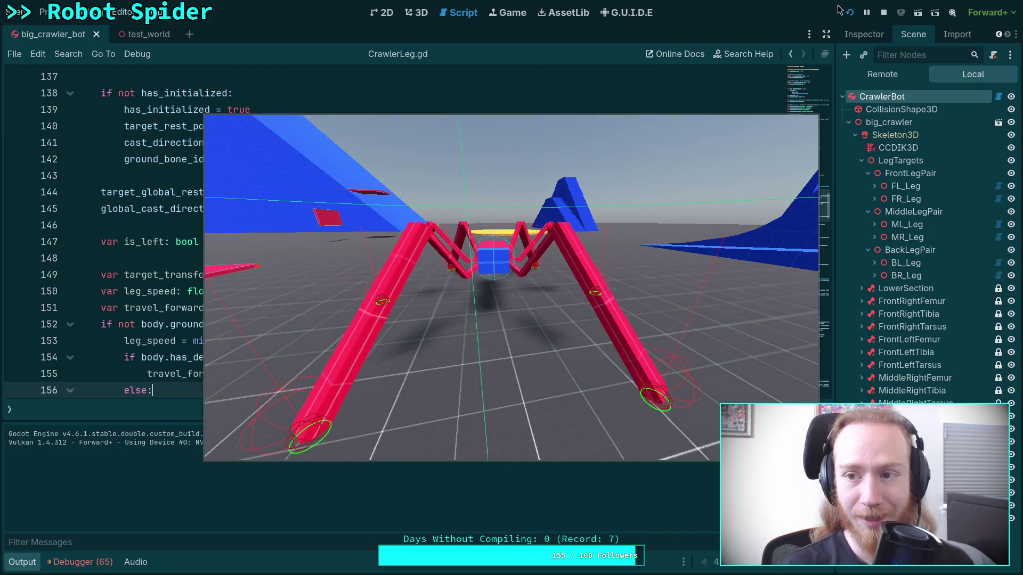
left_click(884, 12)
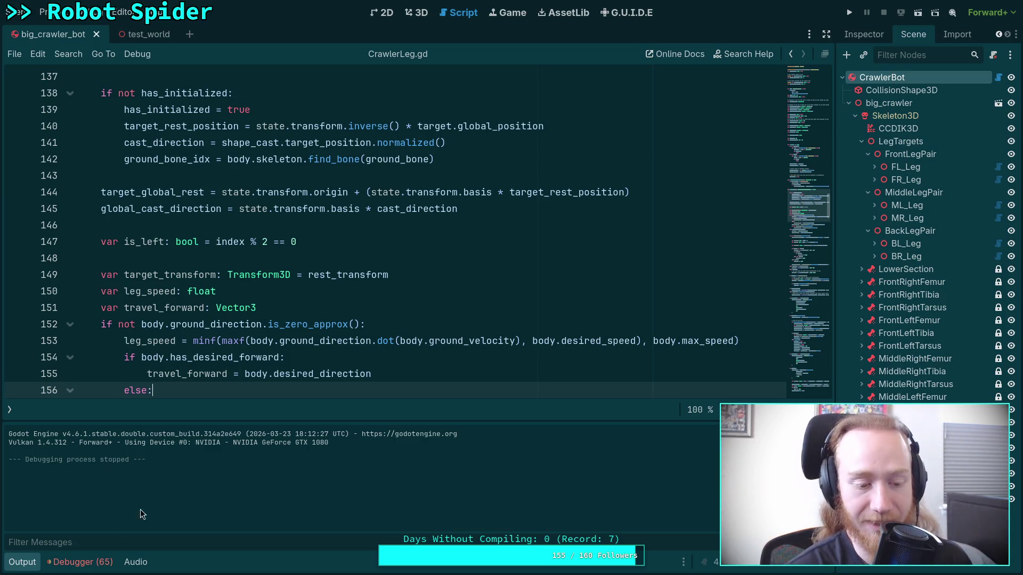
left_click(22, 562)
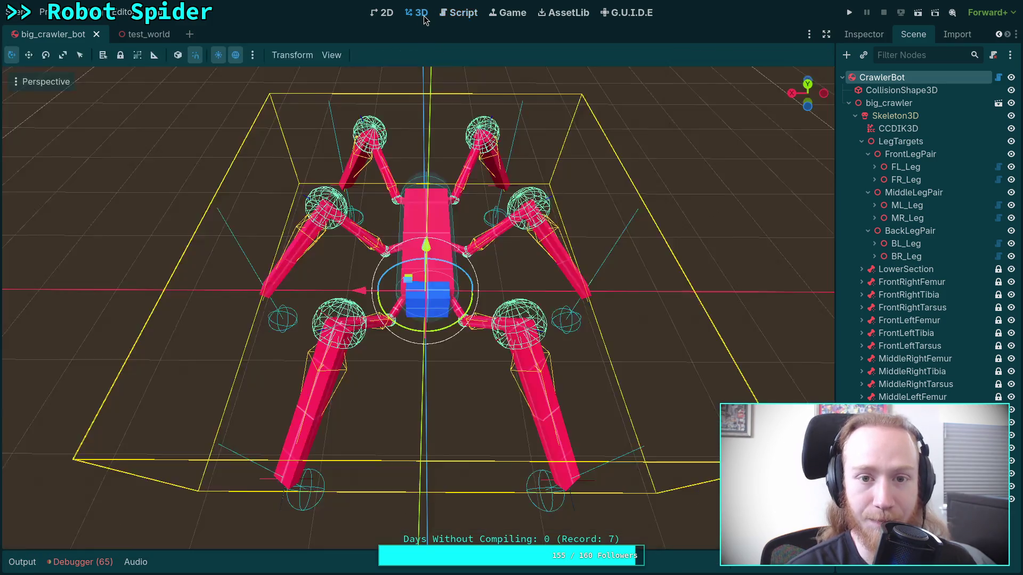
In the 3D view, select Skeleton3D and run Create Physical Skeleton from its toolbar menu
left_click(416, 12)
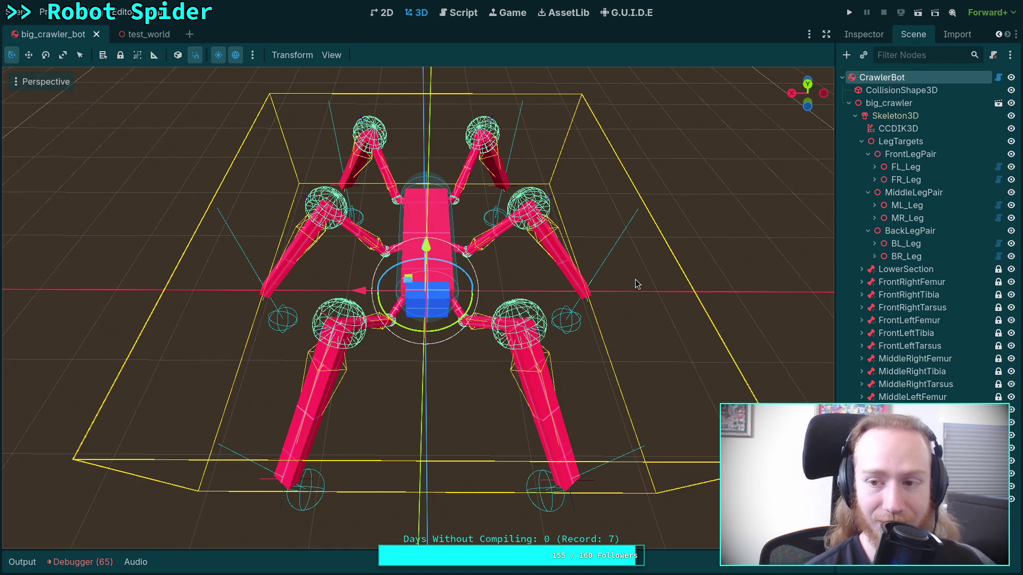
left_click(862, 141)
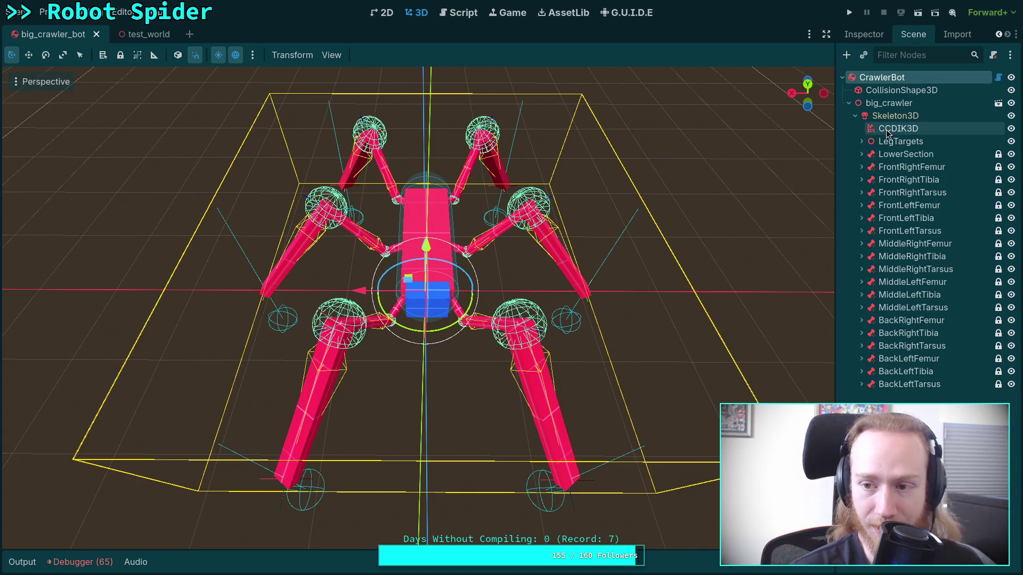
left_click(892, 117)
right_click(892, 118)
key("Escape")
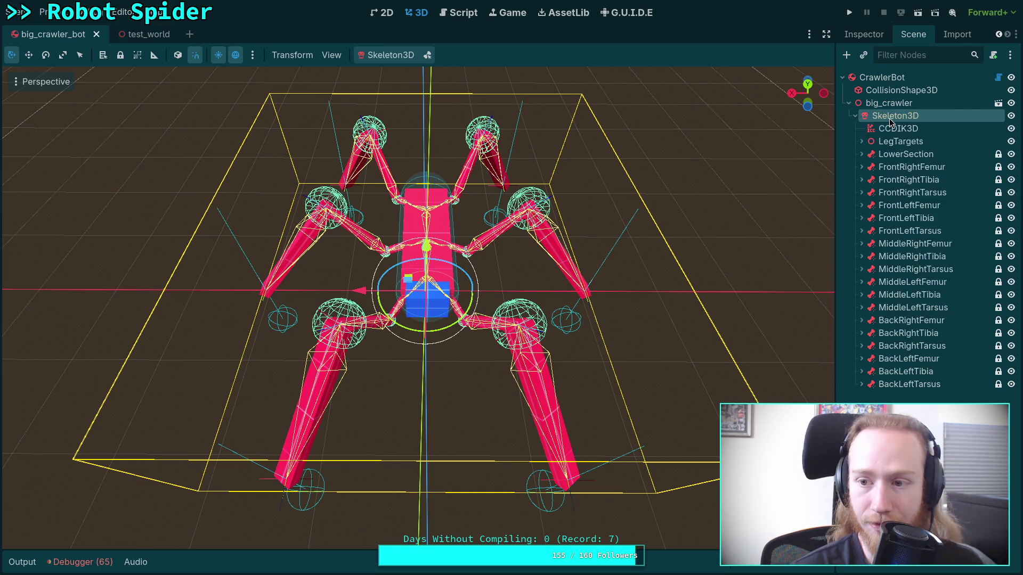
left_click(427, 54)
left_click(427, 55)
left_click(379, 56)
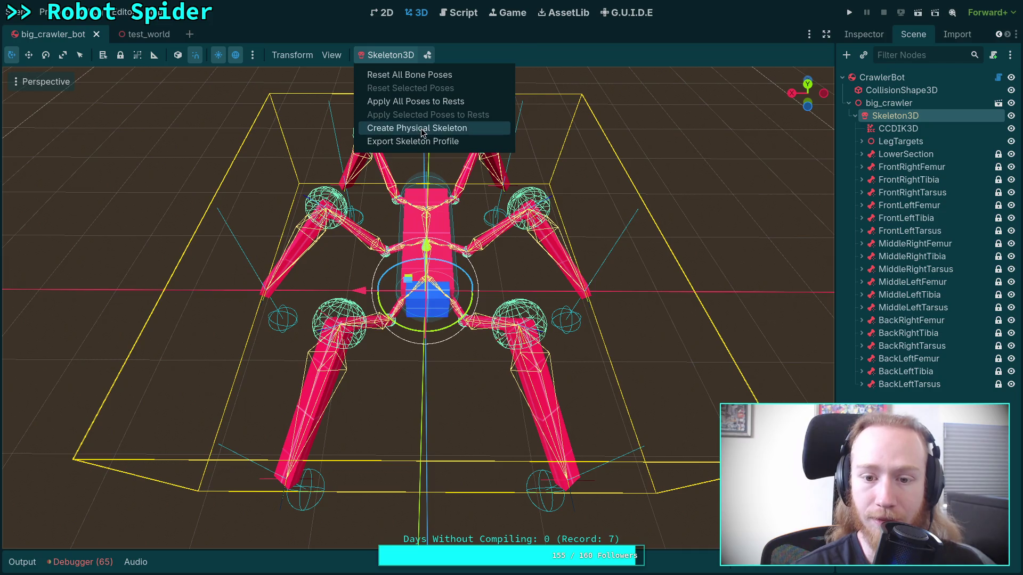
left_click(421, 129)
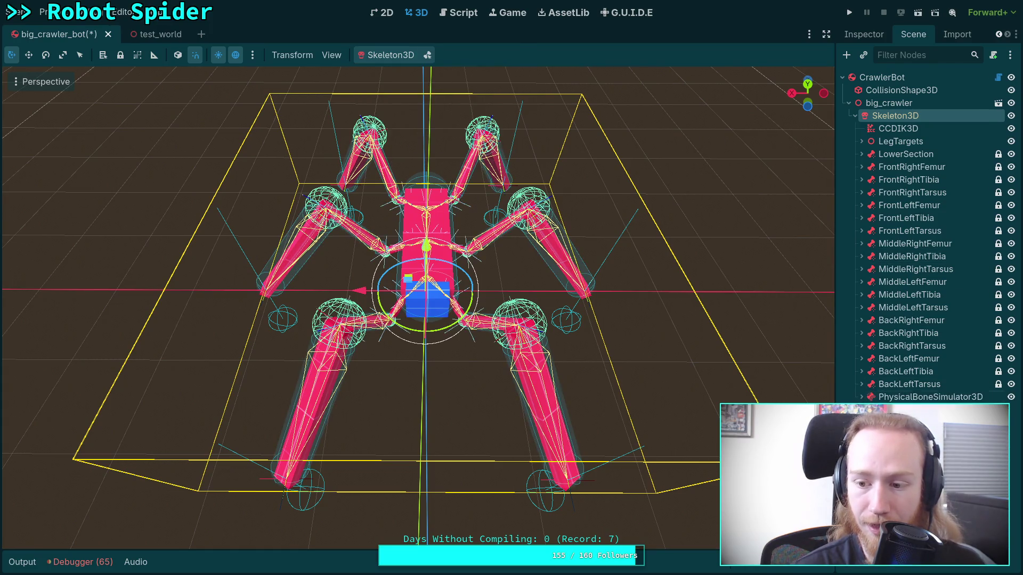
left_click(900, 80)
Add a PinJoint3D node under CrawlerBot, placed directly below CollisionShape3D
left_click(846, 55)
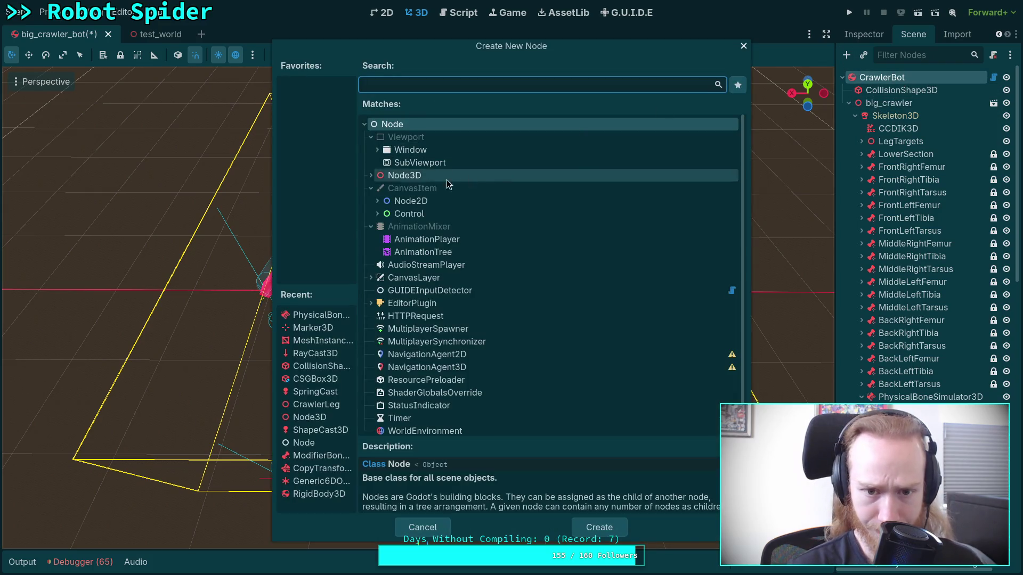
type("jo")
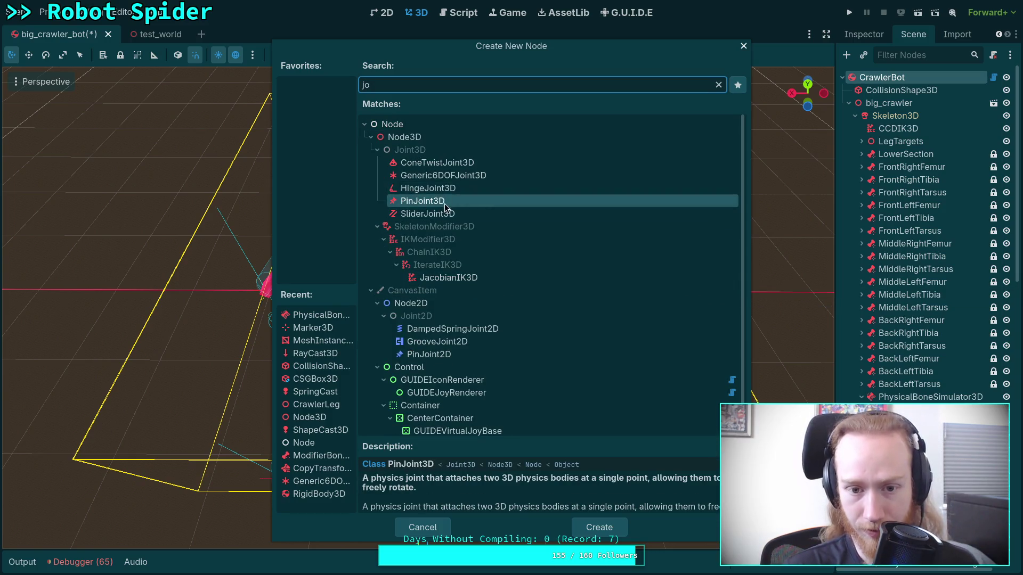
double_click(446, 199)
mouse_move(883, 205)
left_mouse_down()
mouse_move(883, 303)
mouse_move(873, 98)
left_mouse_up()
Try setting the joint's Node A to CrawlerBot and Node B to a bone, then cancel and clear Node A
left_click(863, 34)
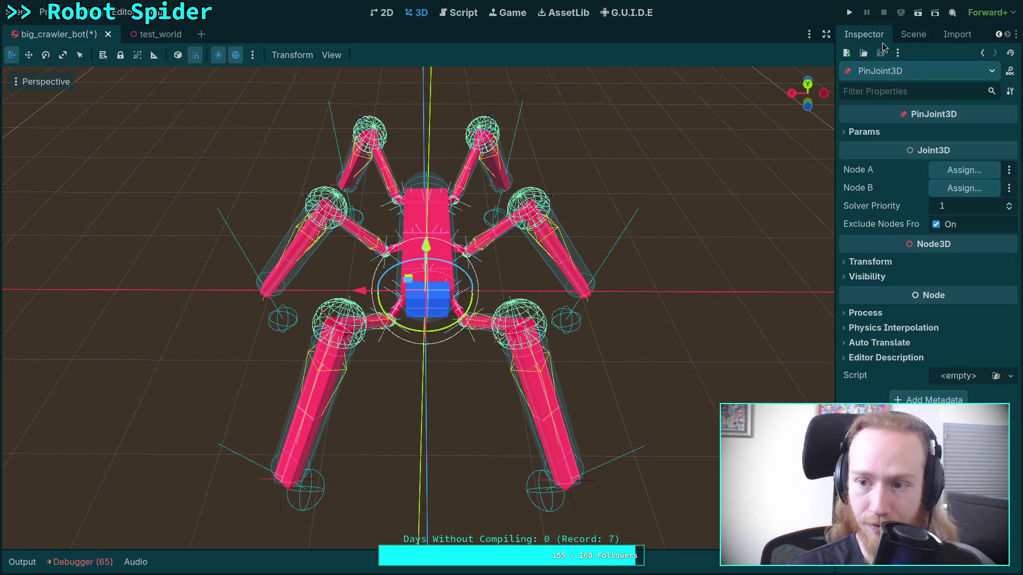
left_click(955, 170)
left_click(469, 172)
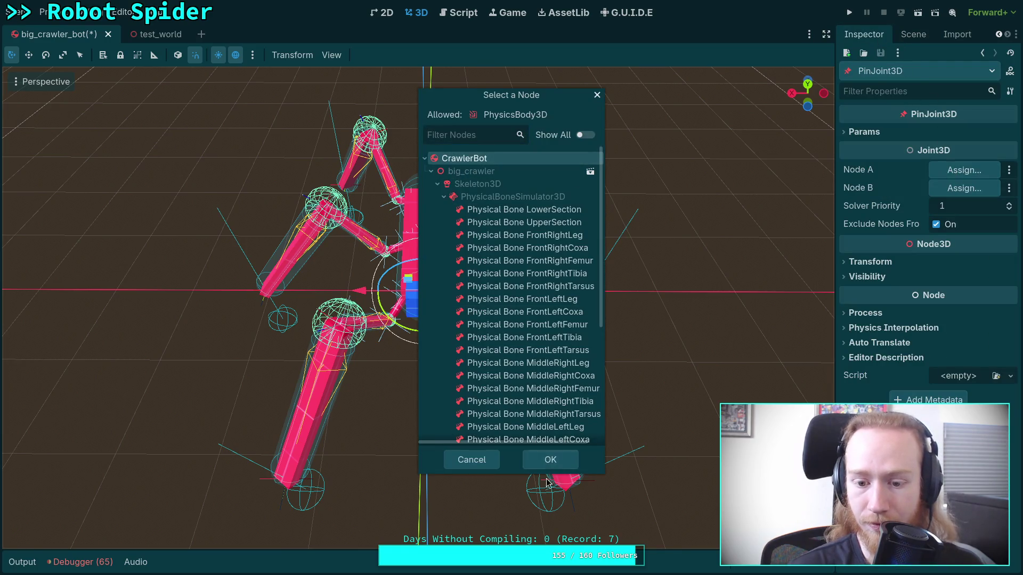
left_click(554, 459)
left_click(965, 188)
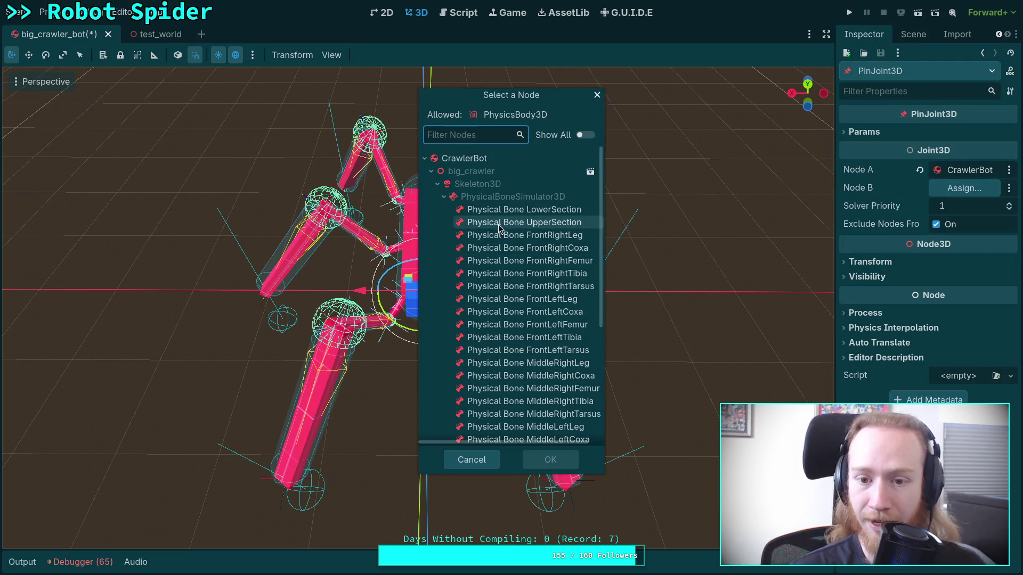
scroll(603, 271, "down", 4)
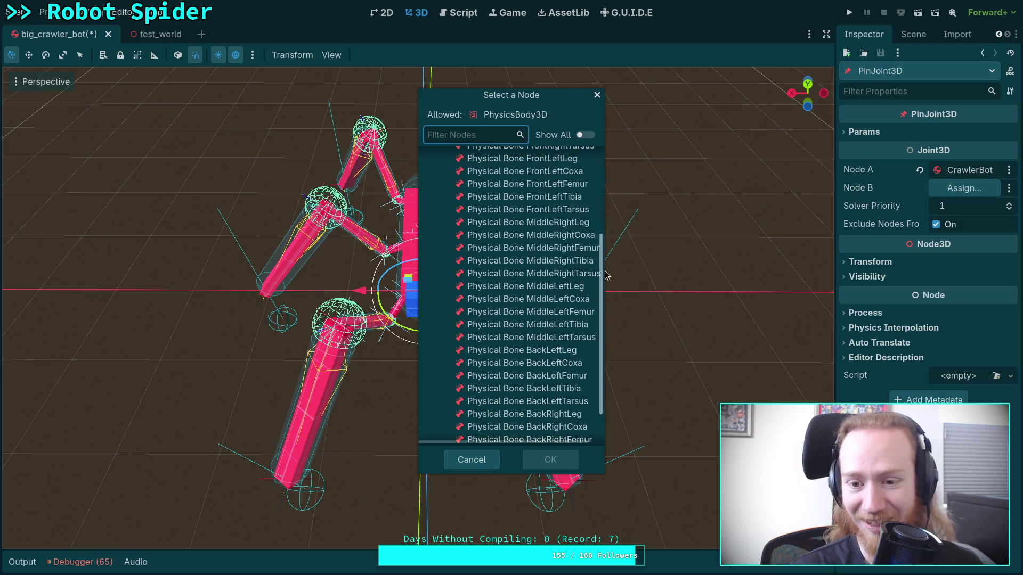
left_click_drag(607, 268, 701, 268)
scroll(501, 320, "up", 5)
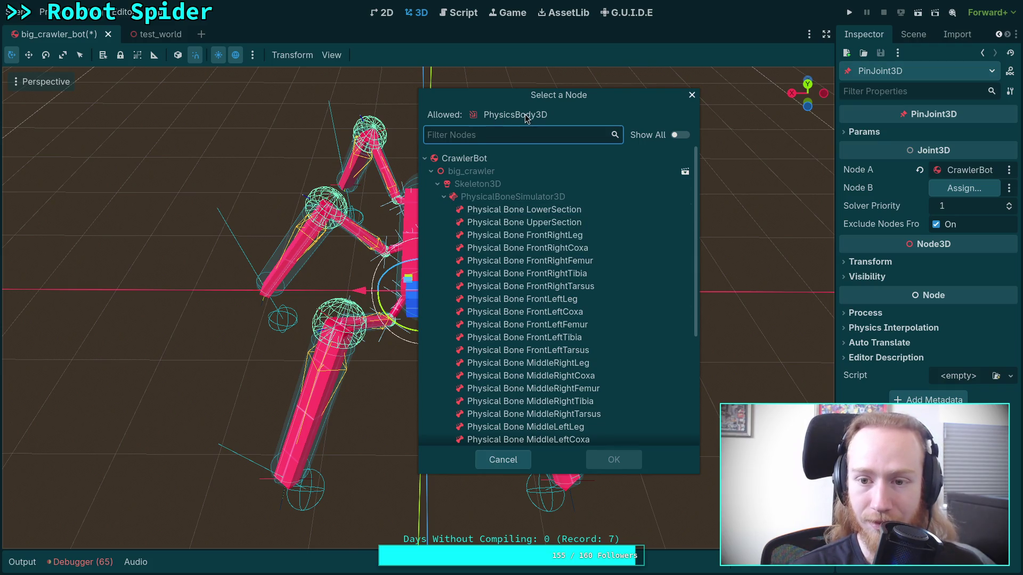
left_click(501, 459)
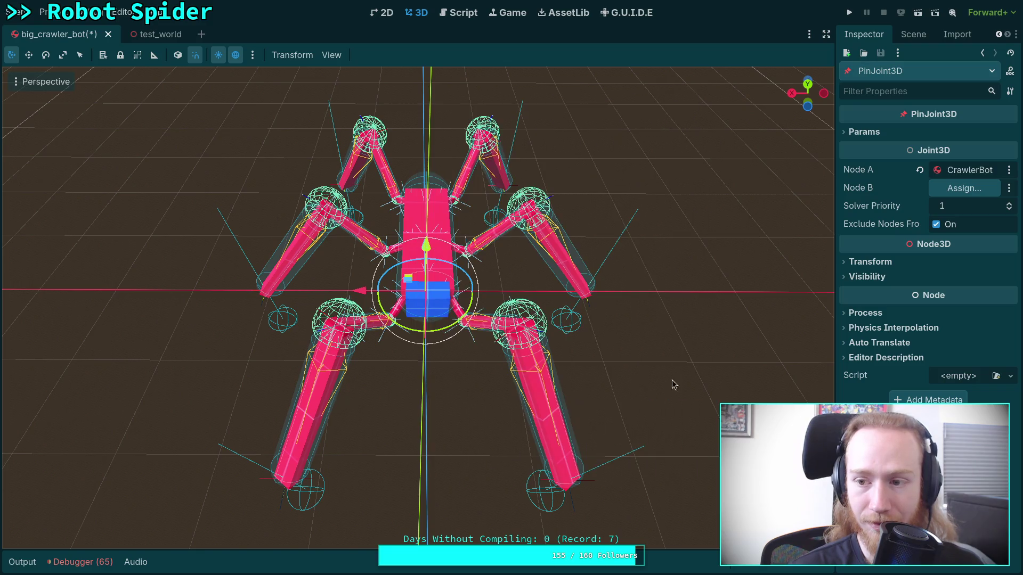
left_click(917, 170)
left_click(913, 34)
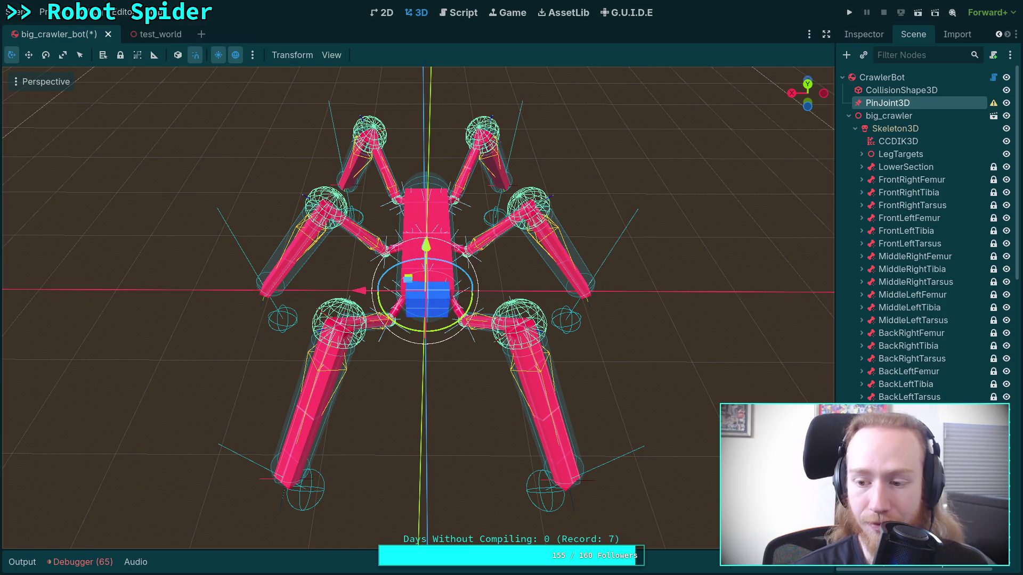
Delete the PhysicalBoneSimulator3D node and return to the CrawlerLeg.gd script
left_click(472, 285)
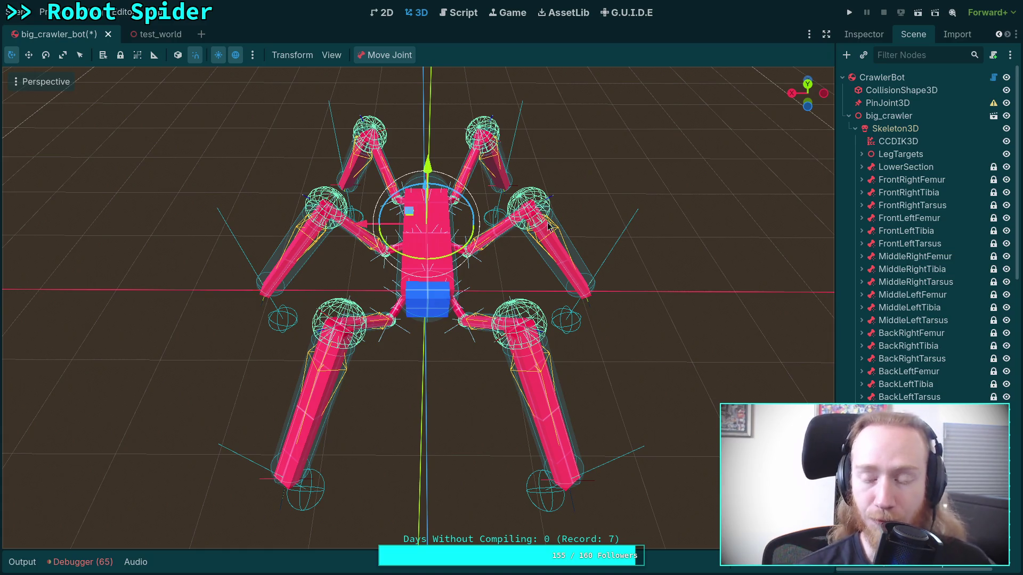
left_click(918, 79)
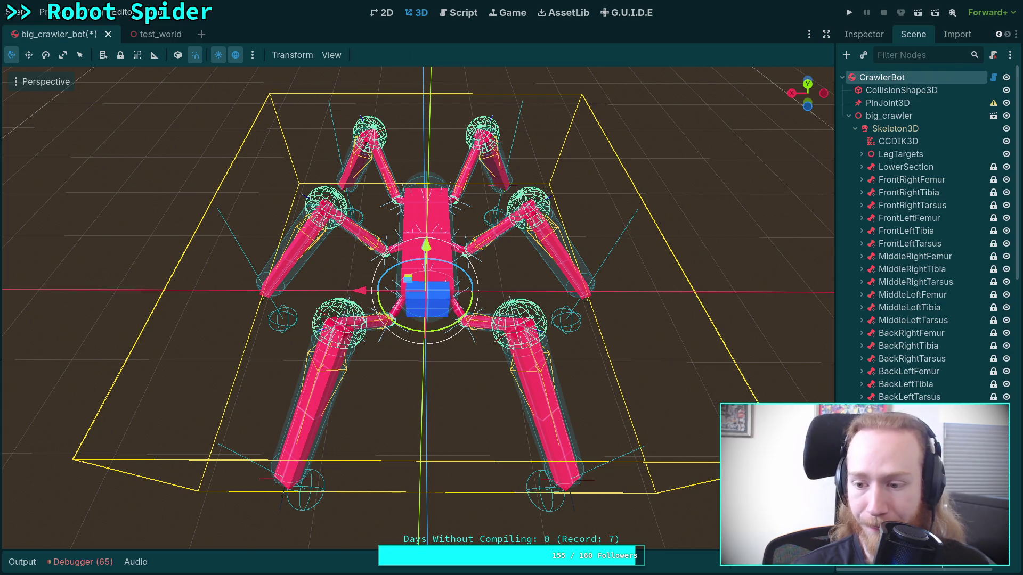
key("Delete")
key("Return")
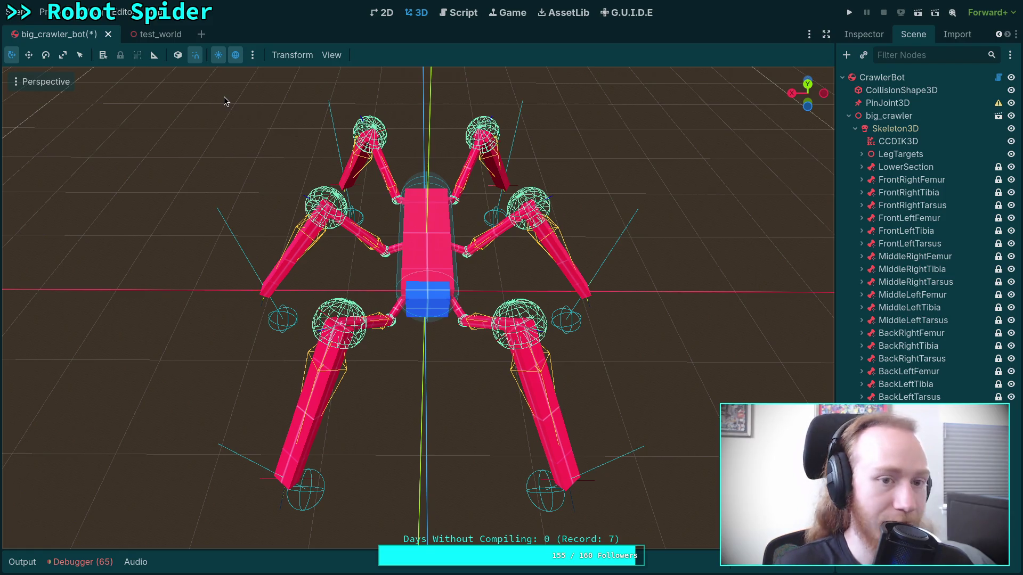
left_click(459, 13)
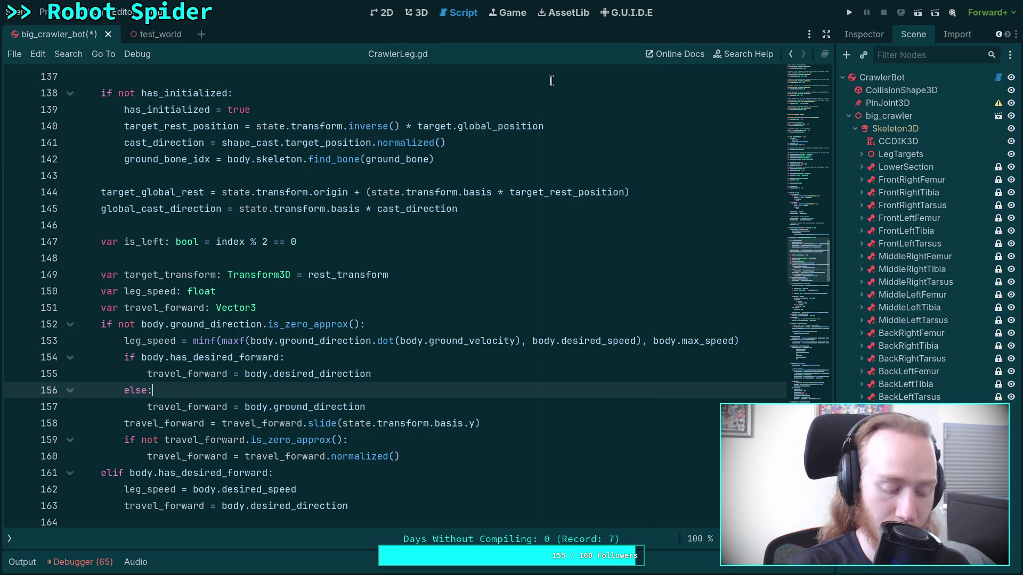
In Obsidian's Crawler Bot note, highlight the leg-grounding and 'Test wall climbing!' Plan tasks
key("alt+Tab")
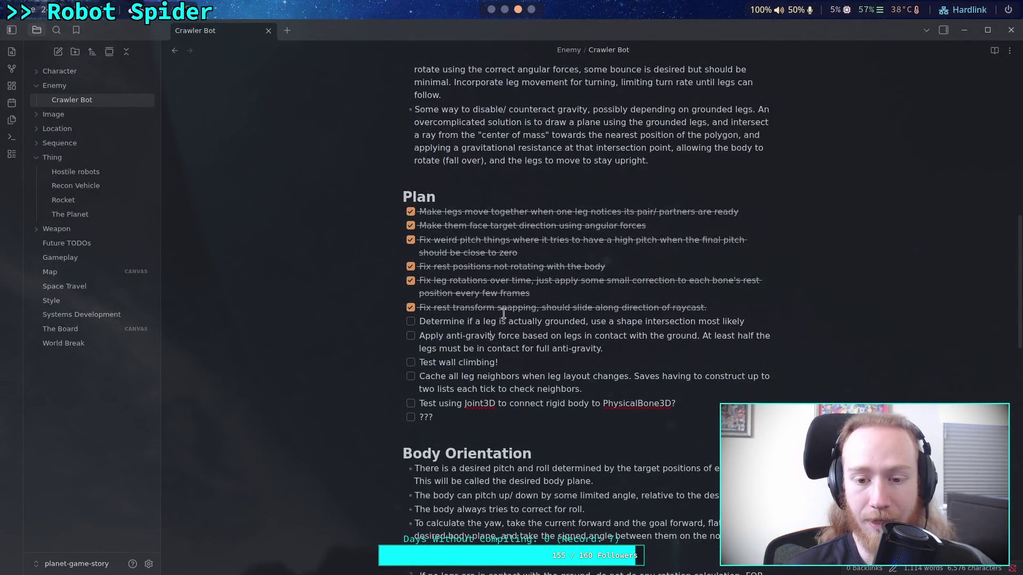
left_click_drag(419, 322, 746, 322)
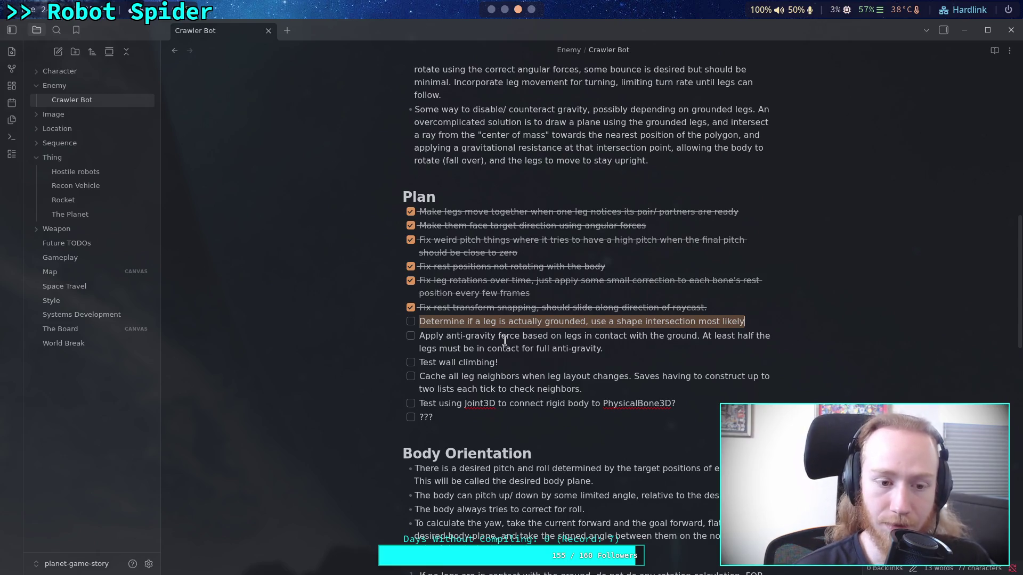
left_click_drag(501, 362, 420, 362)
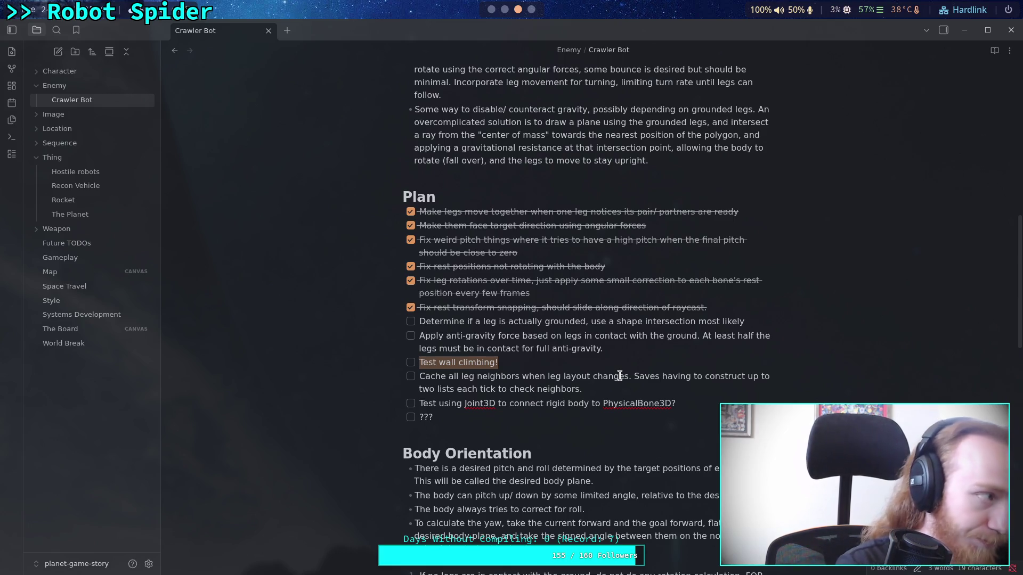
left_click(511, 362)
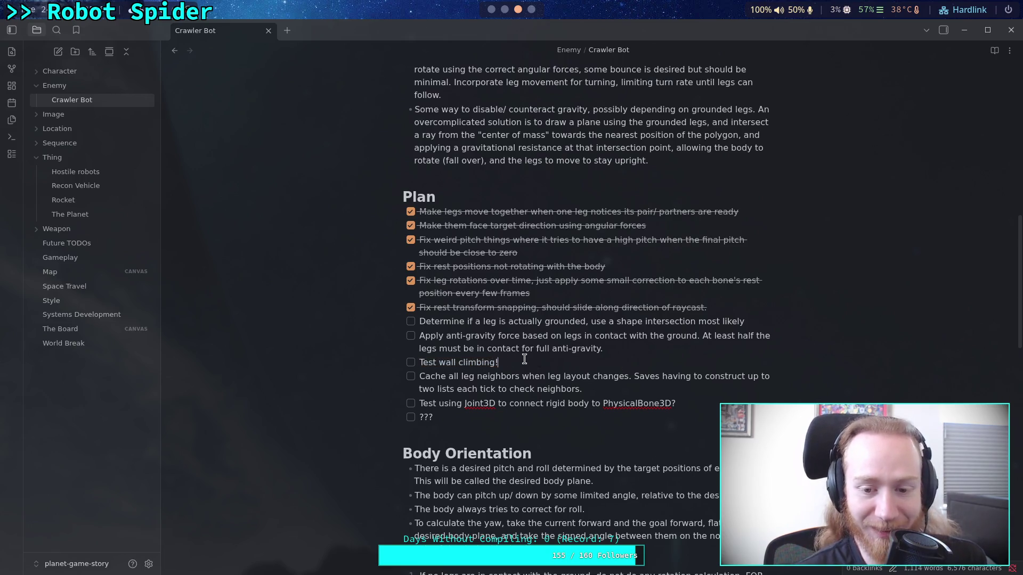
Select the three open Plan tasks from 'Determine…' to 'Test wall climbing!', then return to Godot
key("shift+Up")
key("shift+Up")
key("shift+Home")
left_click(512, 363)
key("shift+Up")
key("shift+Up")
key("shift+Home")
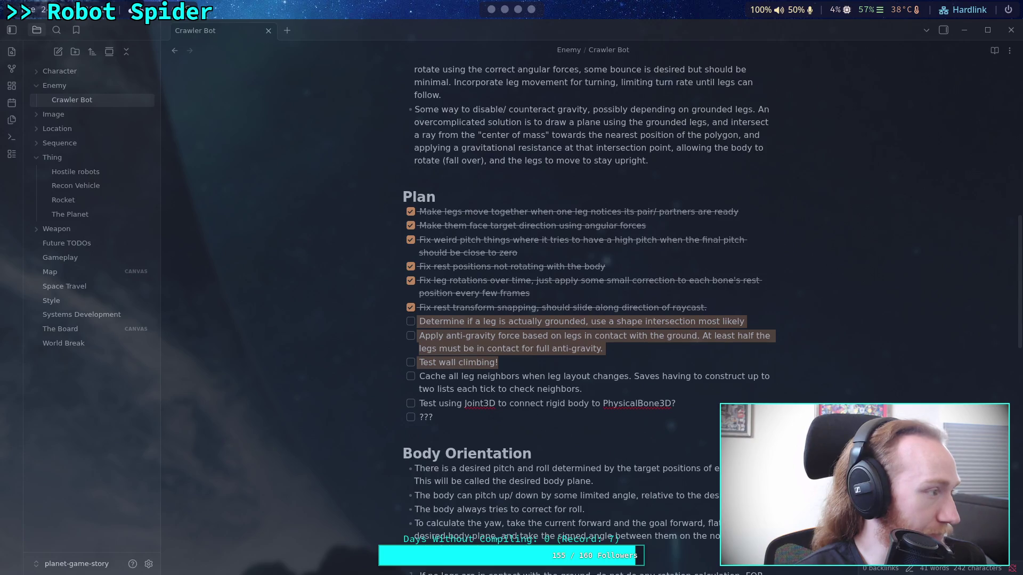
left_click(277, 397)
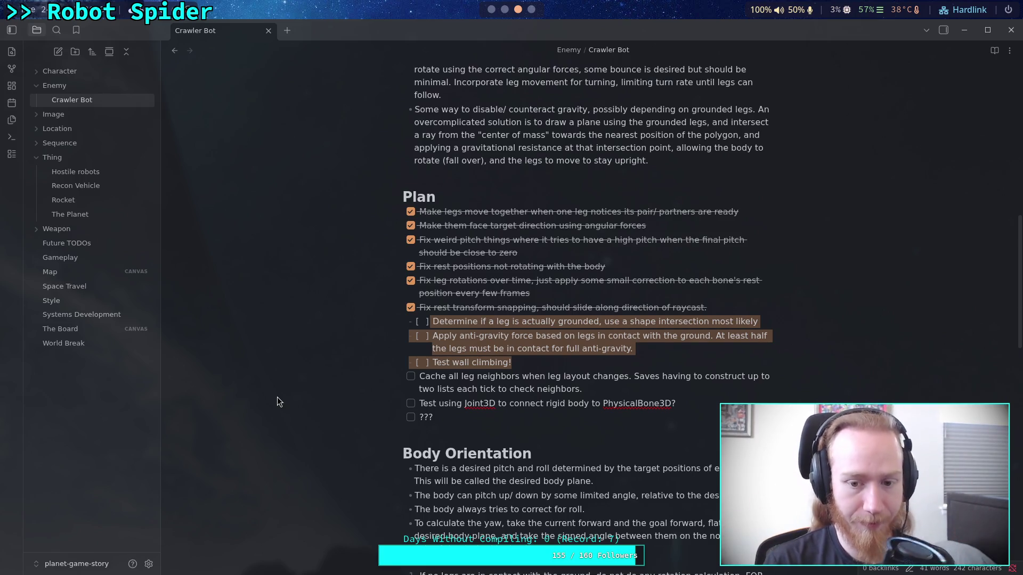
key("alt+Tab")
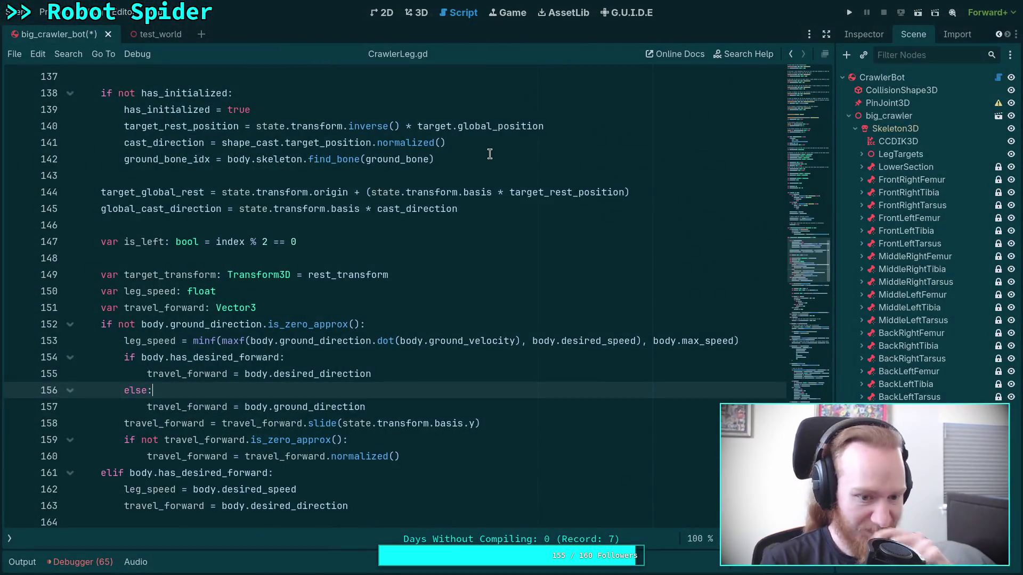
Show CrawlerLeg.gd with the script list hidden and fold the update() function at line 136
left_click(416, 13)
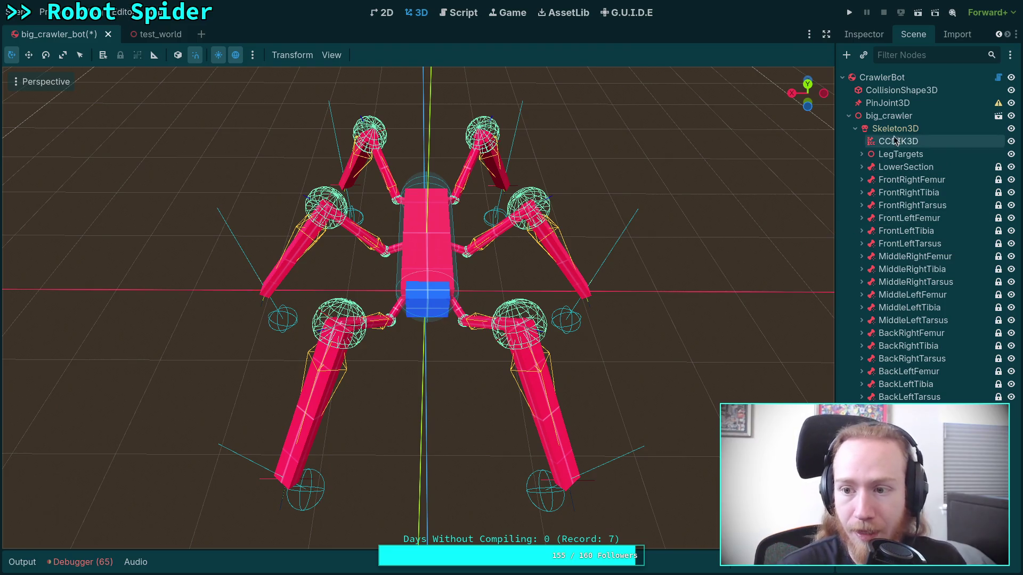
left_click(459, 12)
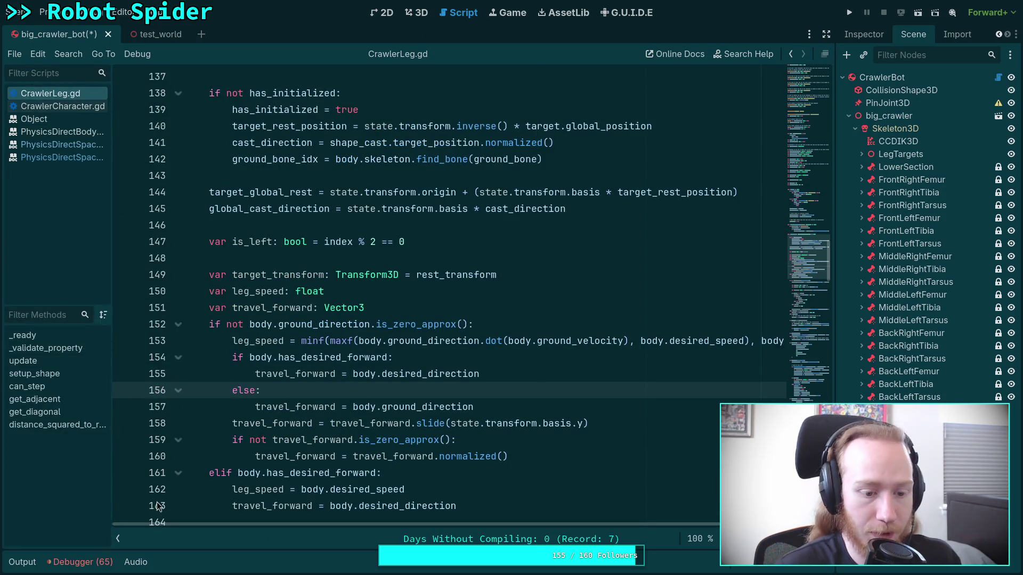
left_click(119, 538)
scroll(276, 400, "down", 15)
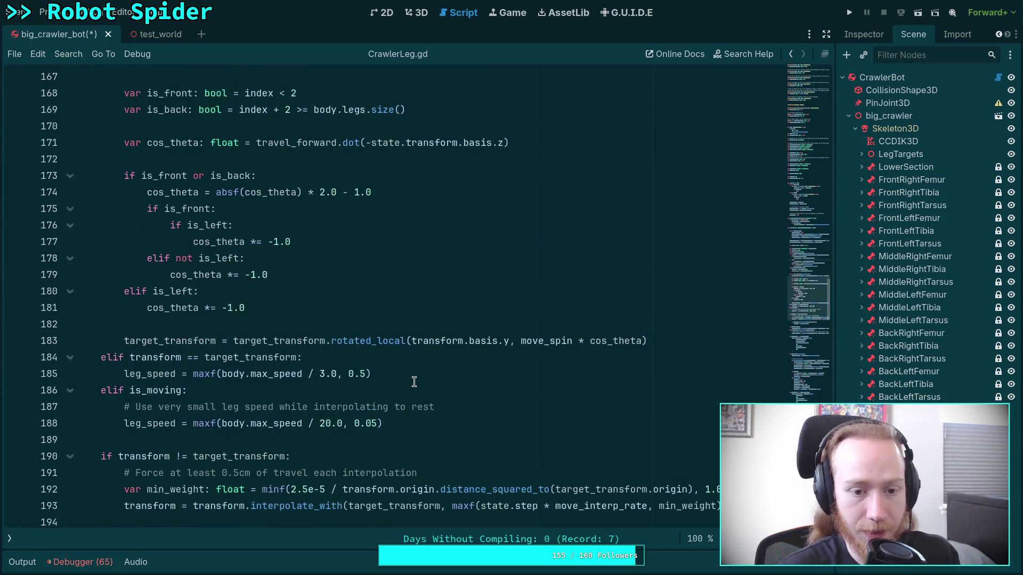
scroll(414, 382, "down", 6)
scroll(505, 394, "up", 20)
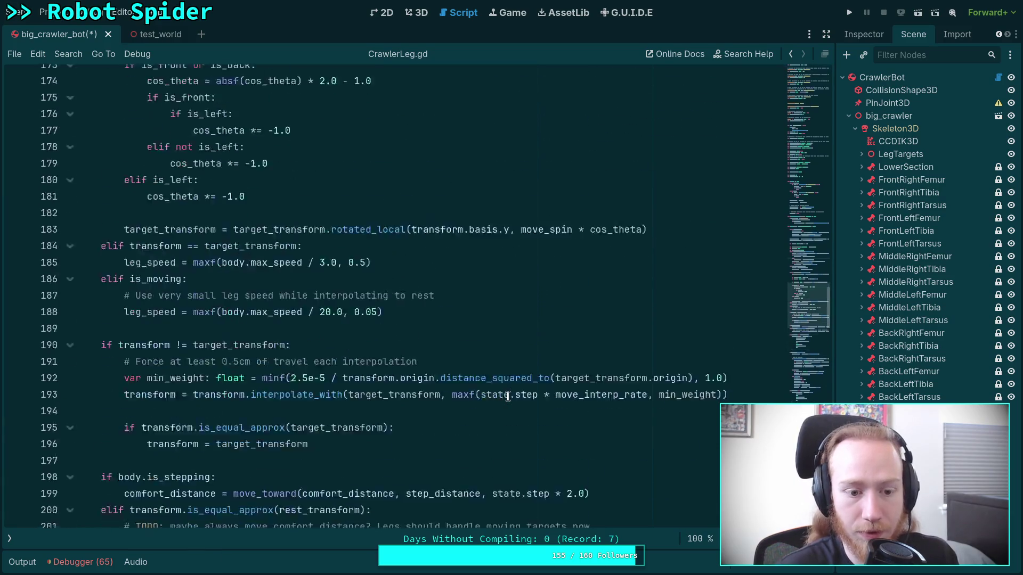
scroll(505, 395, "up", 7)
left_click(69, 359)
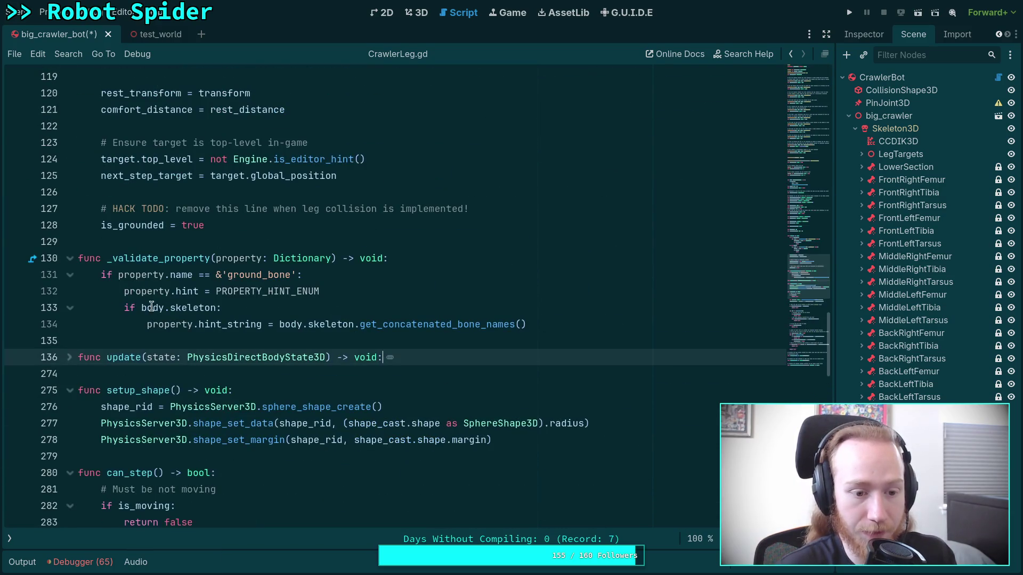
scroll(153, 380, "down", 2)
scroll(153, 381, "down", 2)
left_click_drag(534, 292, 101, 258)
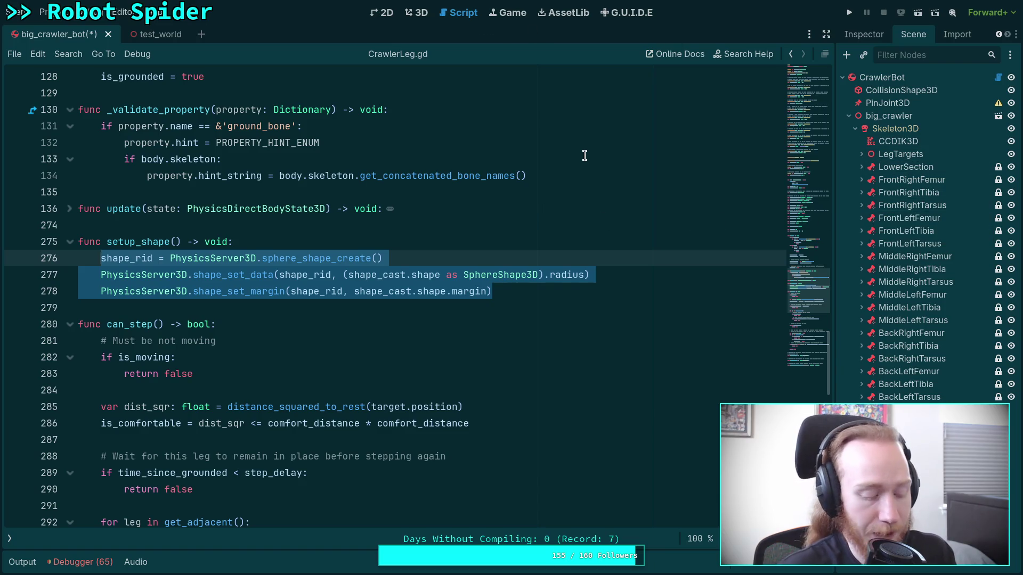
key("alt+Tab")
key("super+3")
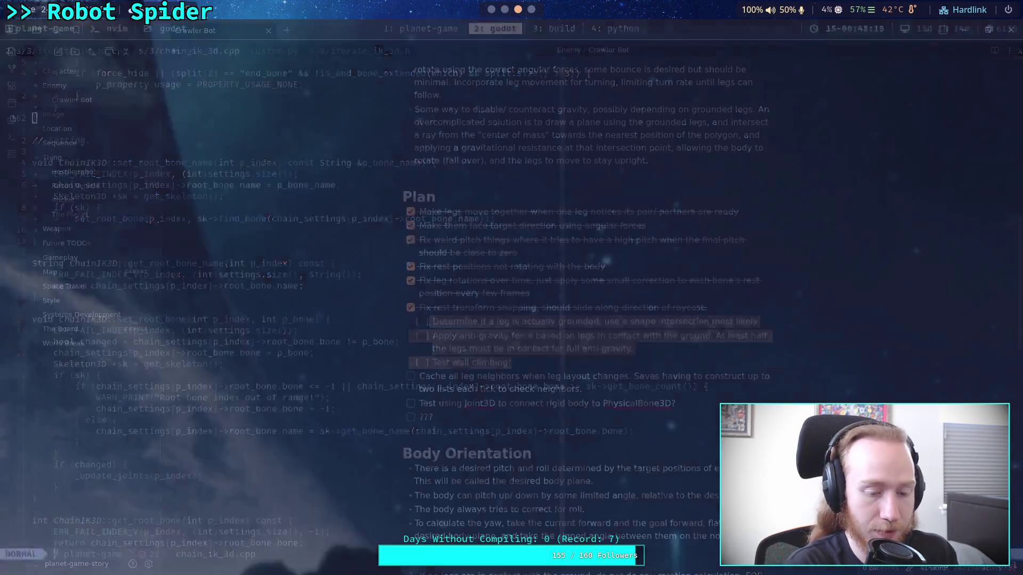
left_click_drag(682, 404, 418, 403)
left_click(495, 17)
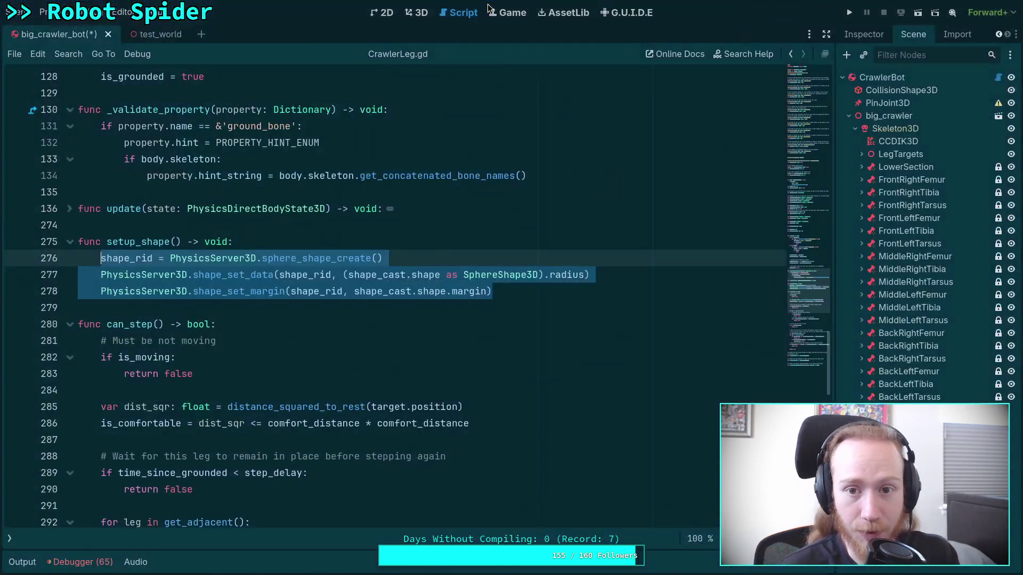
left_click(540, 326)
left_click(553, 307)
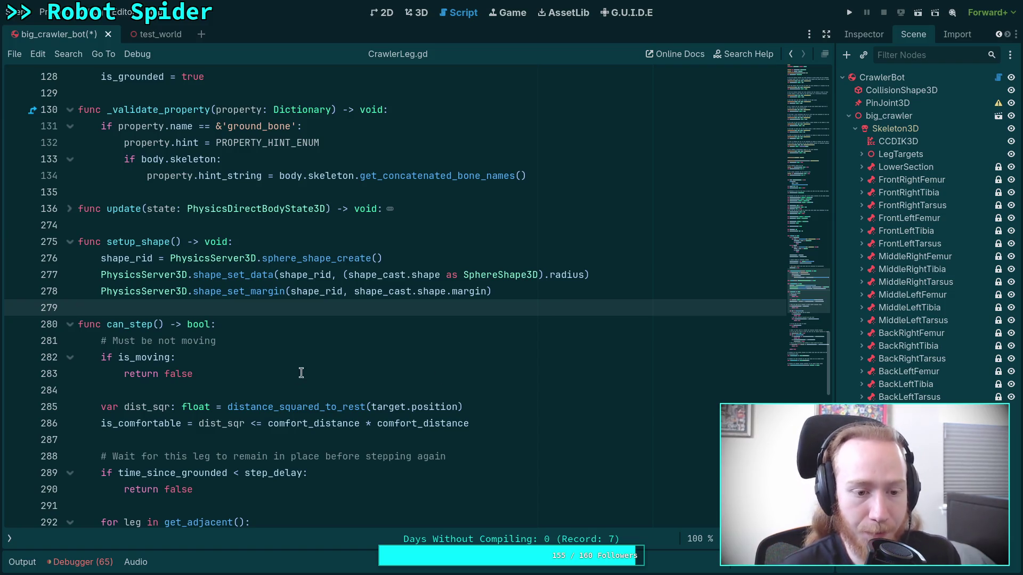
scroll(319, 373, "down", 5)
scroll(347, 370, "down", 6)
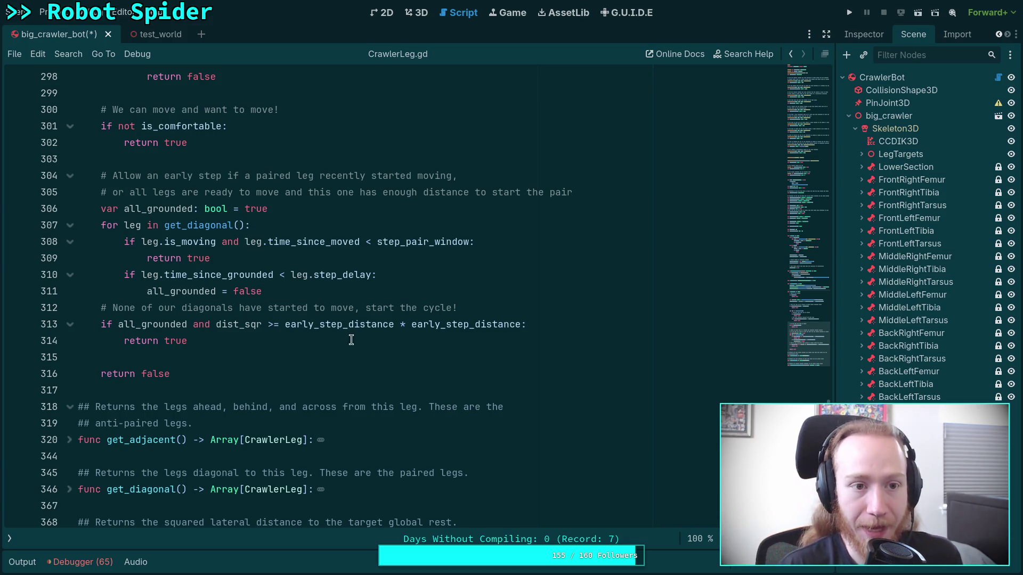
left_click(417, 12)
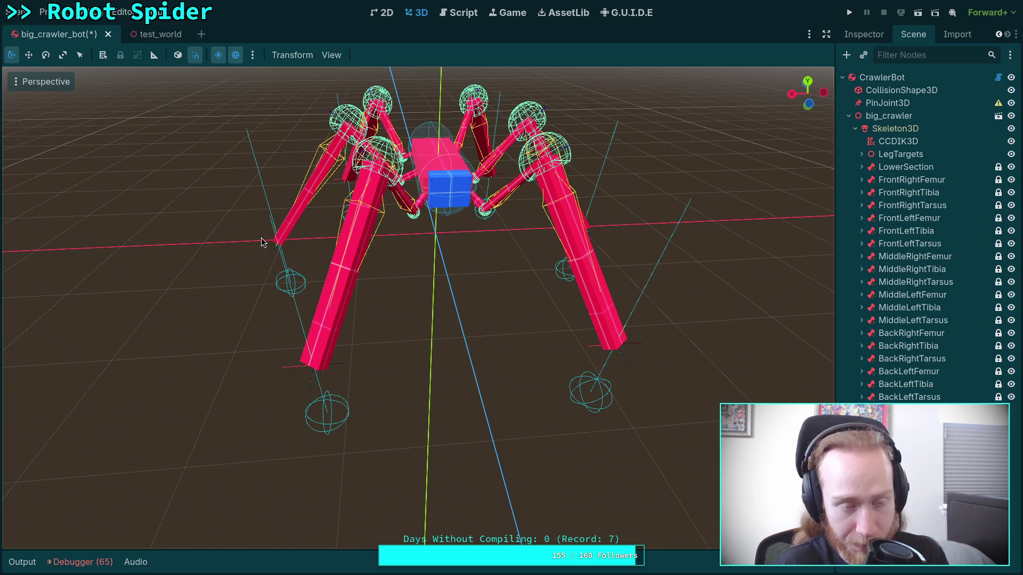
left_click(462, 14)
left_click(264, 357)
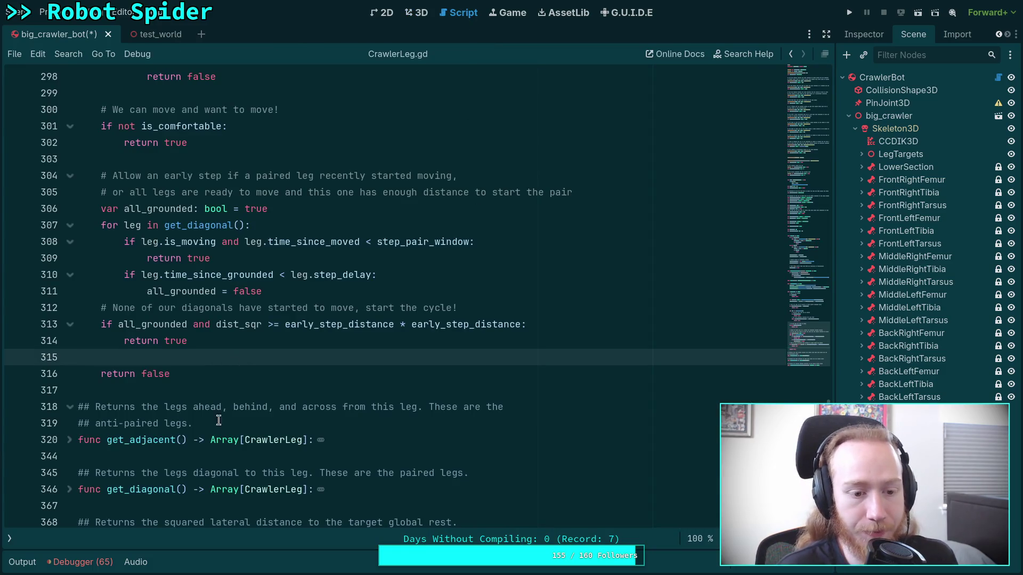
left_click(205, 391)
scroll(367, 373, "down", 3)
scroll(359, 365, "up", 5)
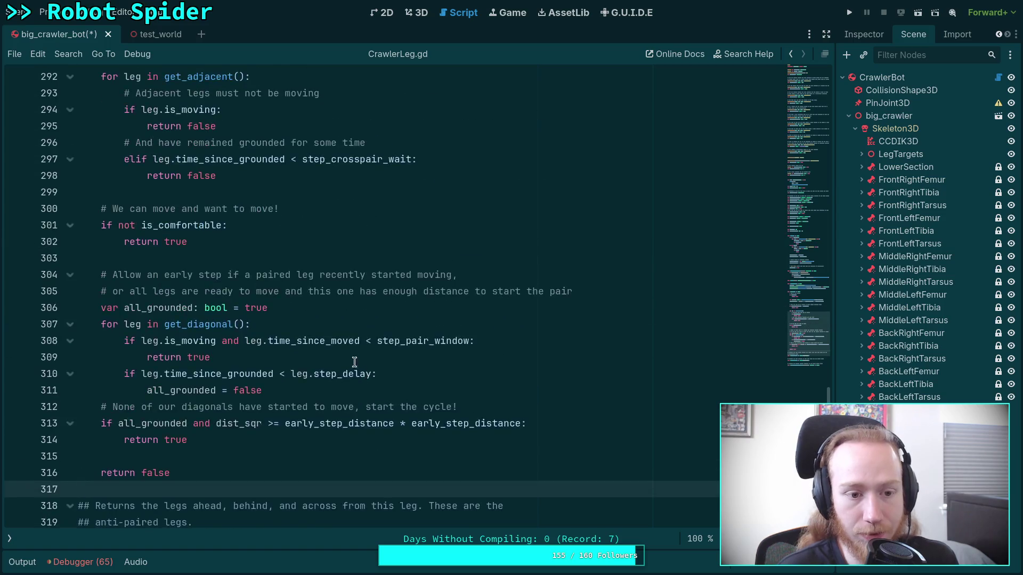
scroll(359, 366, "up", 8)
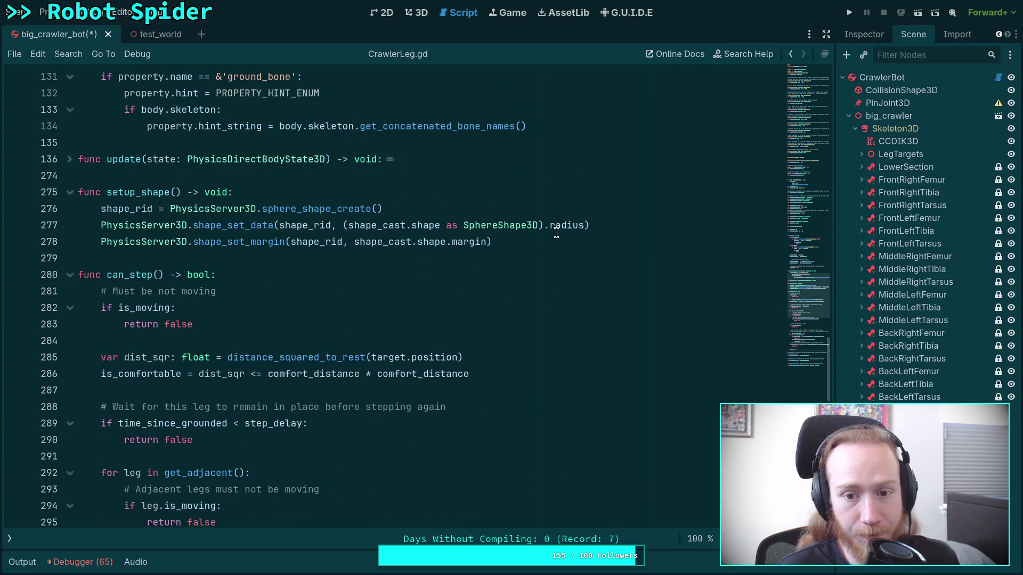
left_click(555, 244)
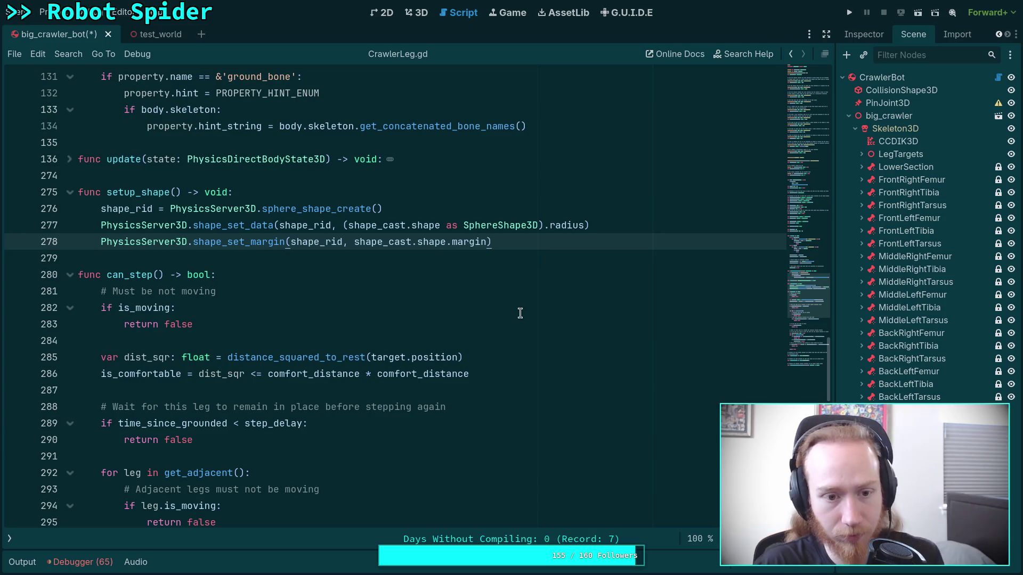
double_click(136, 209)
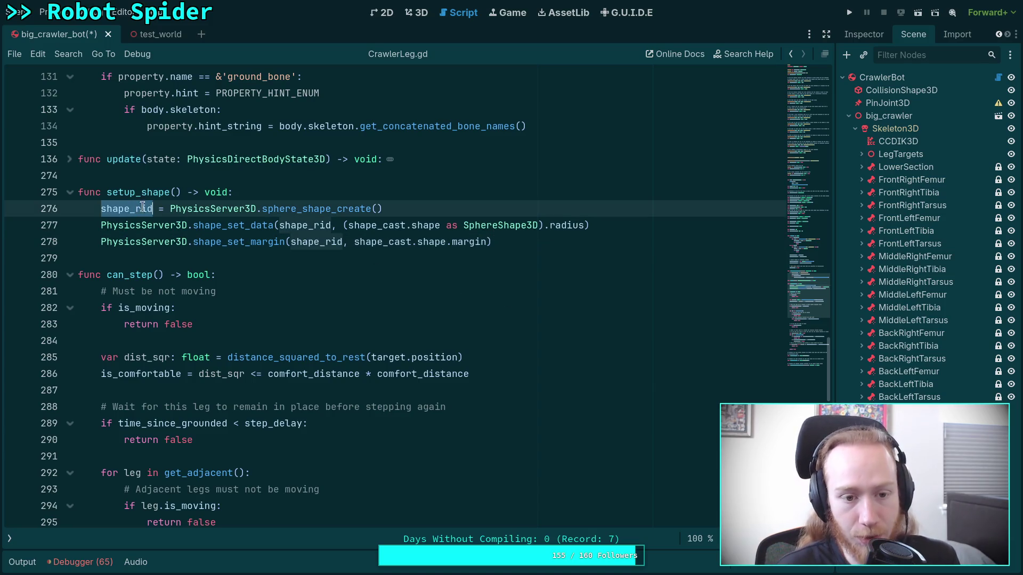
scroll(578, 303, "up", 4)
key("alt+Tab")
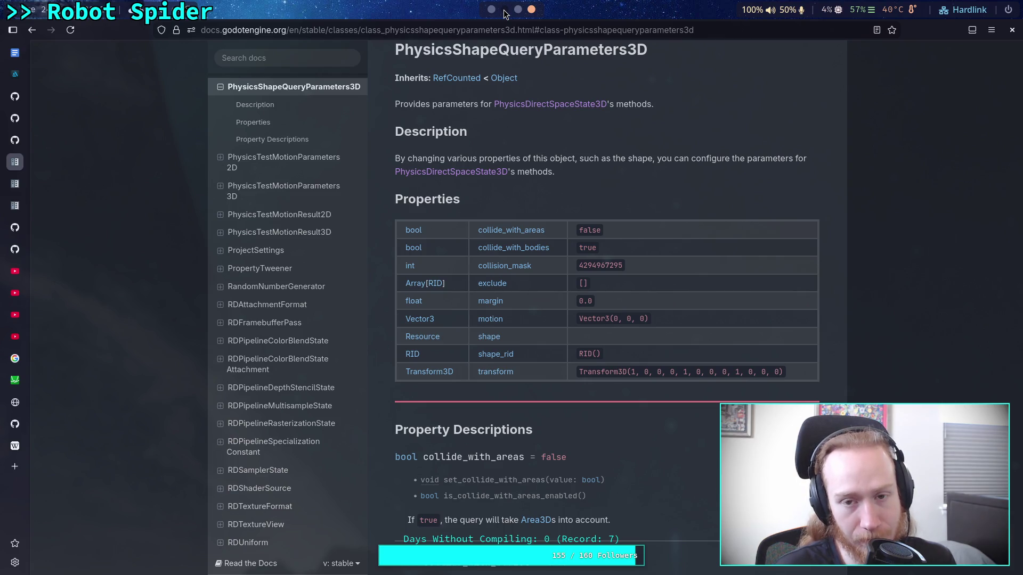
left_click(504, 10)
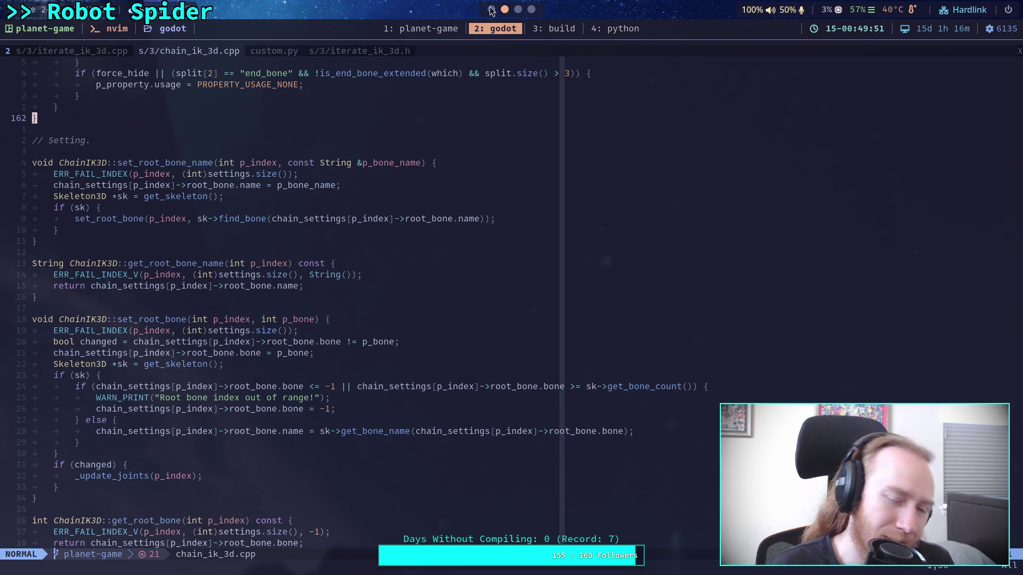
left_click(493, 9)
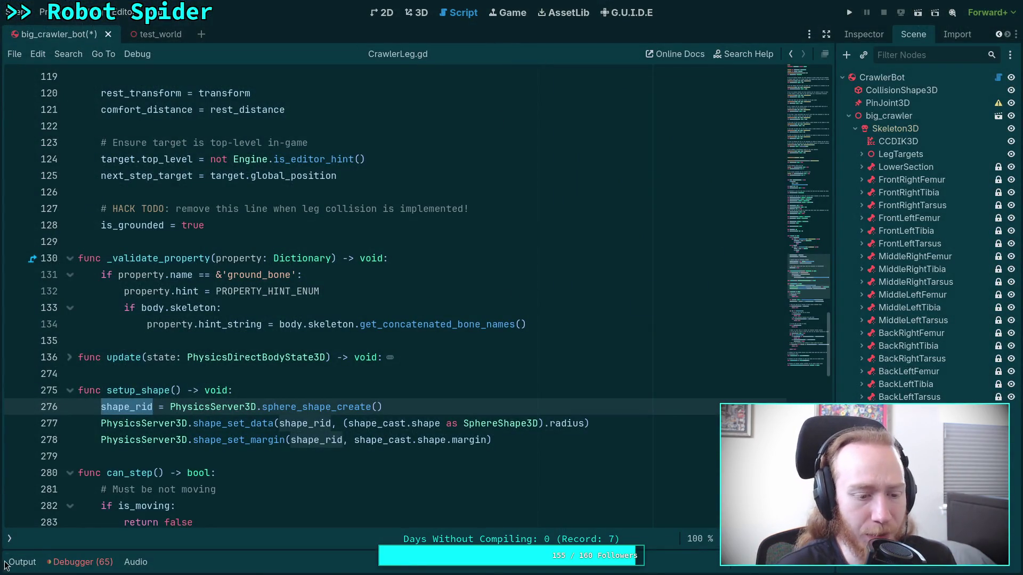
left_click(10, 538)
Put the caret on blank line 274 of CrawlerLeg.gd, then switch to the spider's 3D view
left_click(325, 372)
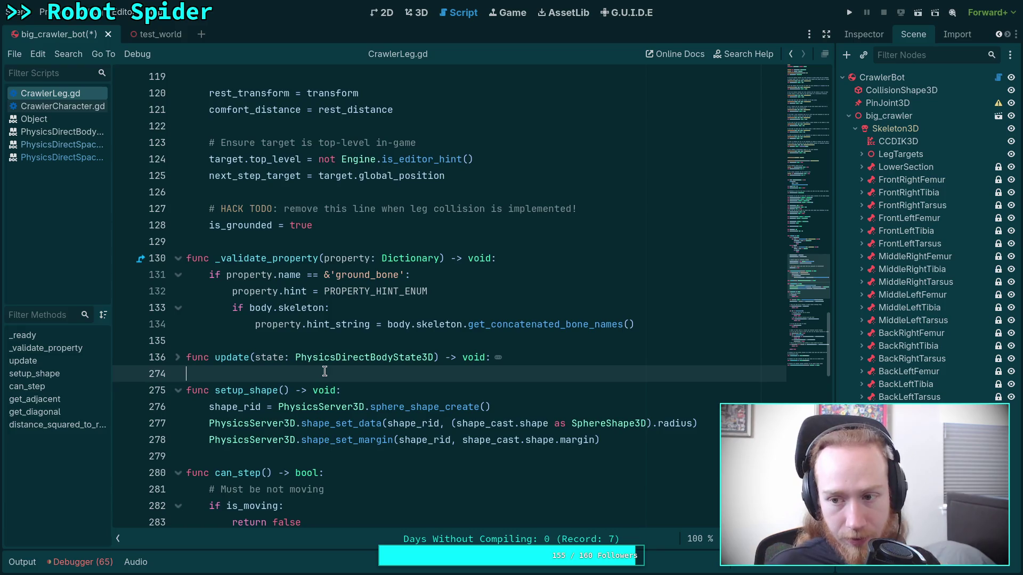
left_click(417, 13)
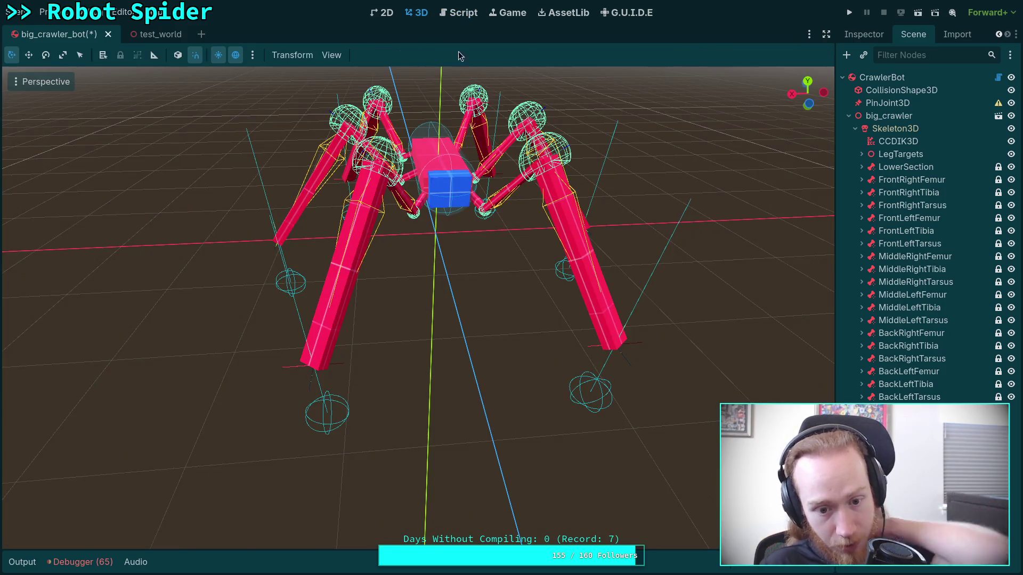
Expand LegTargets and FL_Leg and view FL_Leg's settings, including Ground Bone FrontLeftTarsus_leaf, in a widened Inspector
left_click(861, 154)
left_click(874, 179)
left_click(905, 195)
left_click(906, 206)
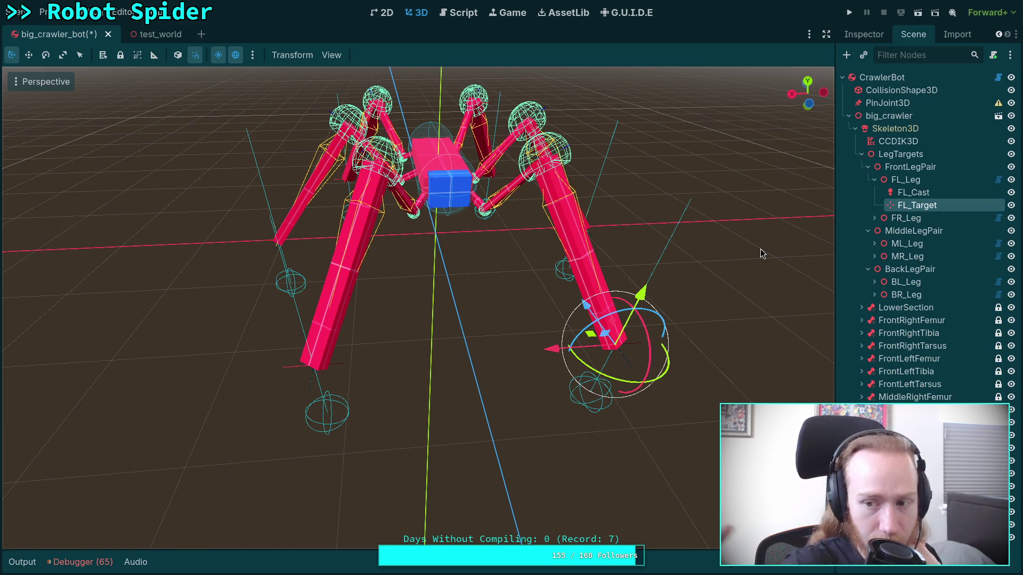
left_click(895, 129)
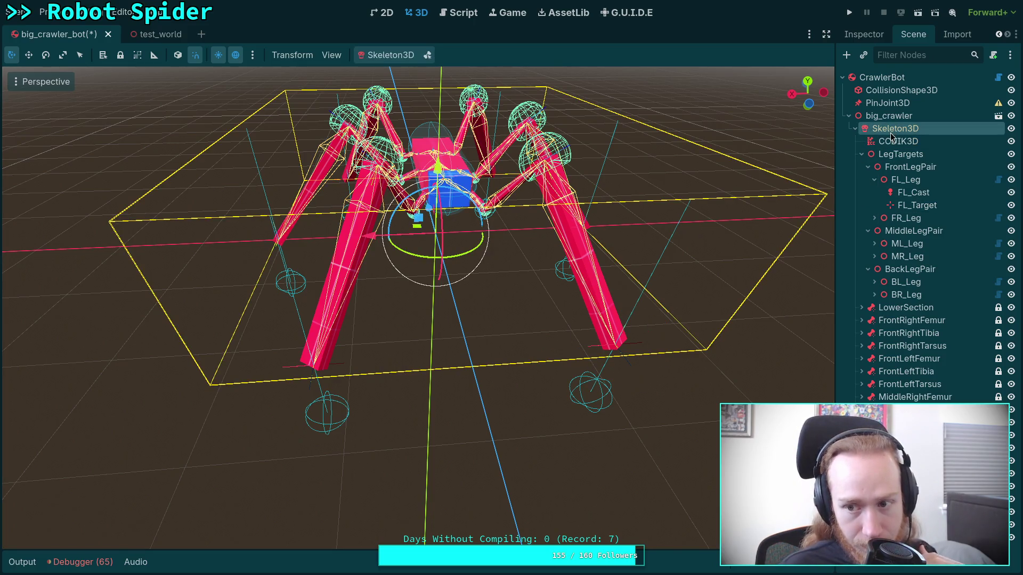
left_click(899, 180)
left_click(864, 35)
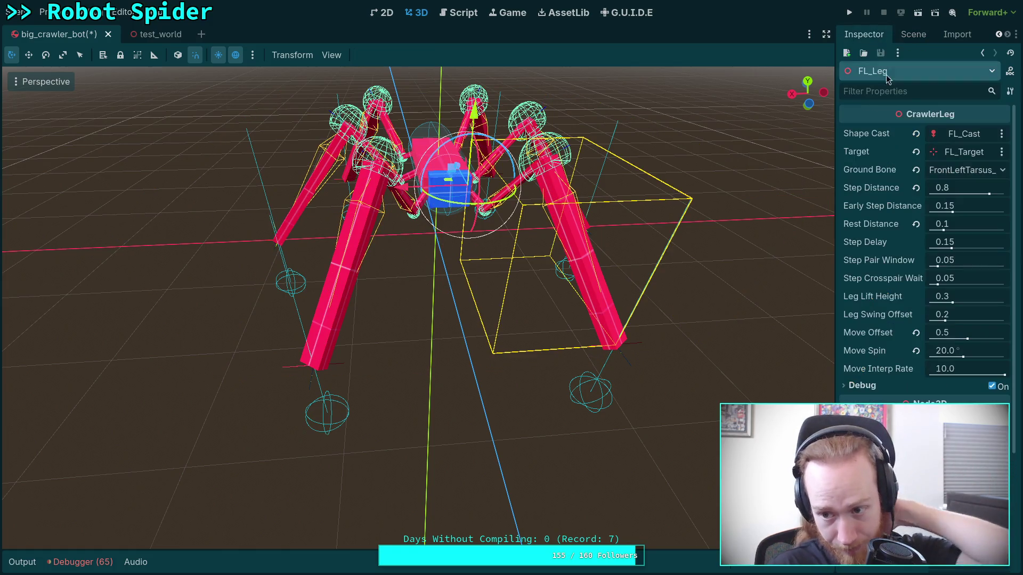
left_click_drag(834, 182, 771, 183)
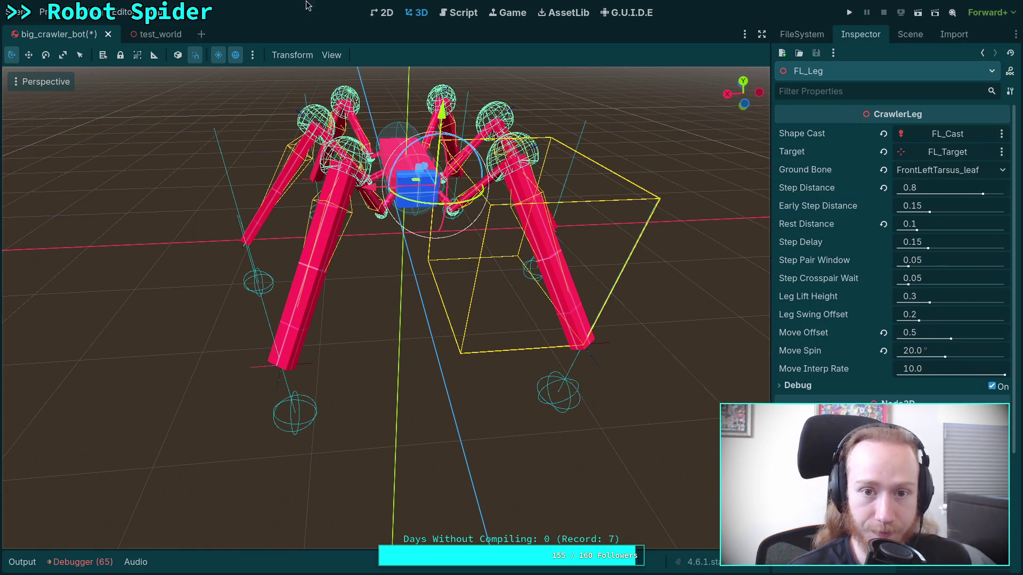
left_click(455, 14)
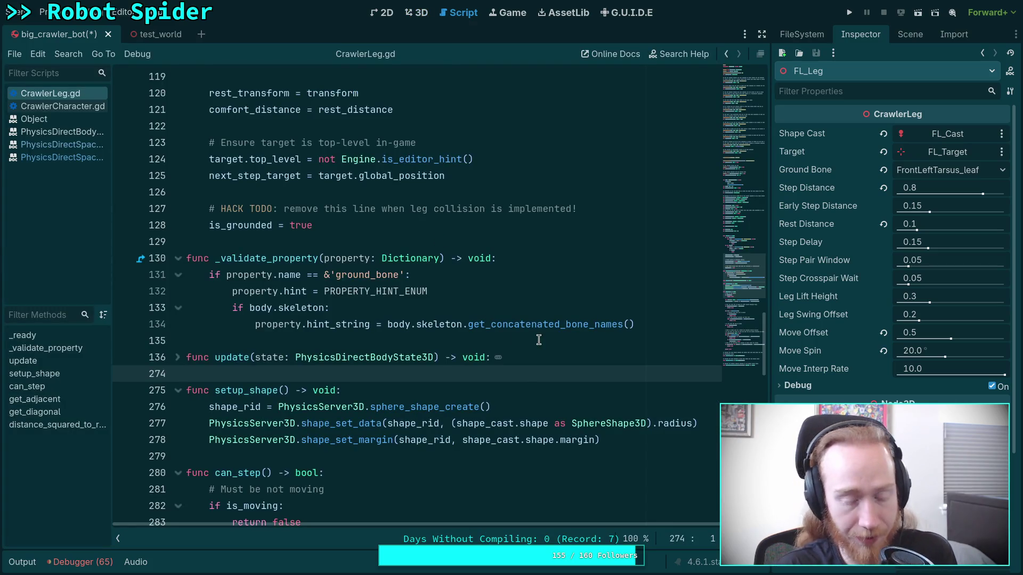
Scroll through CrawlerLeg.gd and put the caret at the end of line 278
scroll(426, 266, "down", 3)
scroll(411, 312, "up", 6)
scroll(411, 312, "down", 5)
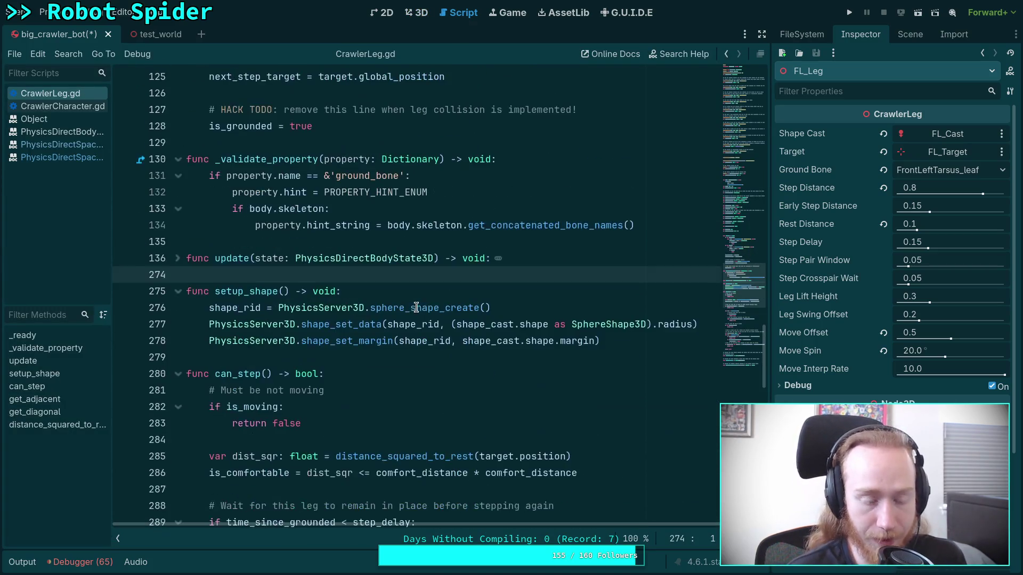
scroll(337, 273, "up", 10)
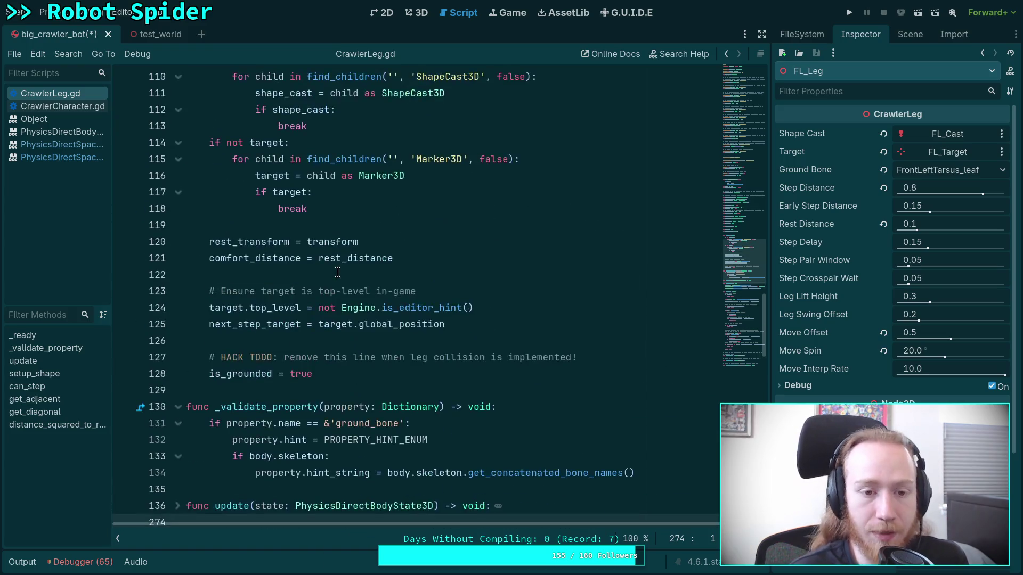
scroll(337, 272, "down", 5)
scroll(337, 272, "down", 4)
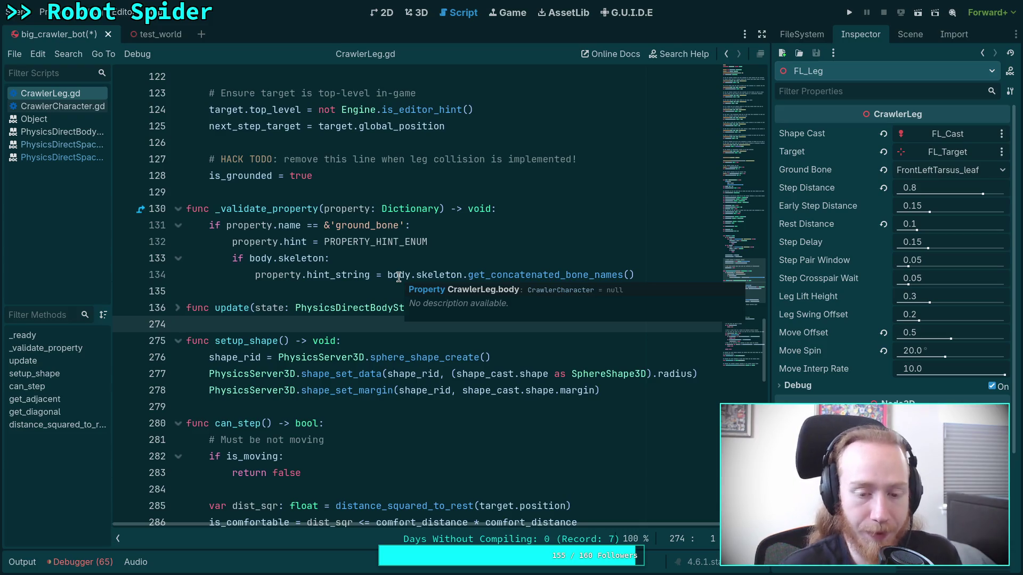
left_click(597, 390)
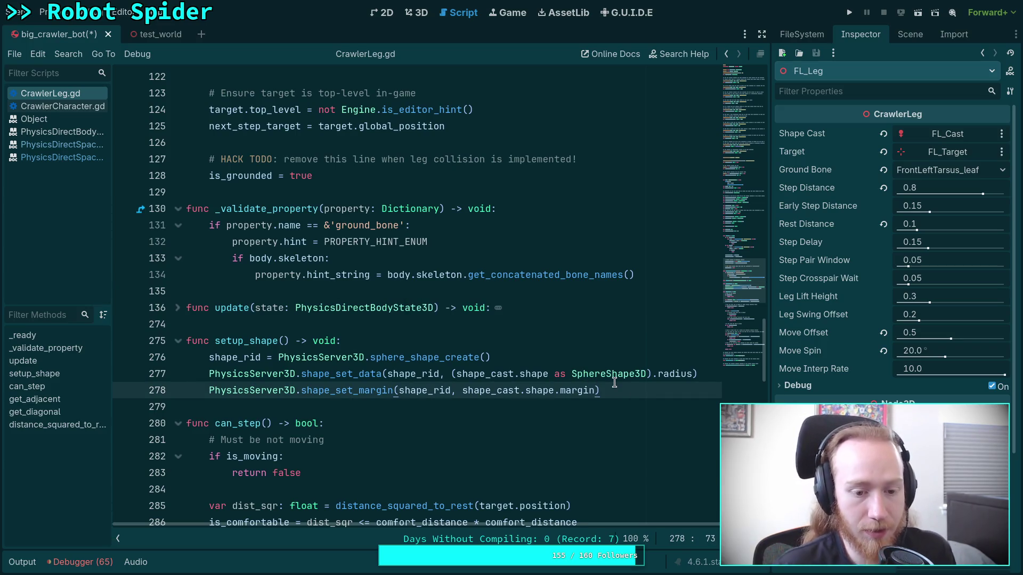
Fold can_step and setup_shape, re-expand update, go to line 137, and select CCDIK3D
left_click(178, 423)
scroll(192, 142, "down", 3)
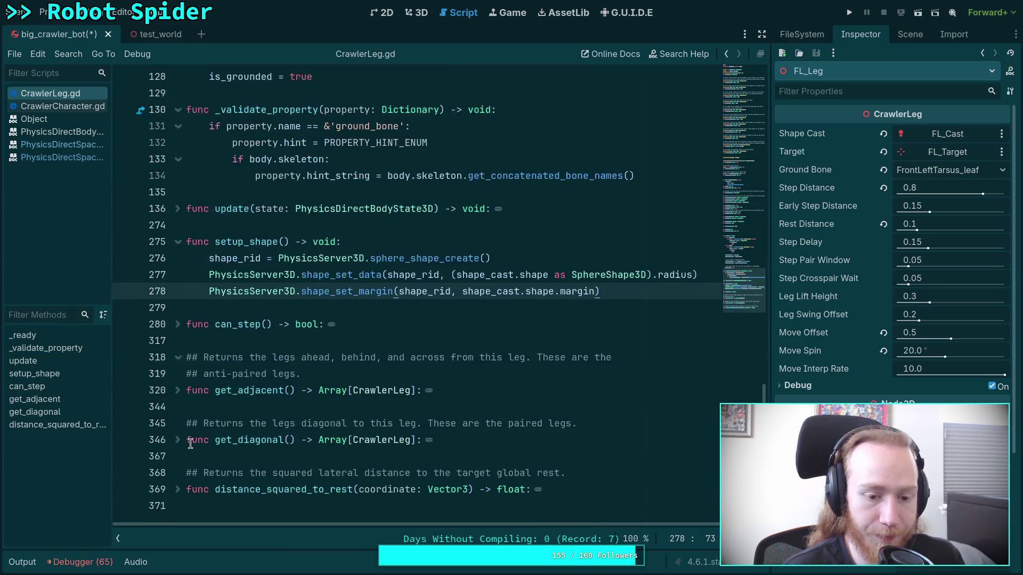
left_click(178, 159)
left_click(178, 159)
left_click(178, 192)
left_click(178, 159)
scroll(328, 327, "down", 6)
scroll(415, 327, "up", 6)
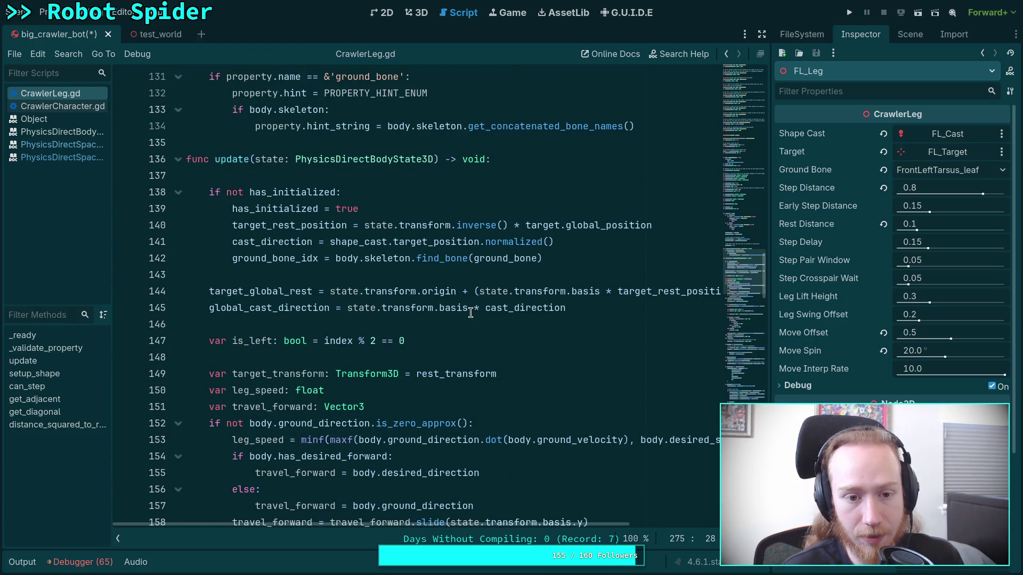
left_click(394, 180)
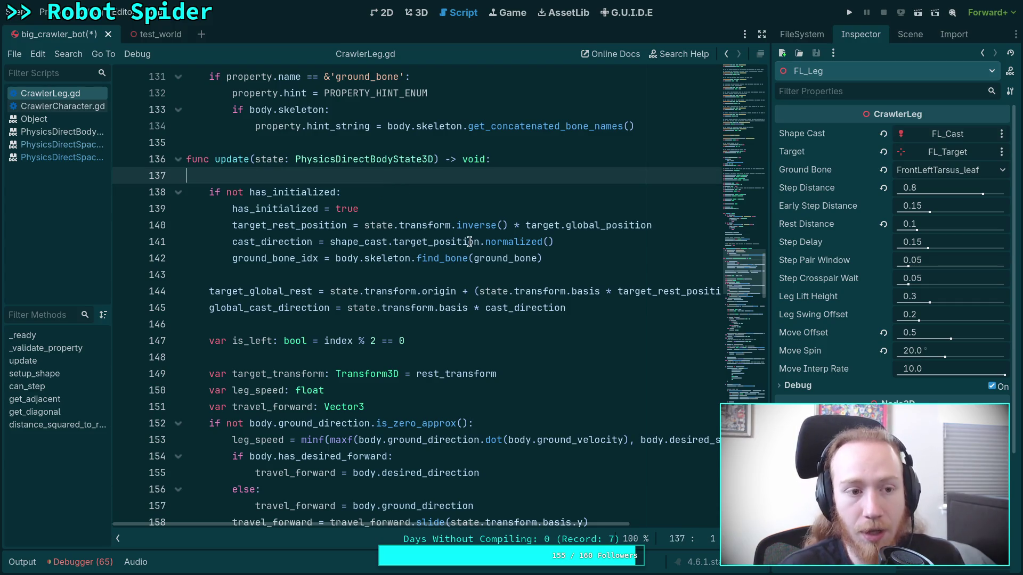
left_click(910, 34)
left_click(832, 141)
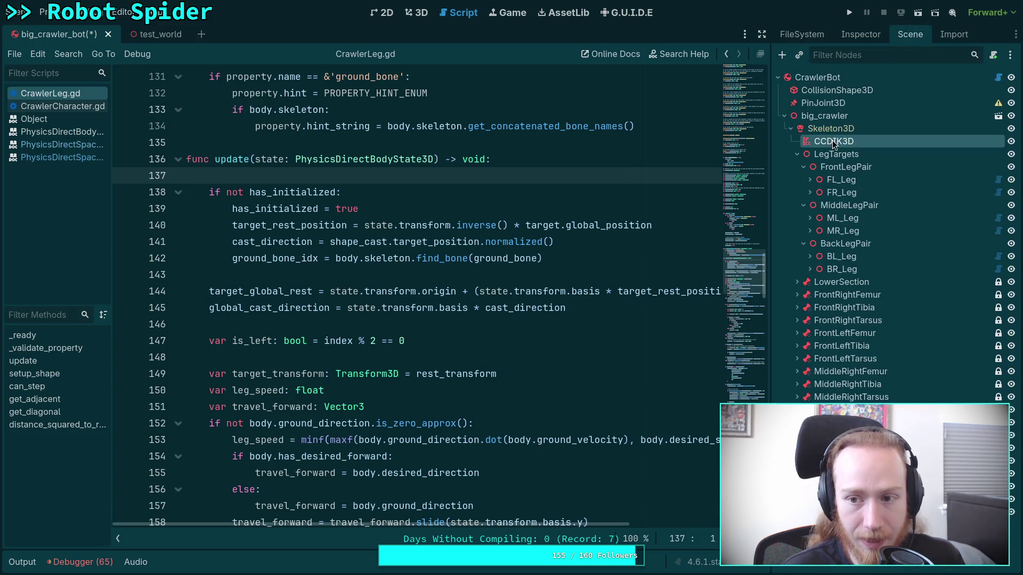
Change Skeleton3D's Modifier Callback Mode Process from Physics to Manual in the Inspector
left_click(858, 31)
left_click(801, 205)
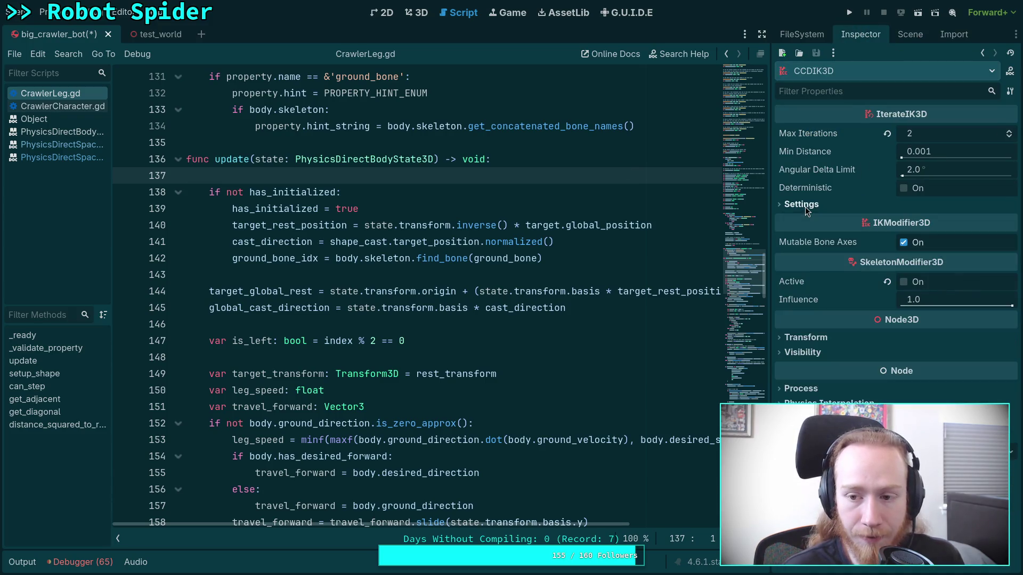
left_click(910, 34)
left_click(860, 34)
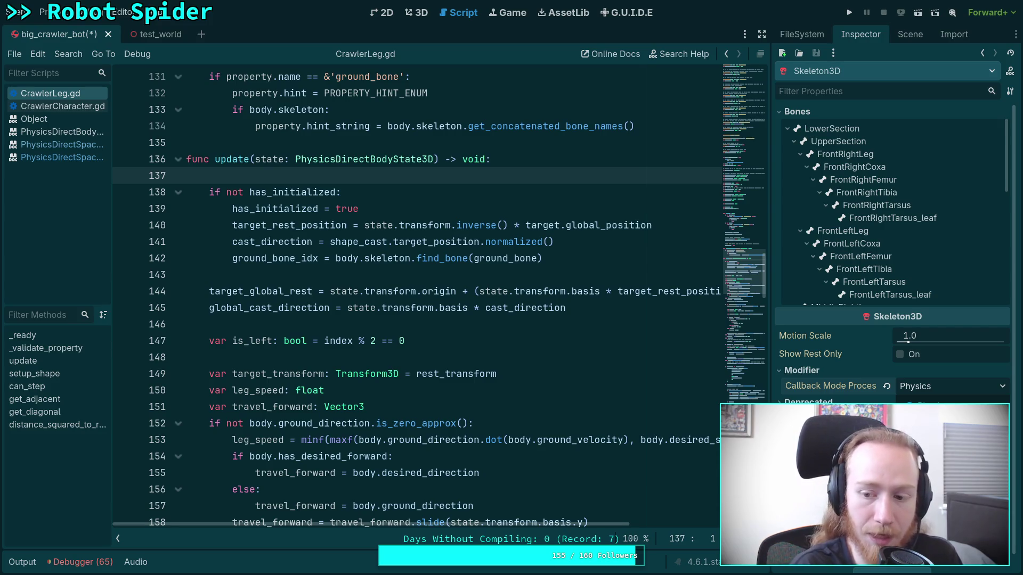
left_click(937, 431)
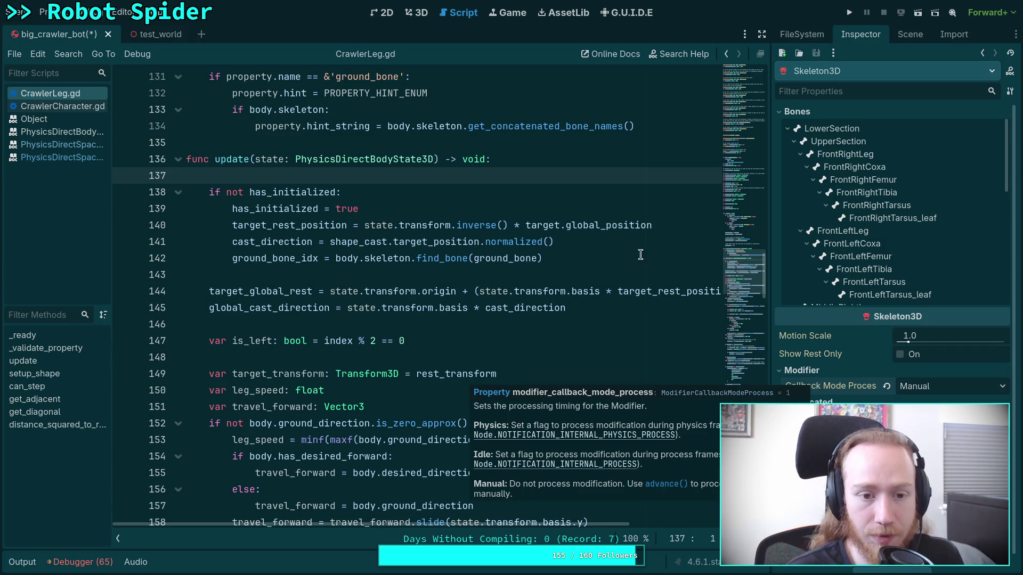
left_click(398, 164)
left_click(351, 175)
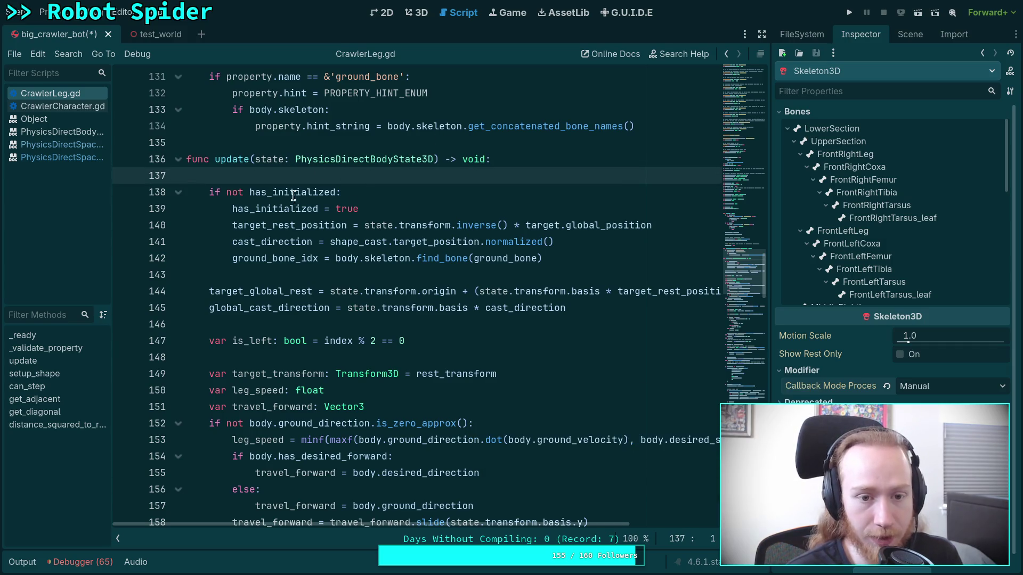
scroll(326, 219, "down", 15)
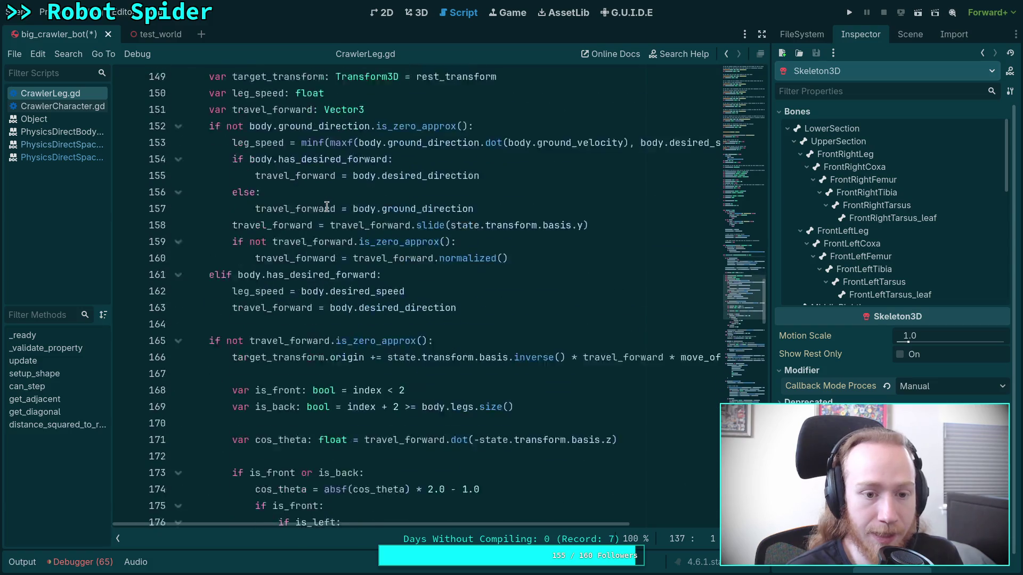
Fold the shape_cast collision, debug step target and is_moving stepping blocks in CrawlerLeg.gd
scroll(329, 218, "down", 10)
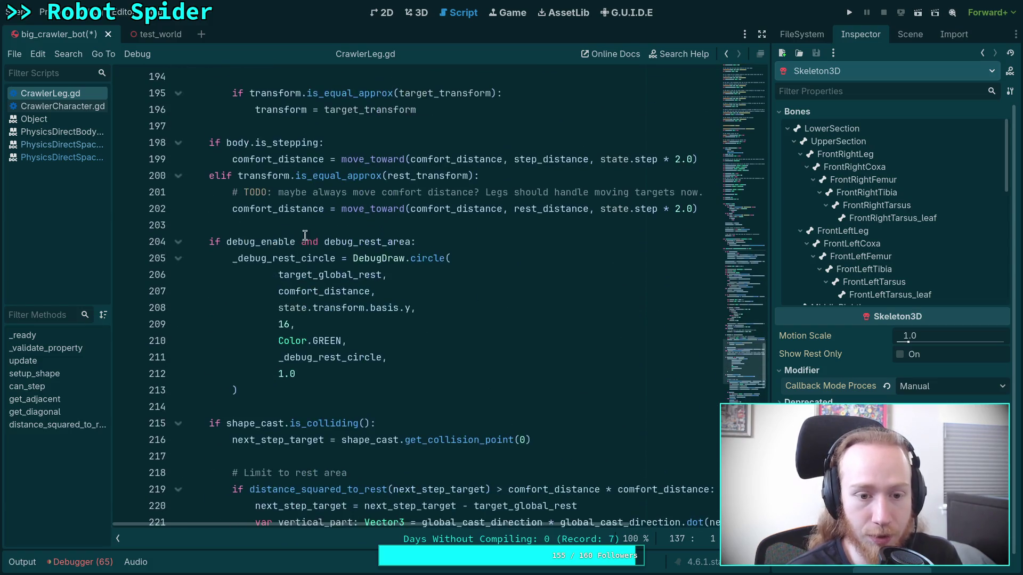
left_click(179, 126)
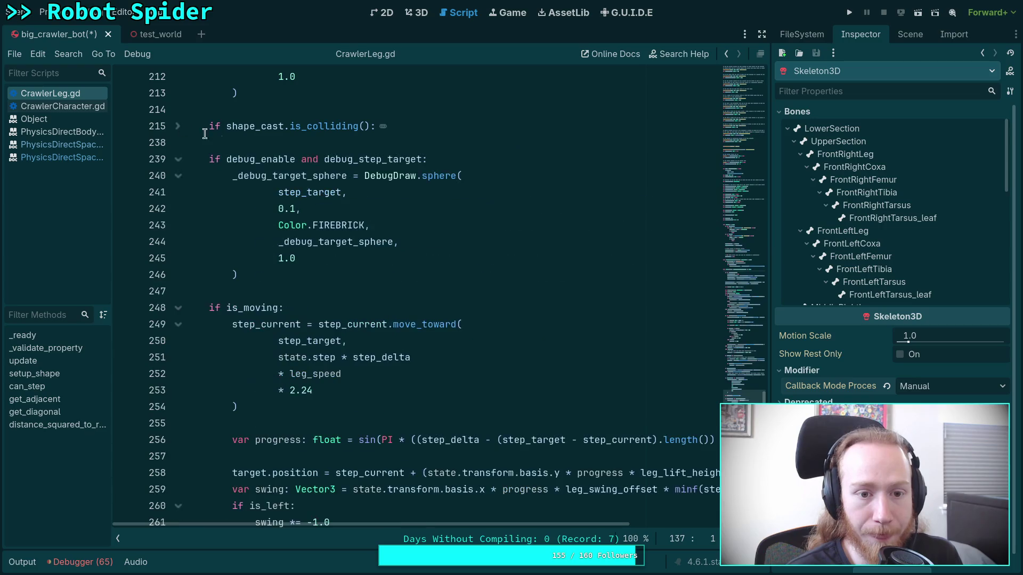
left_click(182, 160)
left_click(179, 193)
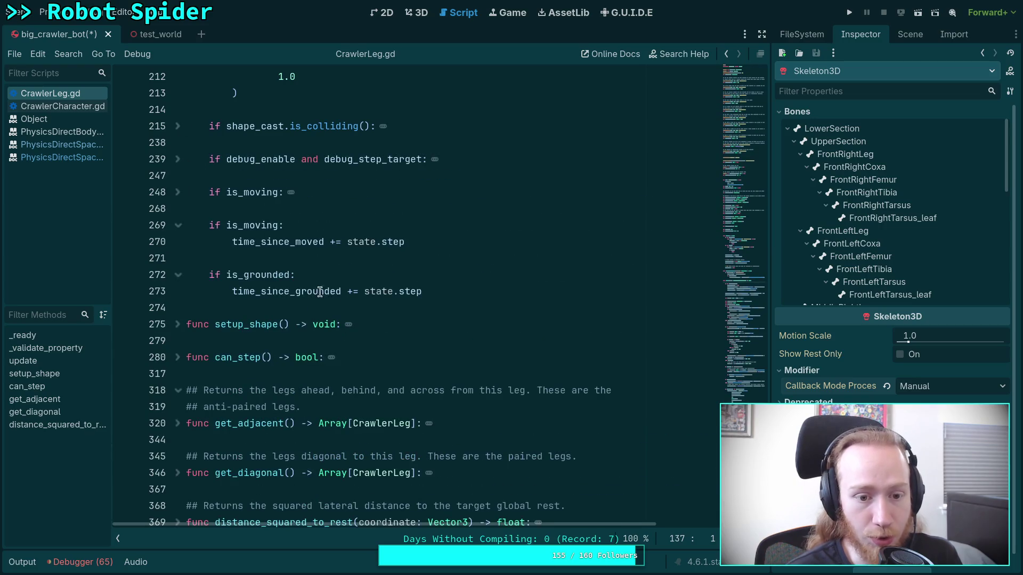
Save CrawlerLeg.gd and open CrawlerCharacter.gd at the end of line 39
left_click(526, 292)
key("Return")
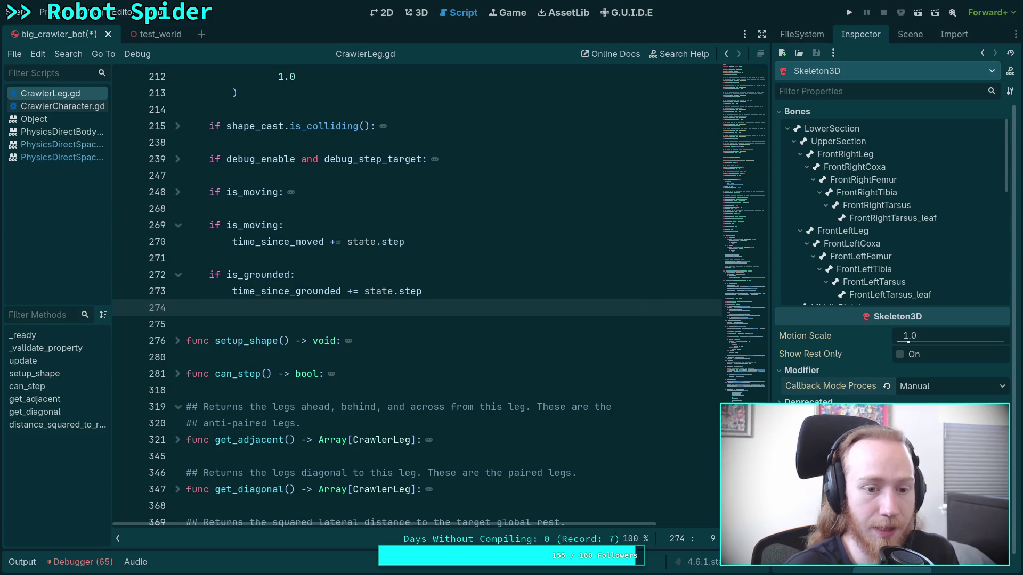
key("Return")
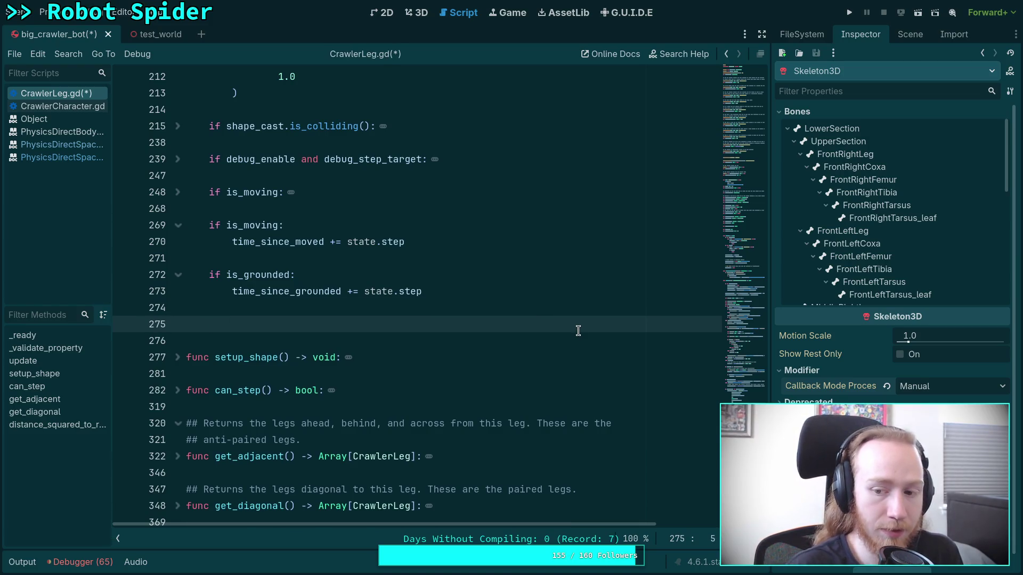
key("BackSpace")
key("BackSpace")
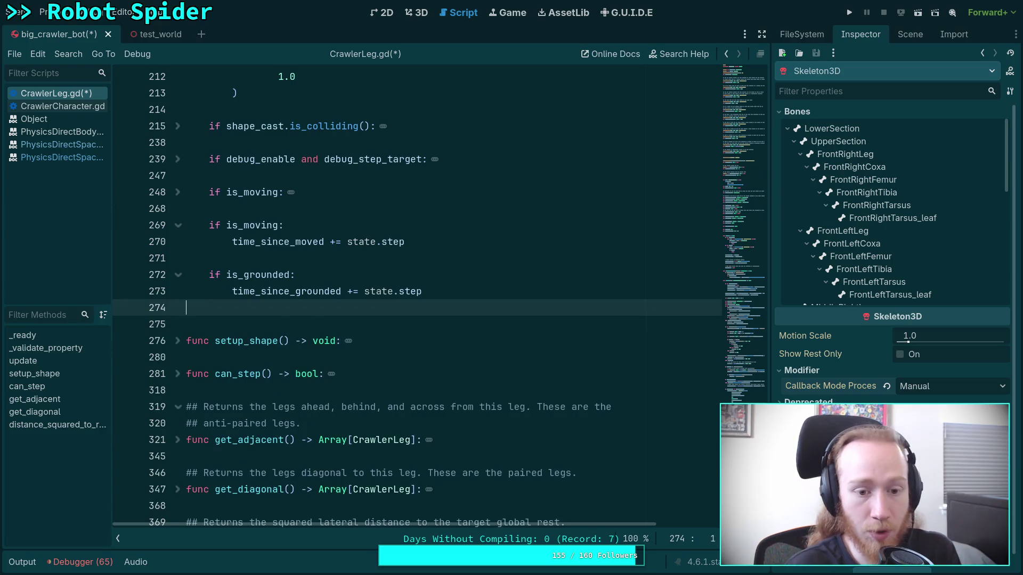
key("BackSpace")
key("ctrl+n")
key("Escape")
key("ctrl+s")
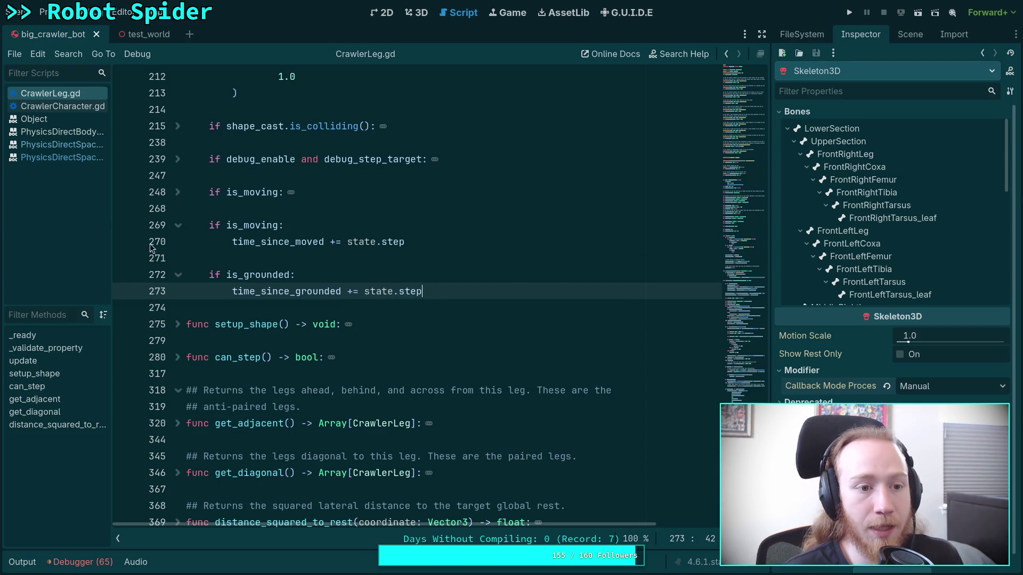
left_click(75, 109)
left_click(457, 266)
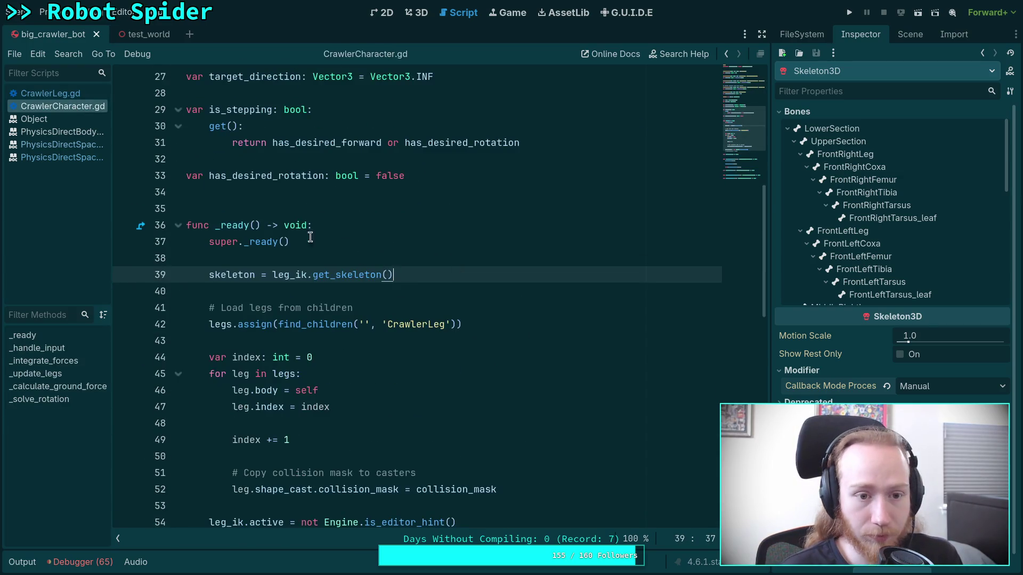
Add skeleton.advance(state.step) right after _update_legs(state), then bring up the PhysicsShapeQueryParameters3D docs
scroll(318, 256, "down", 8)
left_click(370, 240)
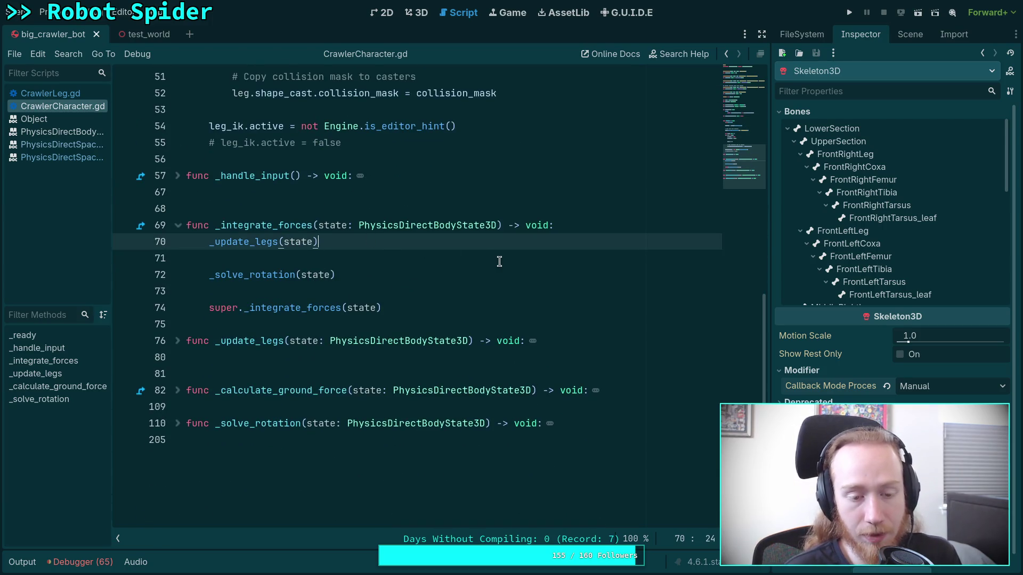
key("Return")
key("Return")
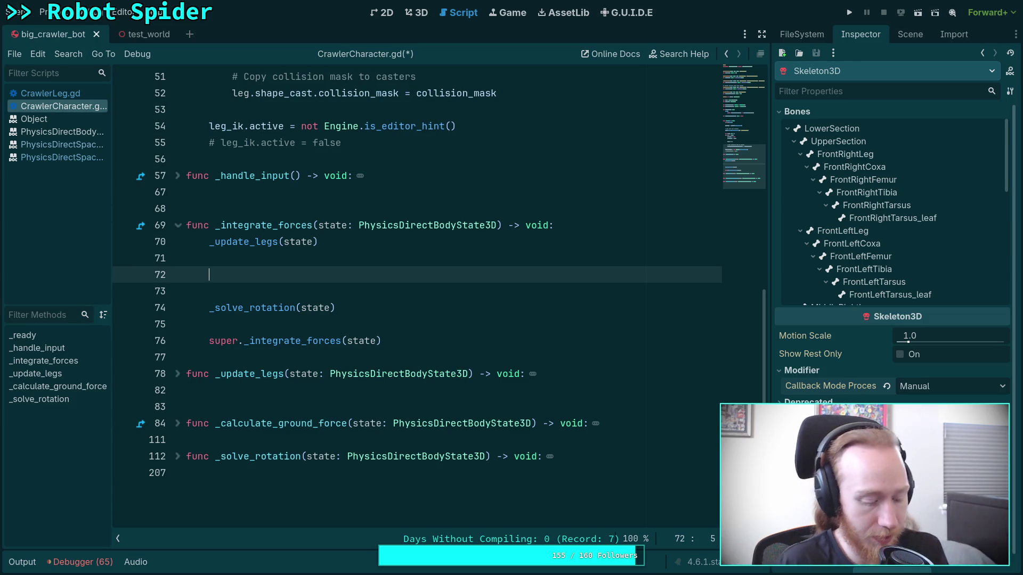
type("leton.")
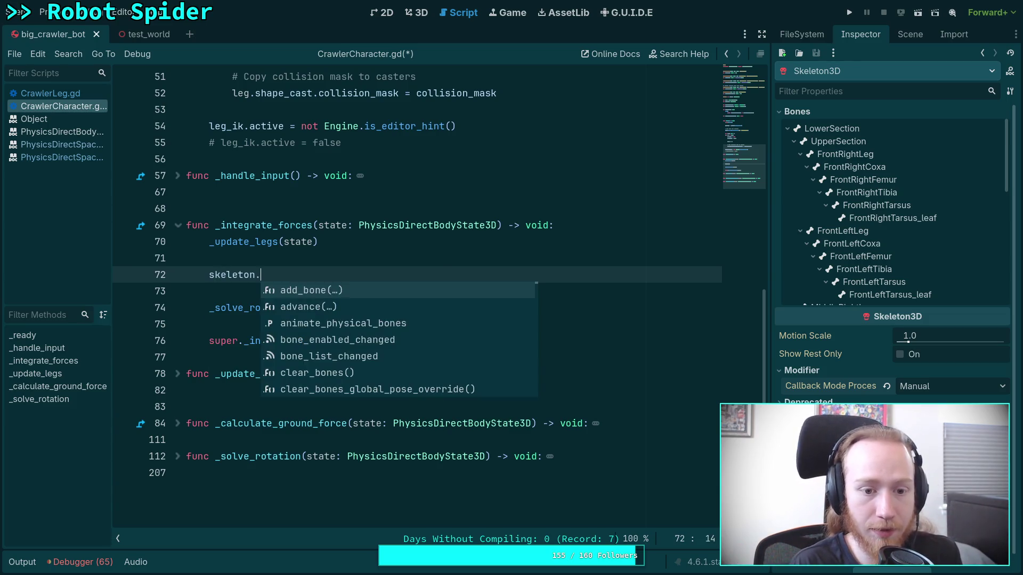
type("ad")
key("Return")
key("BackSpace")
key("BackSpace")
key("BackSpace")
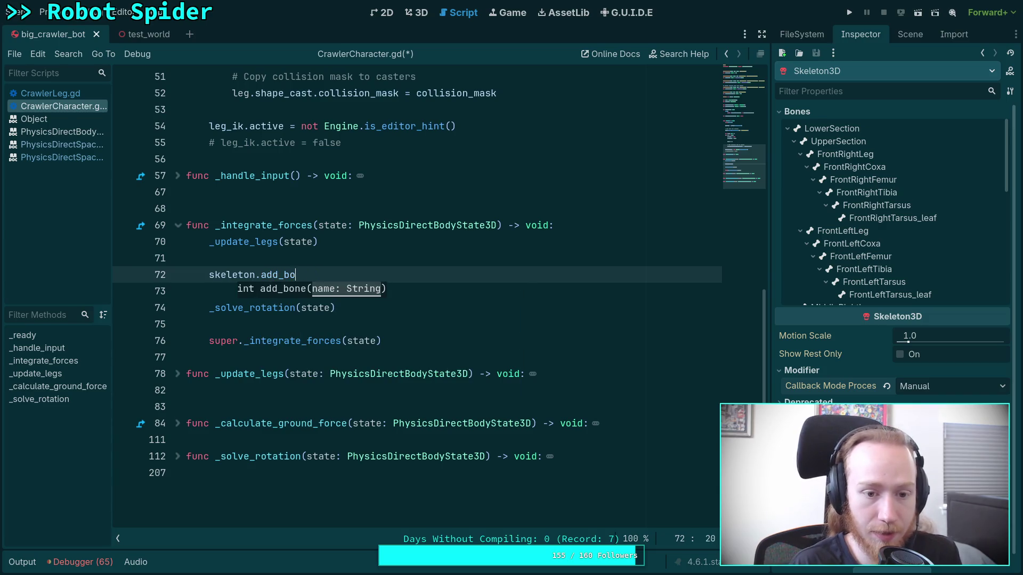
key("BackSpace")
type("v")
key("Return")
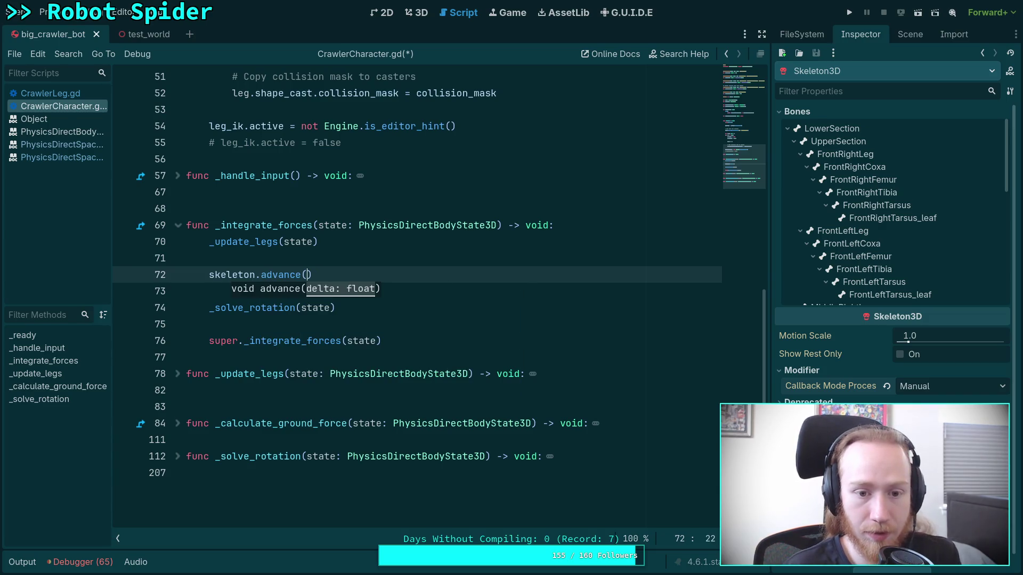
type("state.step")
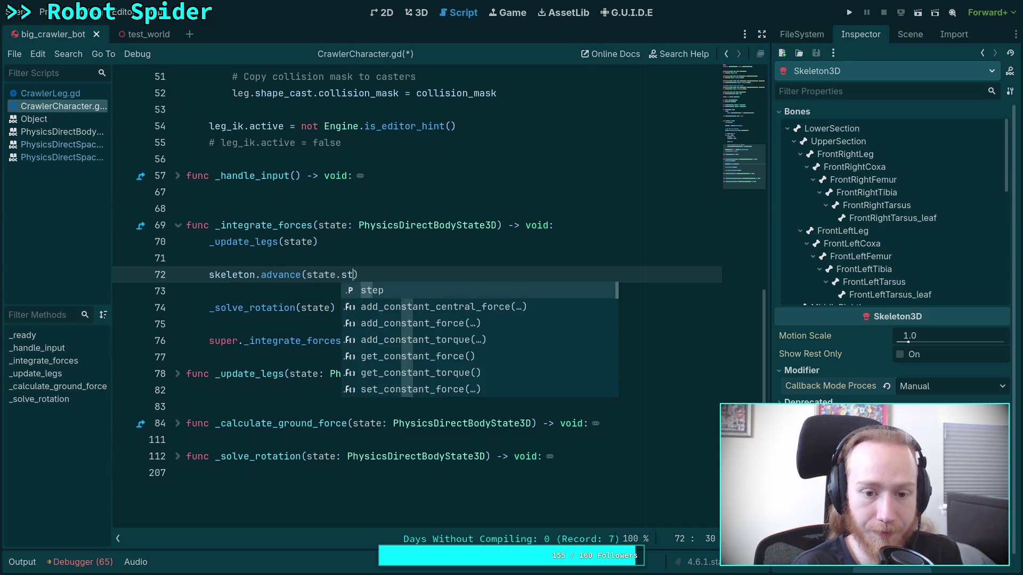
mouse_move(289, 277)
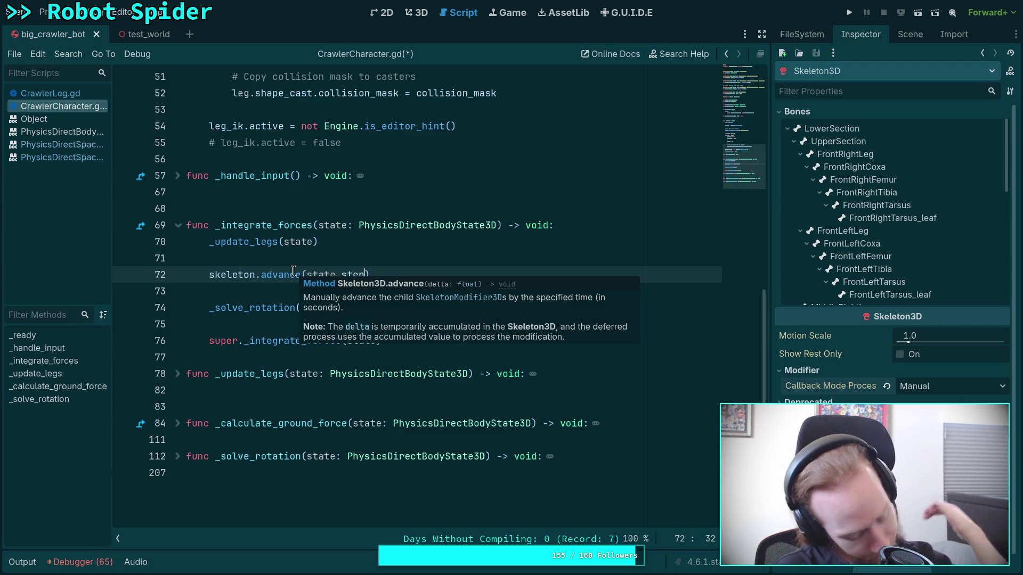
key("alt+Tab")
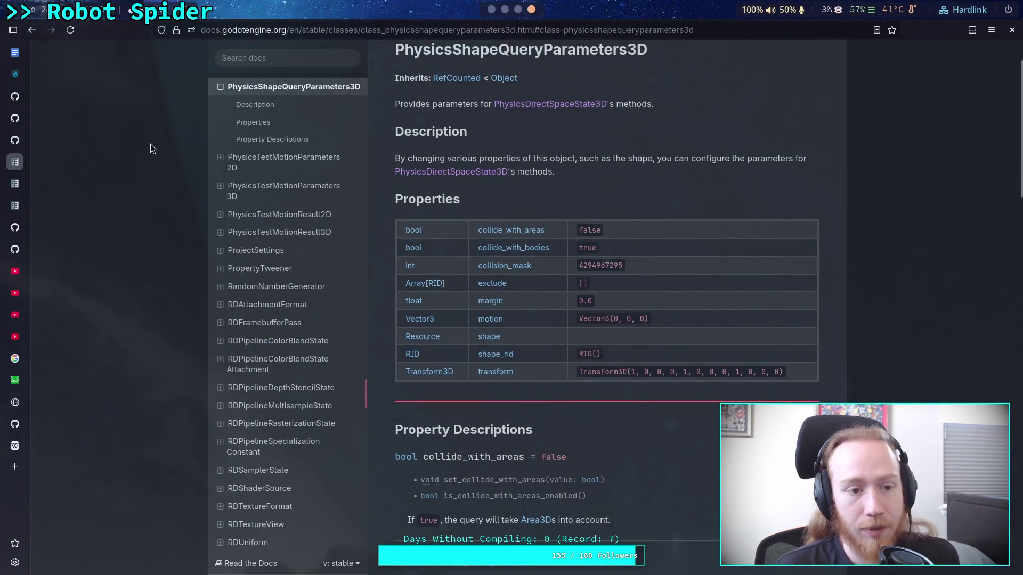
Go from the jolt_physics source page to godot's scene/3d/skeleton_3d.cpp on GitHub
left_click(24, 138)
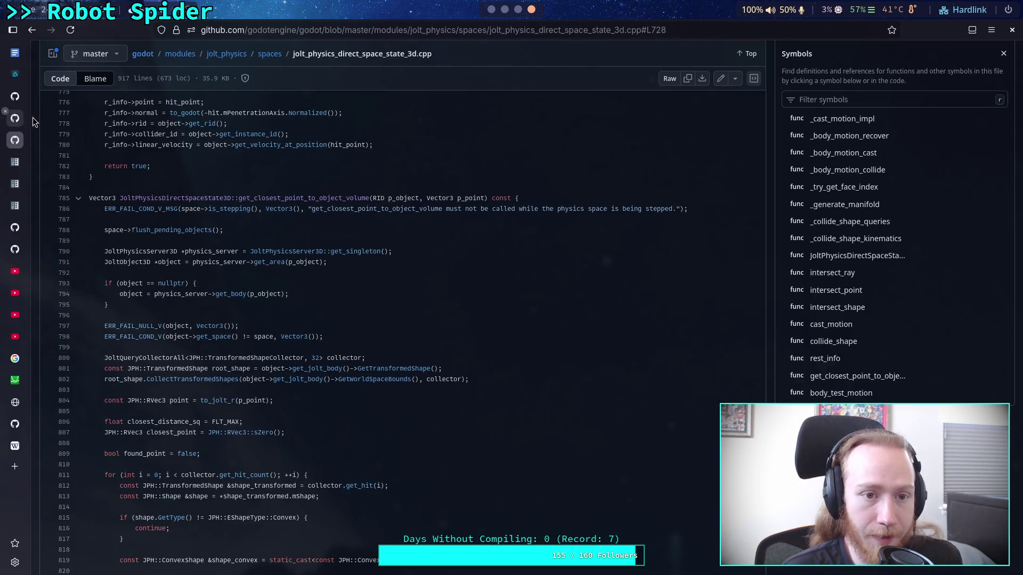
left_click(15, 118)
left_click(16, 141)
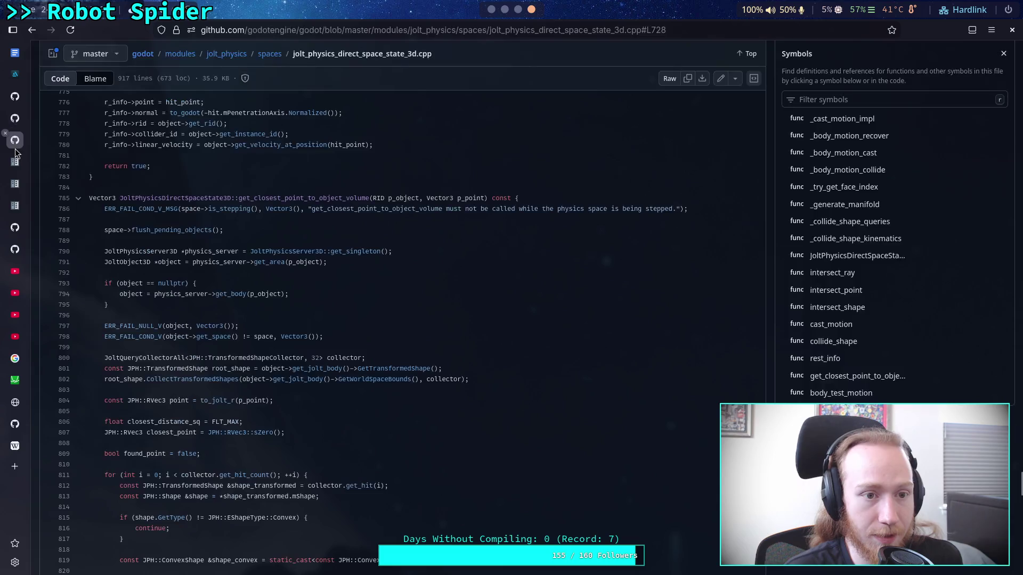
left_click(142, 54)
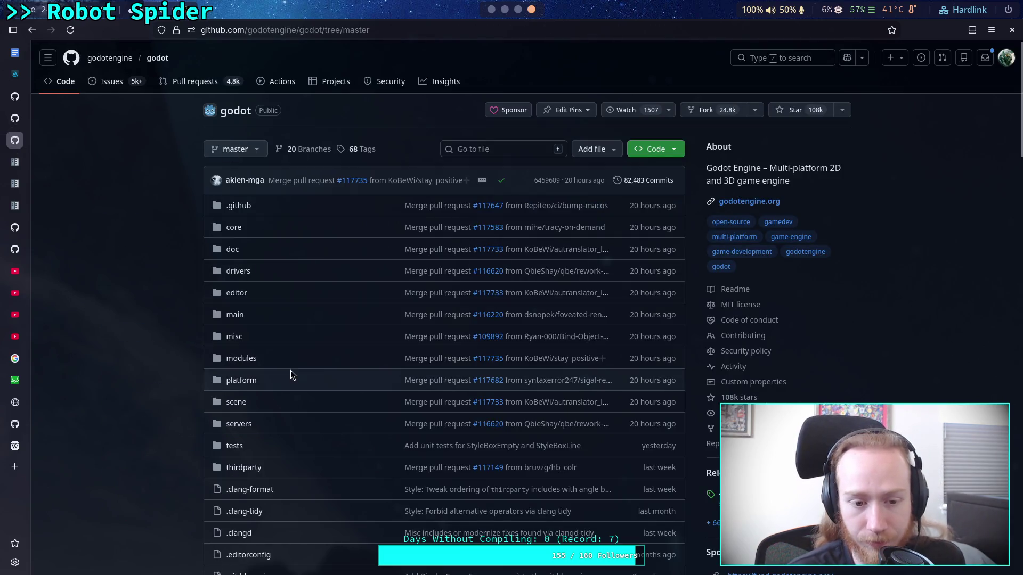
left_click(230, 401)
left_click(71, 237)
scroll(184, 286, "down", 15)
scroll(168, 285, "down", 15)
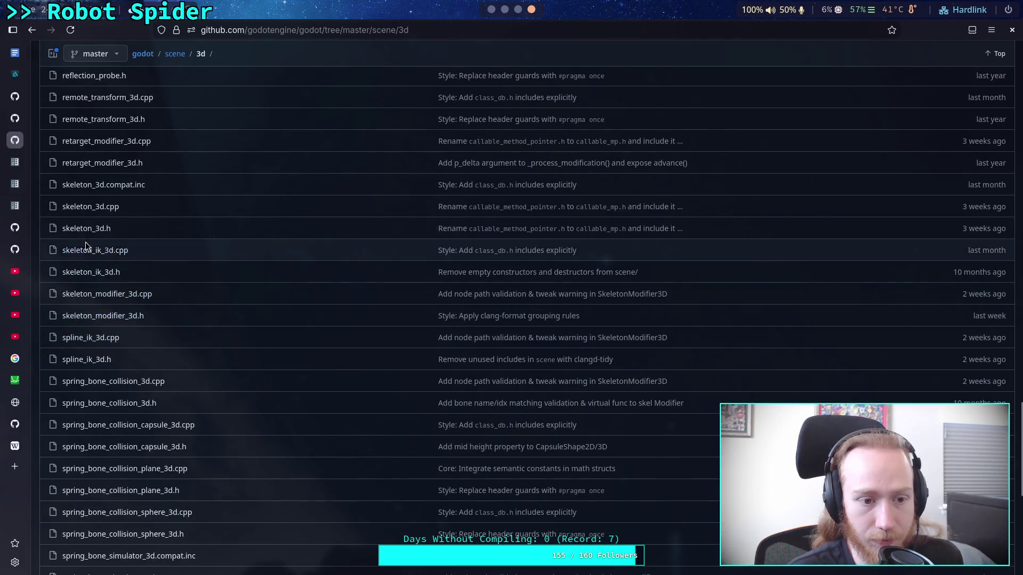
left_click(90, 207)
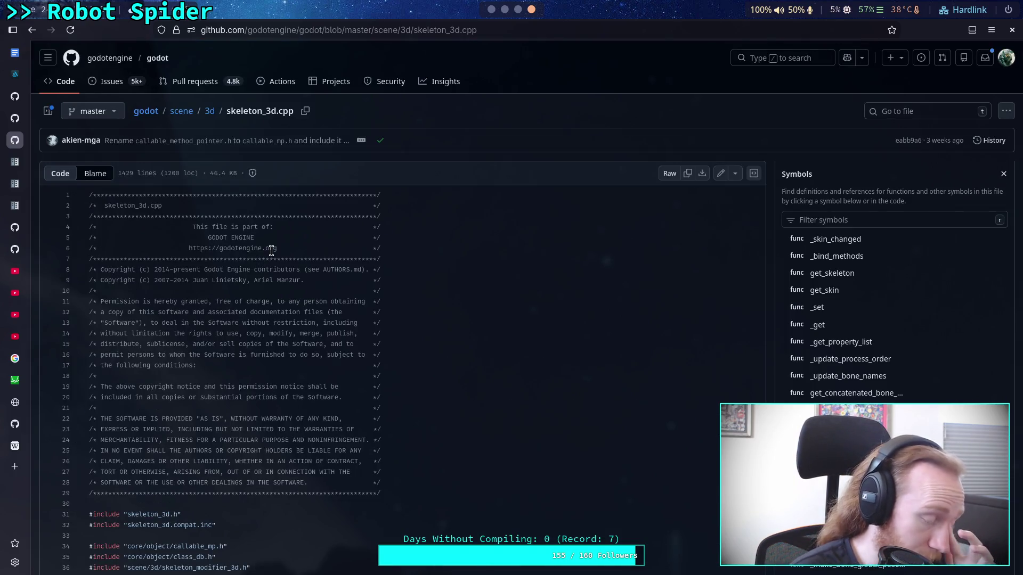
scroll(847, 339, "down", 5)
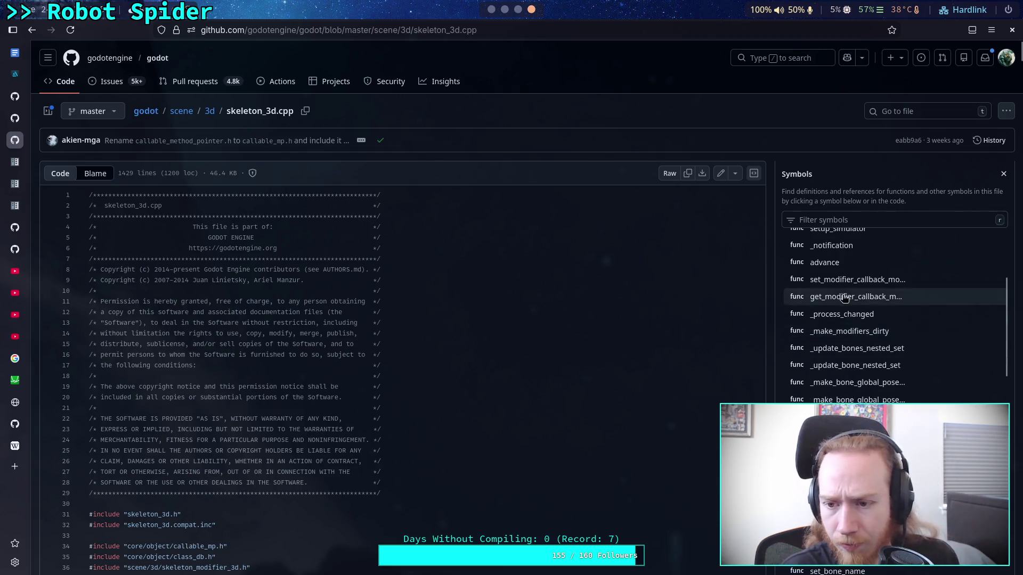
Jump to the Skeleton3D advance function's definition via the Symbols panel and read it
left_click(845, 266)
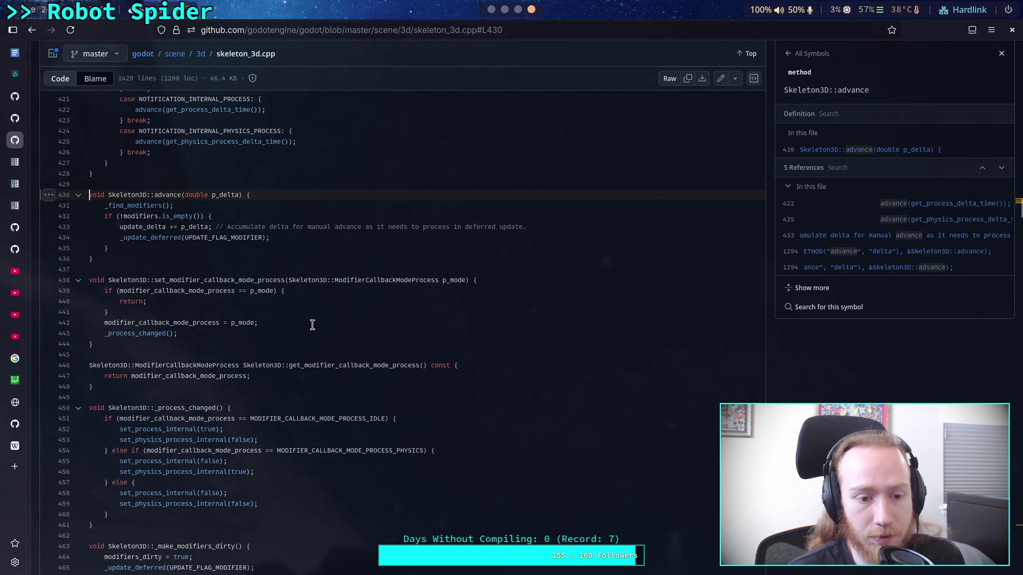
scroll(312, 325, "up", 12)
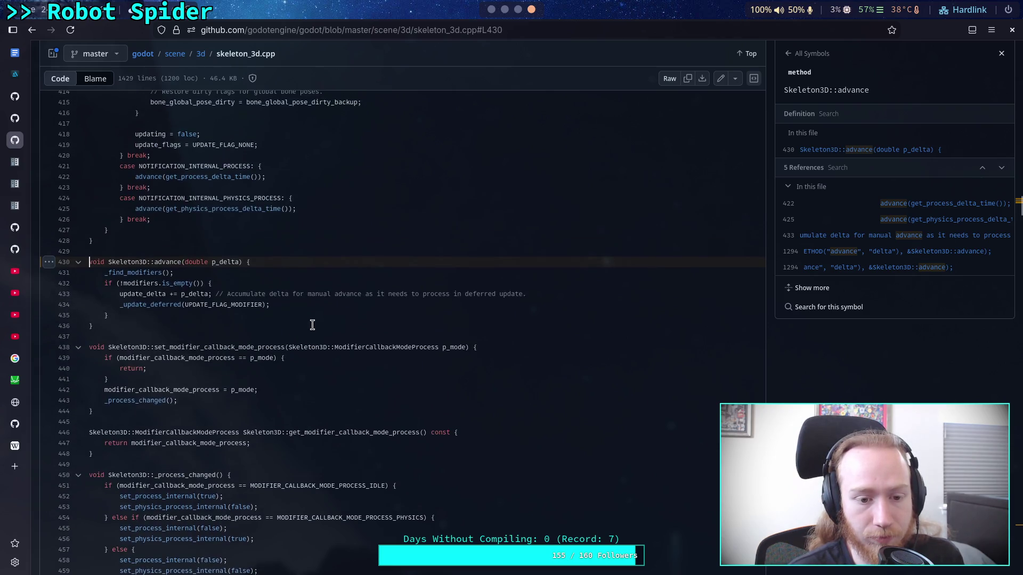
scroll(313, 325, "up", 20)
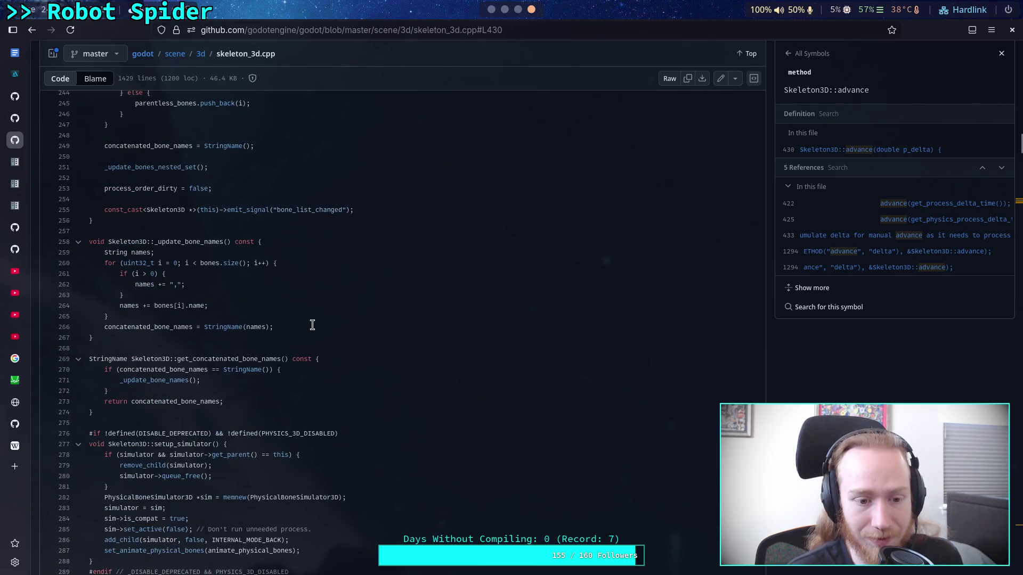
scroll(312, 325, "up", 8)
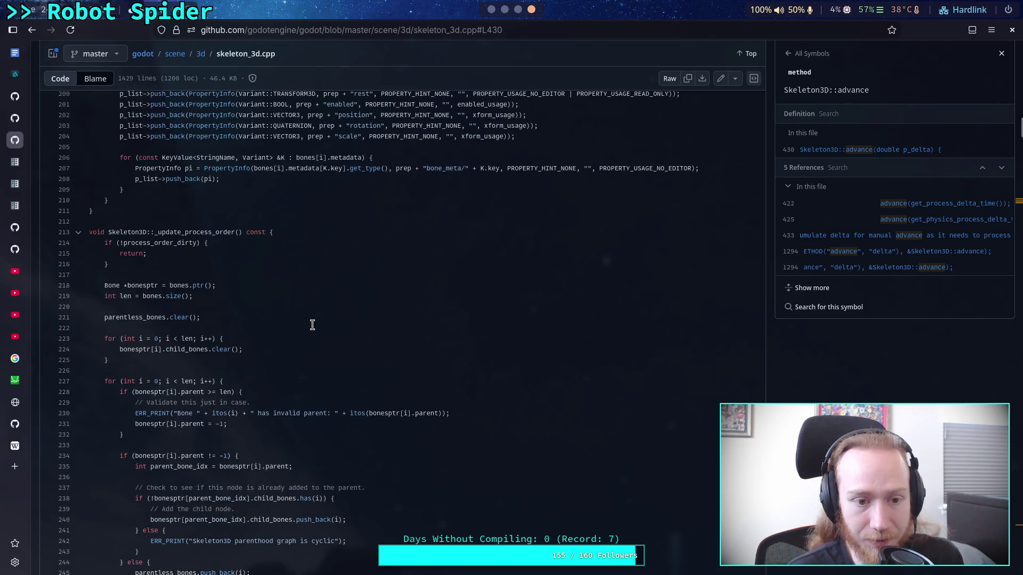
Return to All Symbols and scroll through the file's full function list
left_click(799, 56)
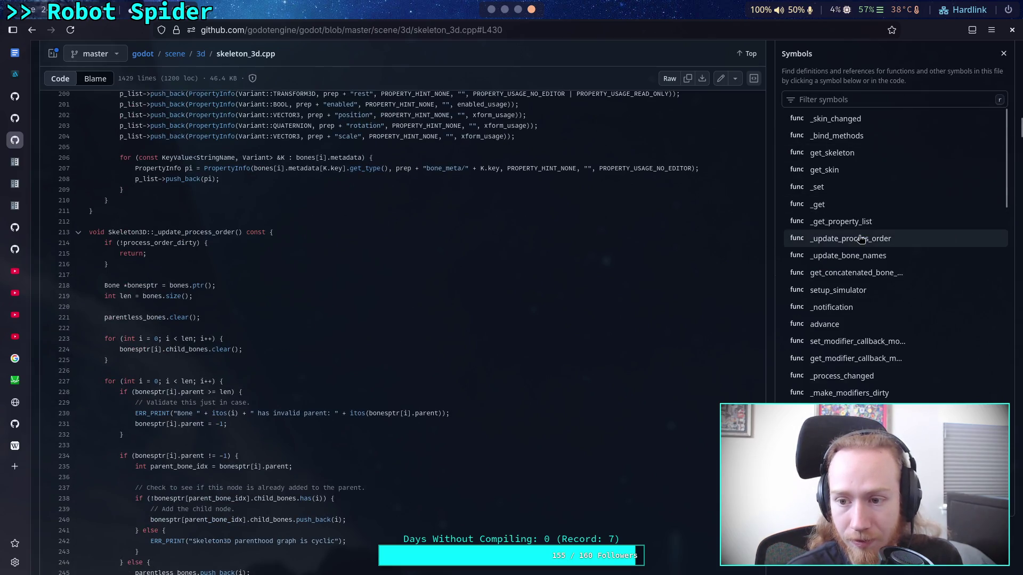
scroll(894, 333, "down", 2)
scroll(896, 338, "down", 10)
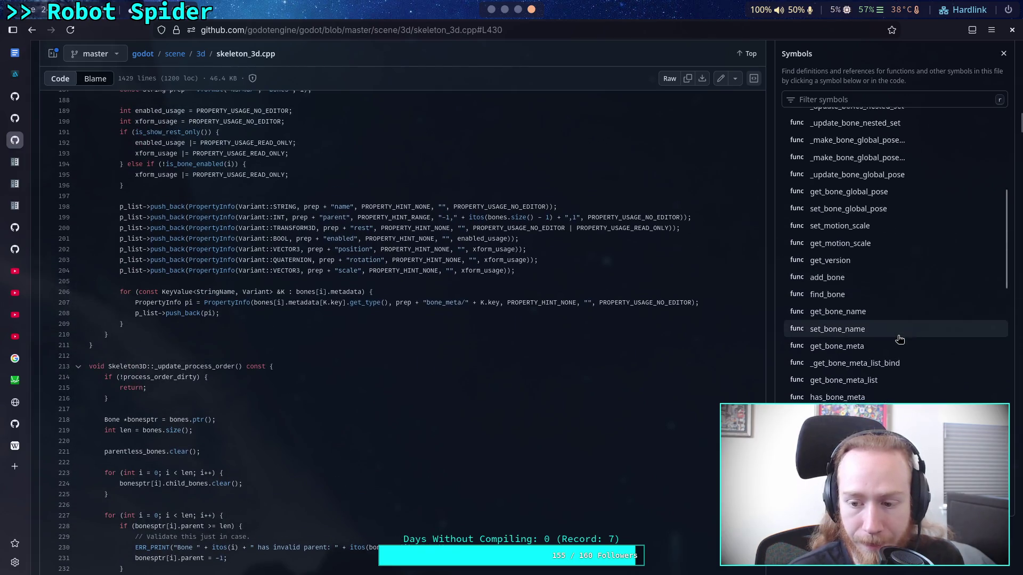
scroll(899, 339, "down", 7)
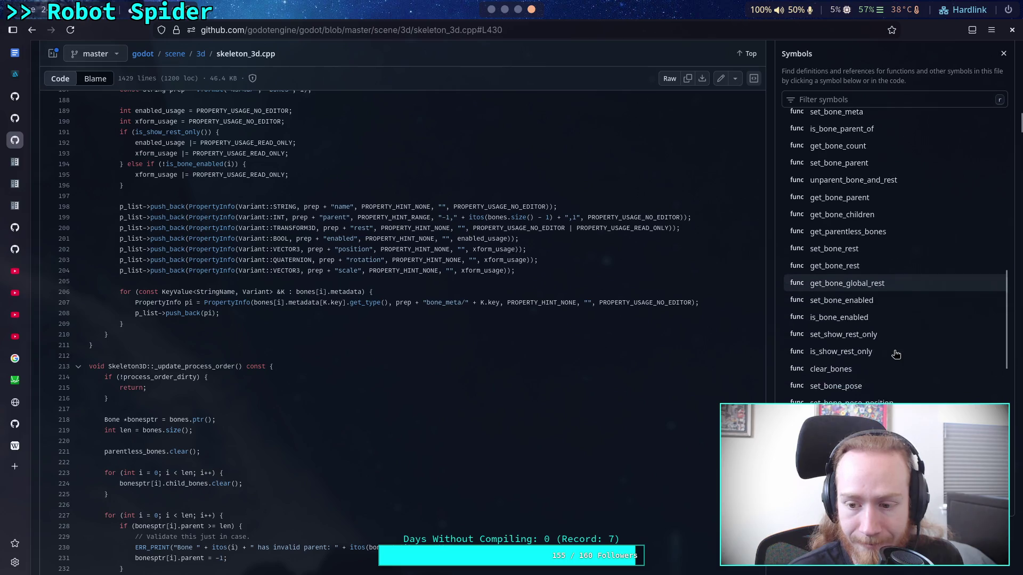
scroll(896, 354, "down", 15)
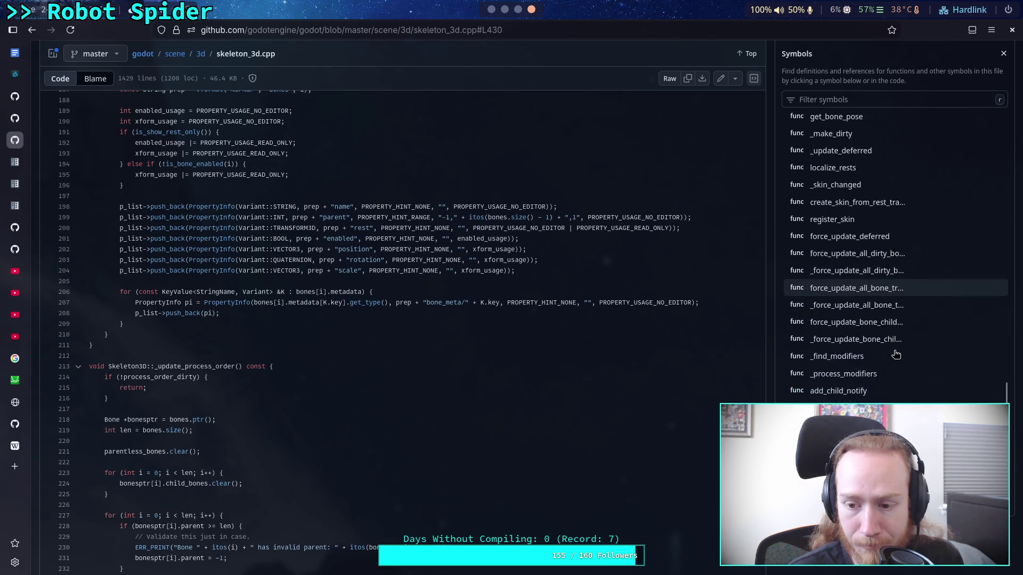
scroll(888, 364, "down", 2)
scroll(892, 357, "up", 15)
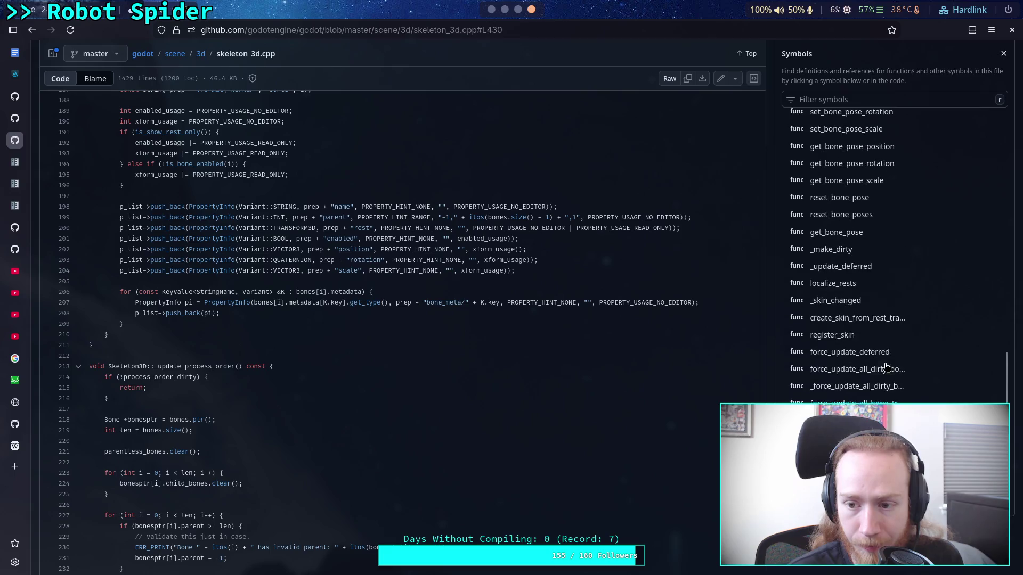
scroll(898, 347, "up", 10)
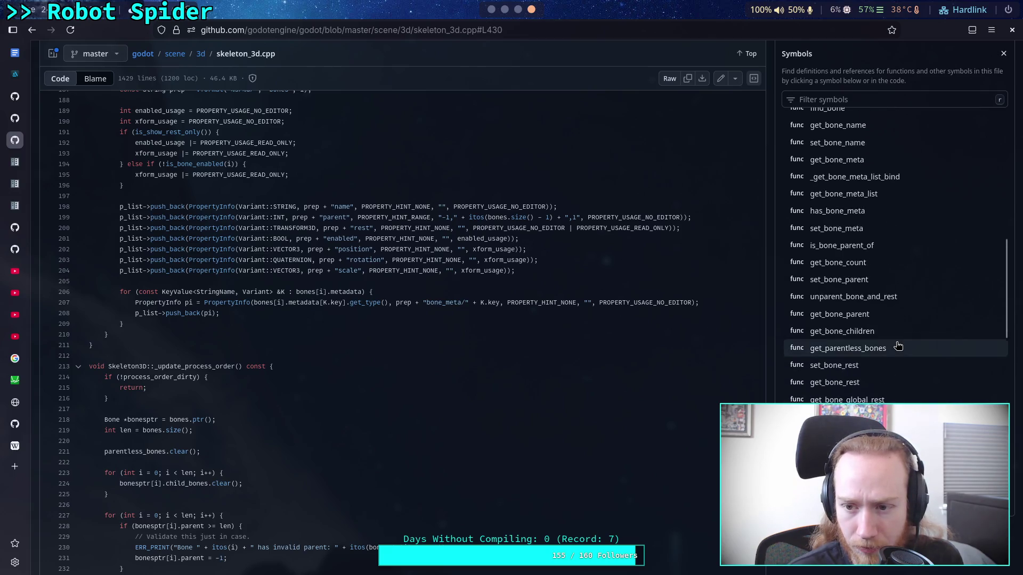
scroll(898, 346, "up", 7)
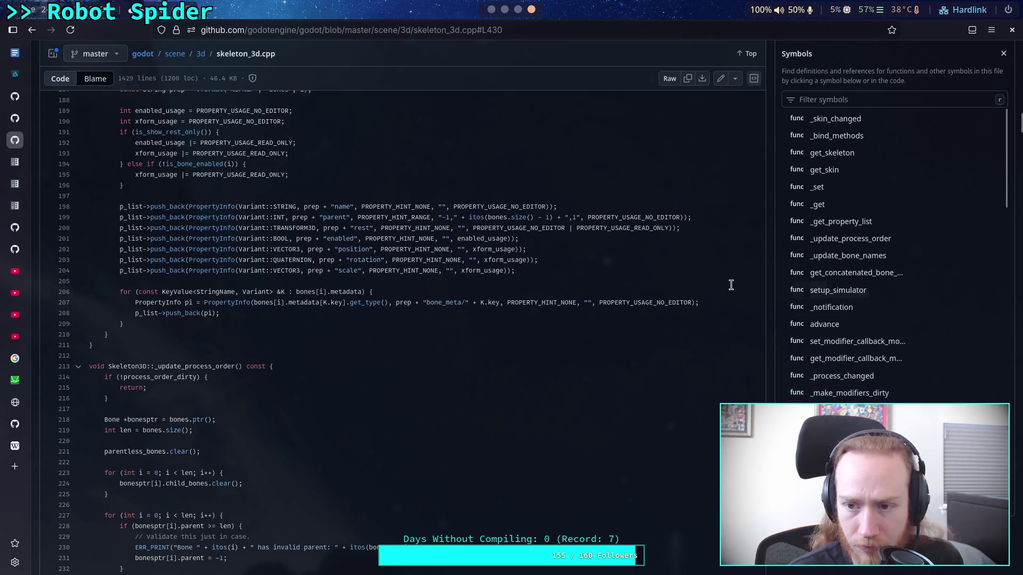
left_click(610, 282)
Search the page for _update_deferred and step through the first matches
key("ctrl+f")
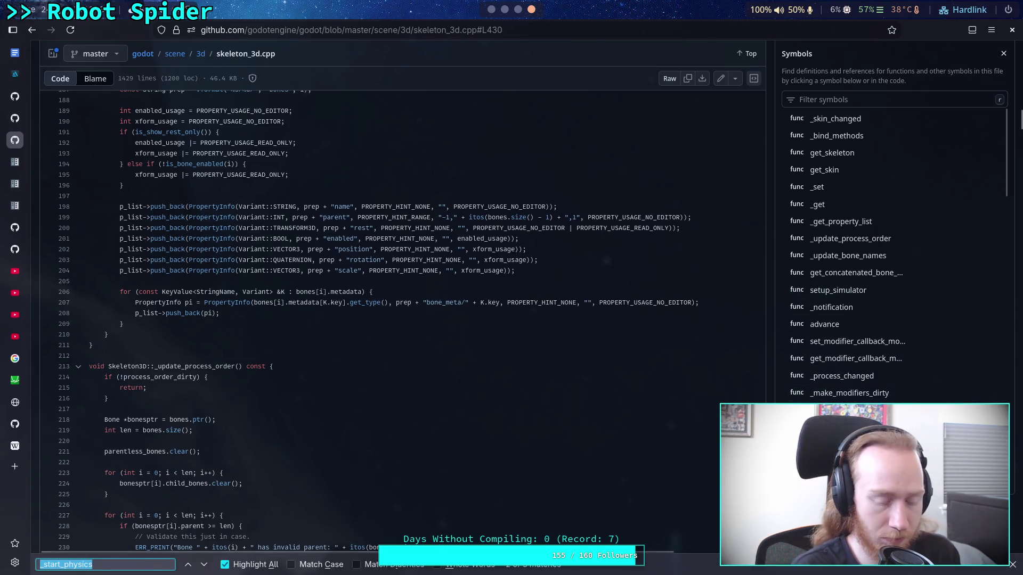
key("ctrl+Home")
type("_update_def")
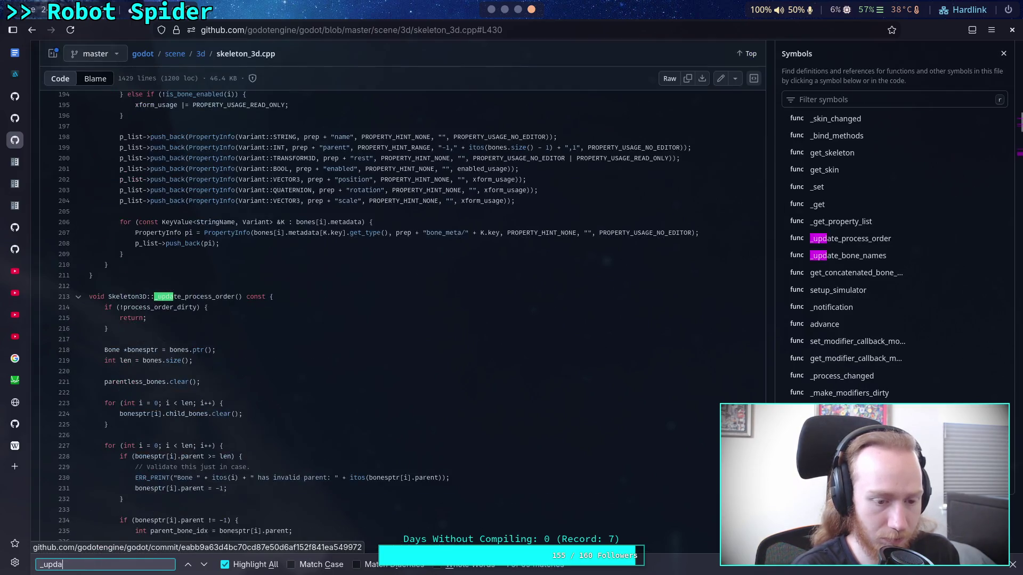
type("erred")
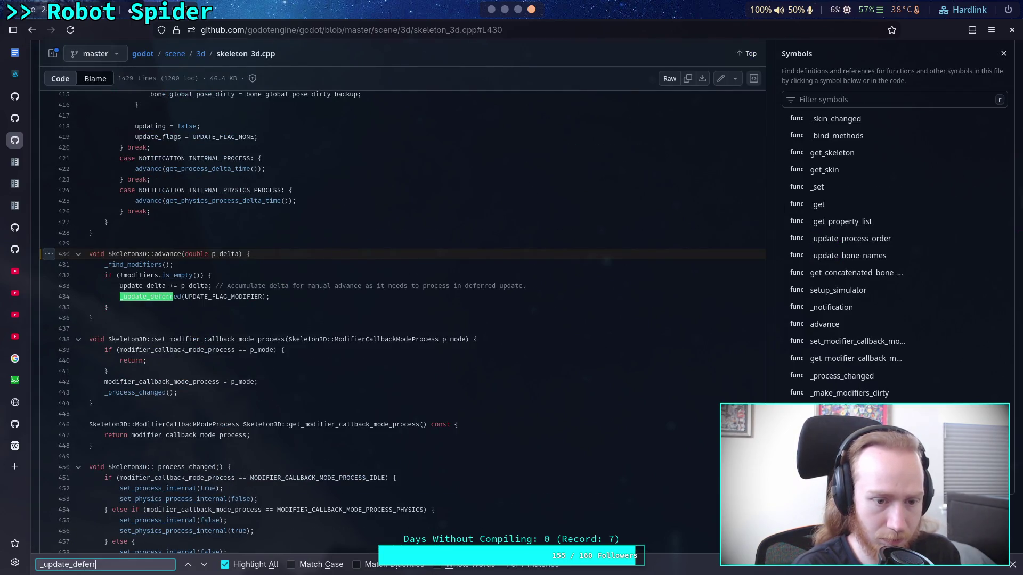
left_click(205, 565)
left_click(204, 565)
left_click(205, 565)
scroll(201, 403, "down", 2)
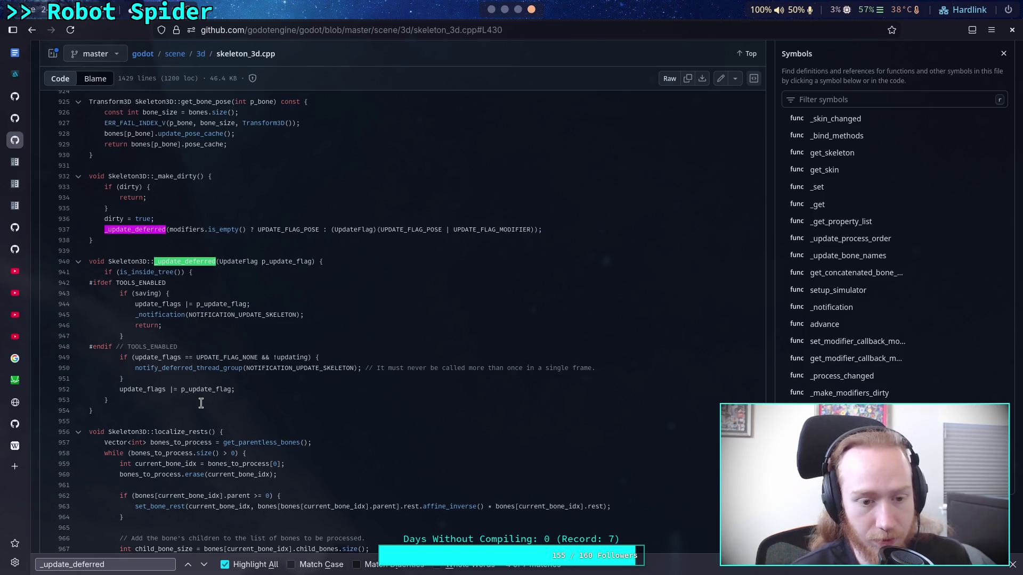
Step through the force_update_deferred match and lines 465 and 937 to the definition on line 940
left_click(203, 566)
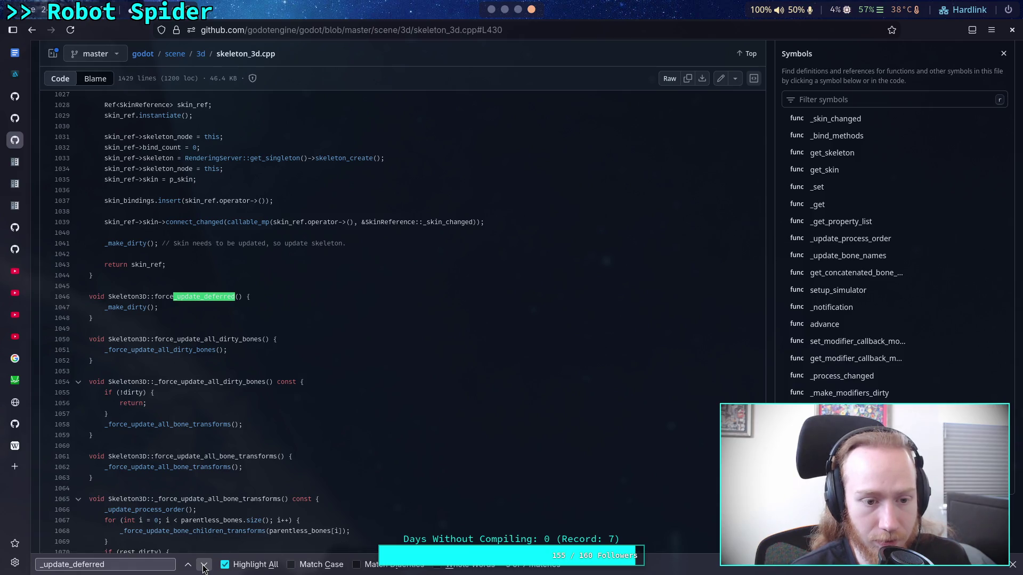
left_click(203, 566)
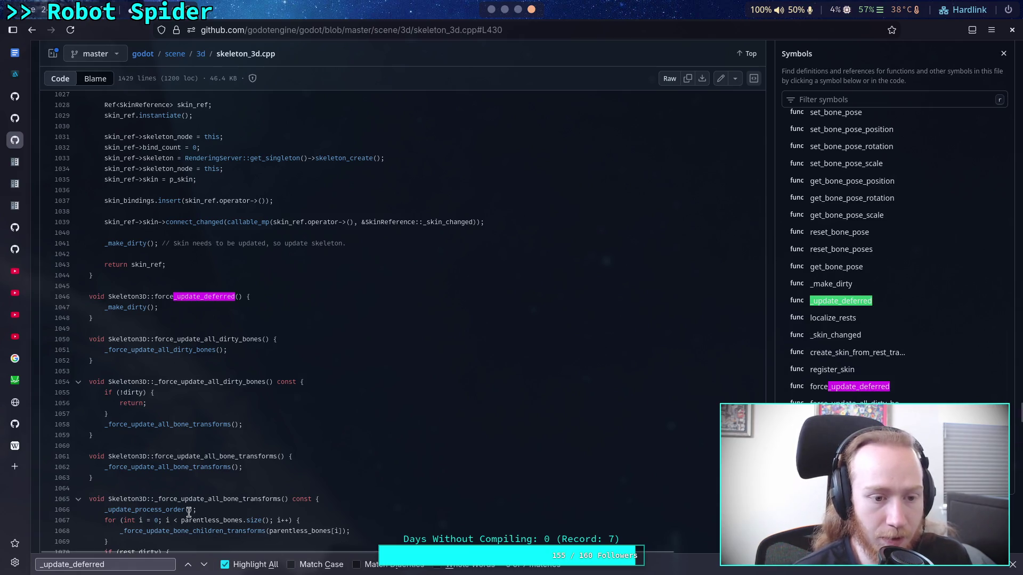
left_click(203, 566)
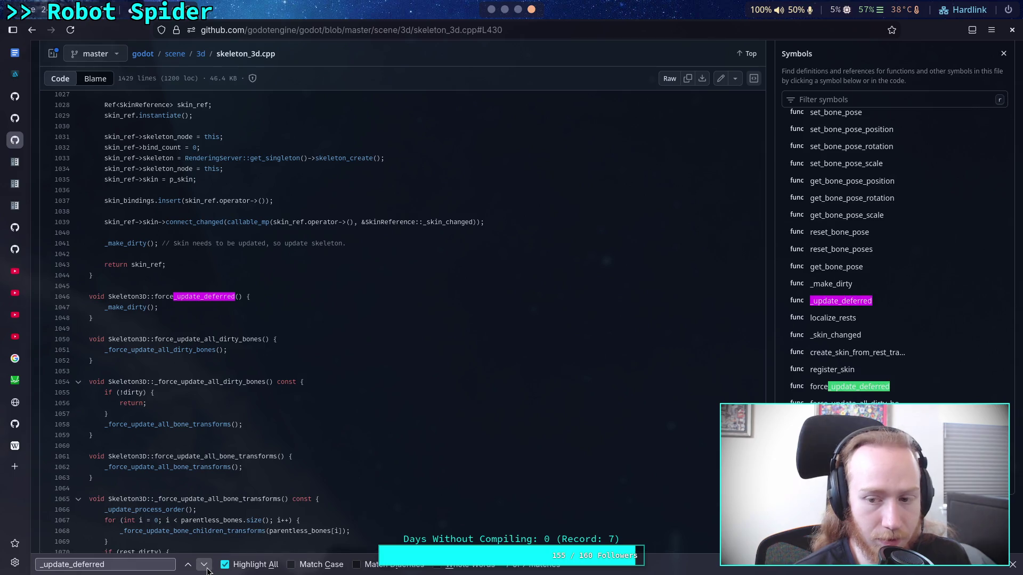
left_click(204, 566)
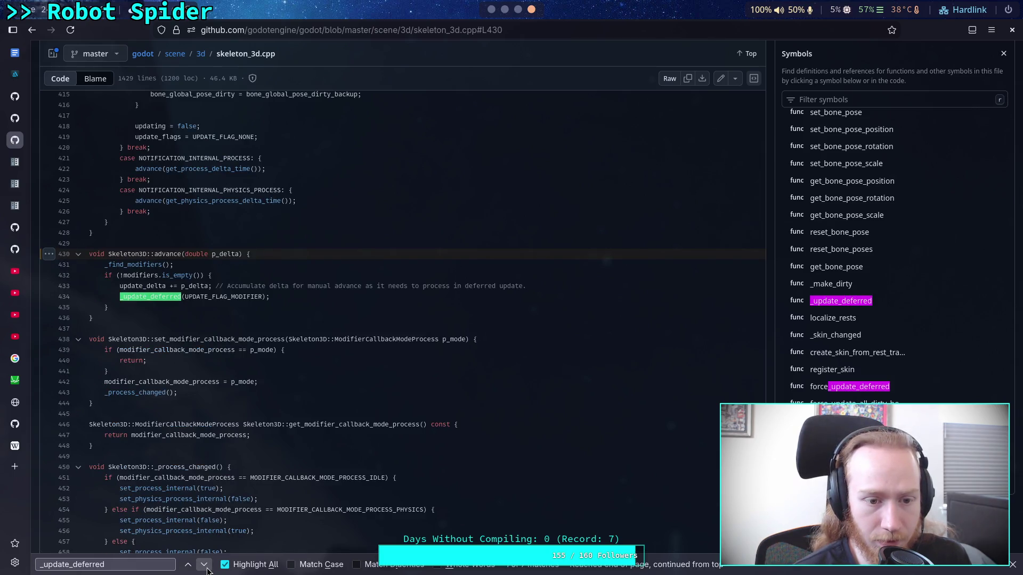
left_click(203, 566)
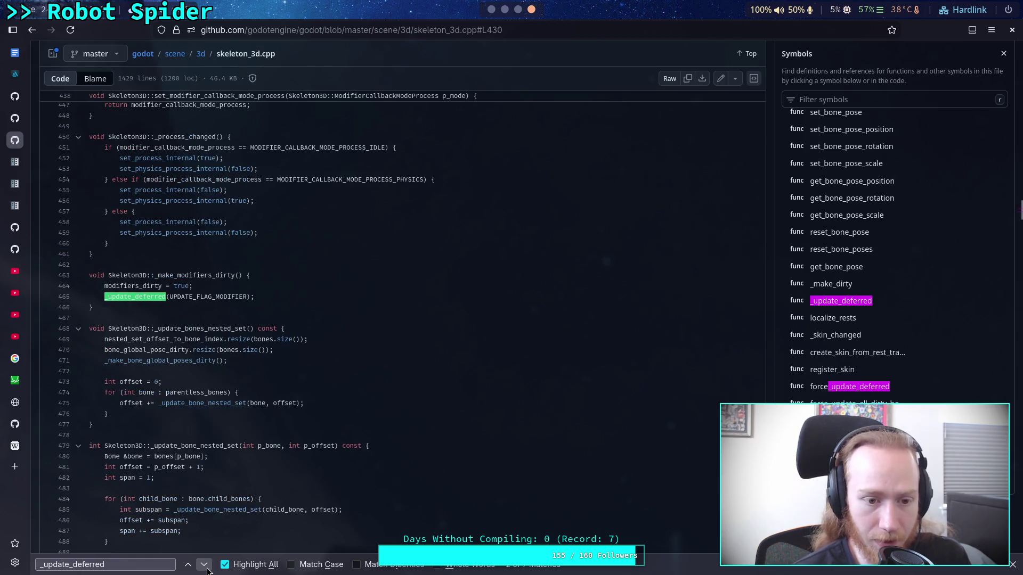
left_click(203, 565)
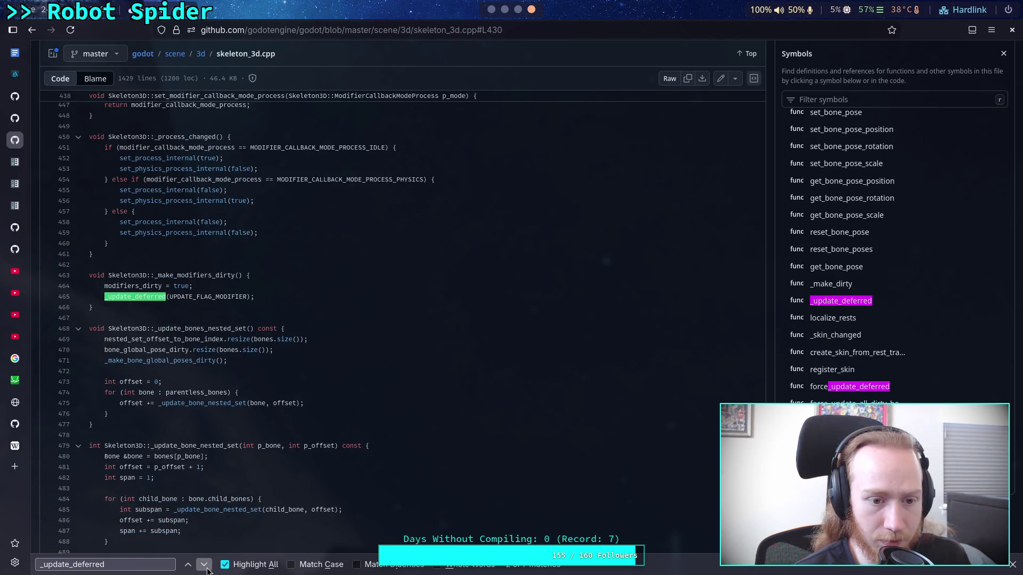
left_click(204, 565)
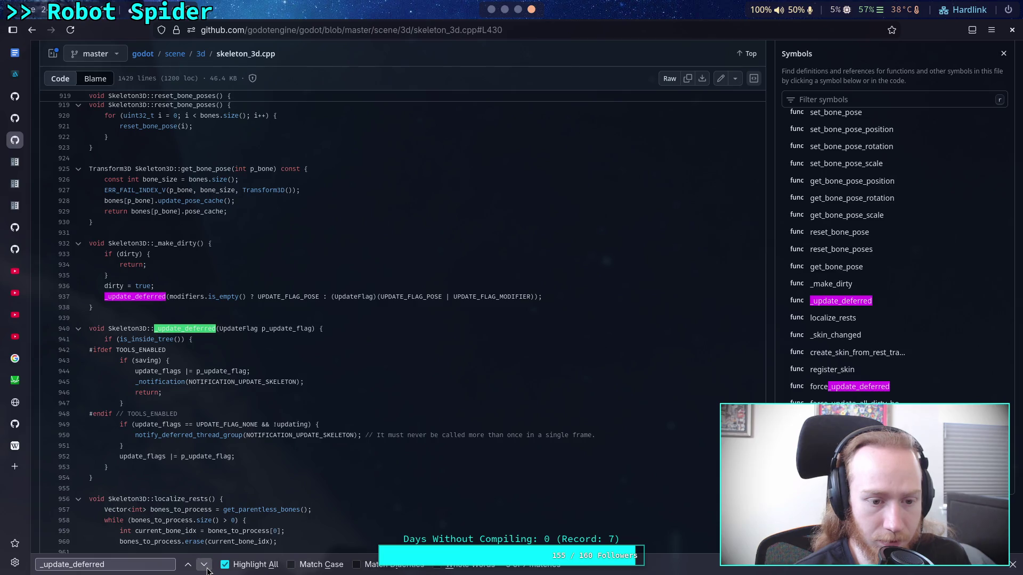
Read through the _update_deferred definition, then go back to the Godot script editor
scroll(266, 430, "down", 2)
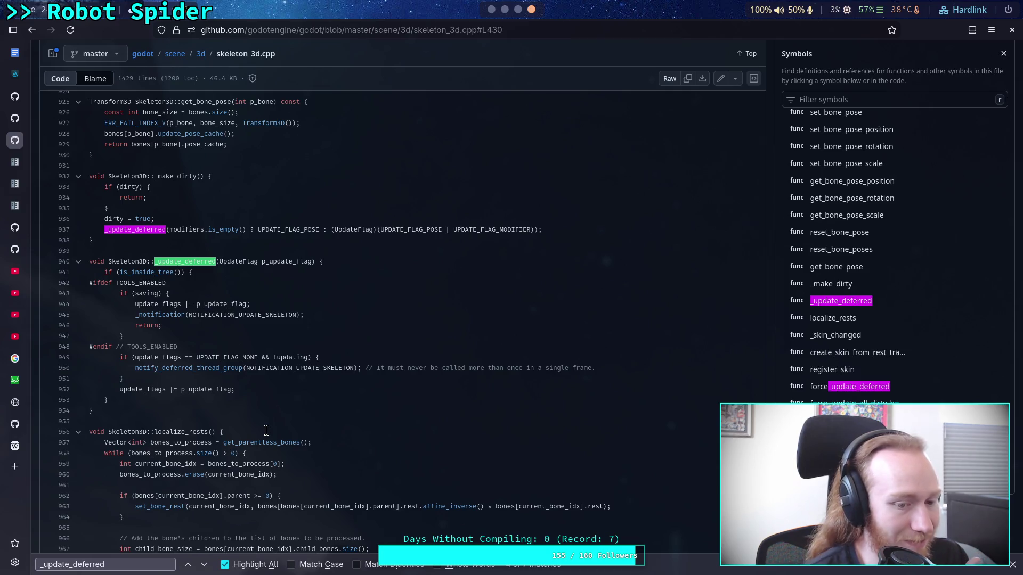
scroll(266, 431, "down", 10)
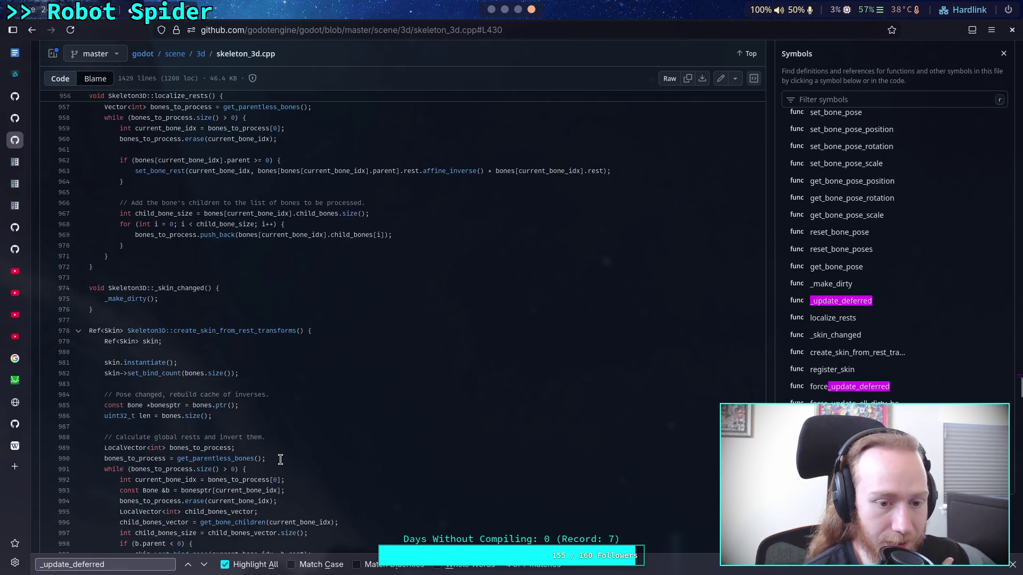
scroll(282, 463, "down", 10)
scroll(280, 459, "down", 8)
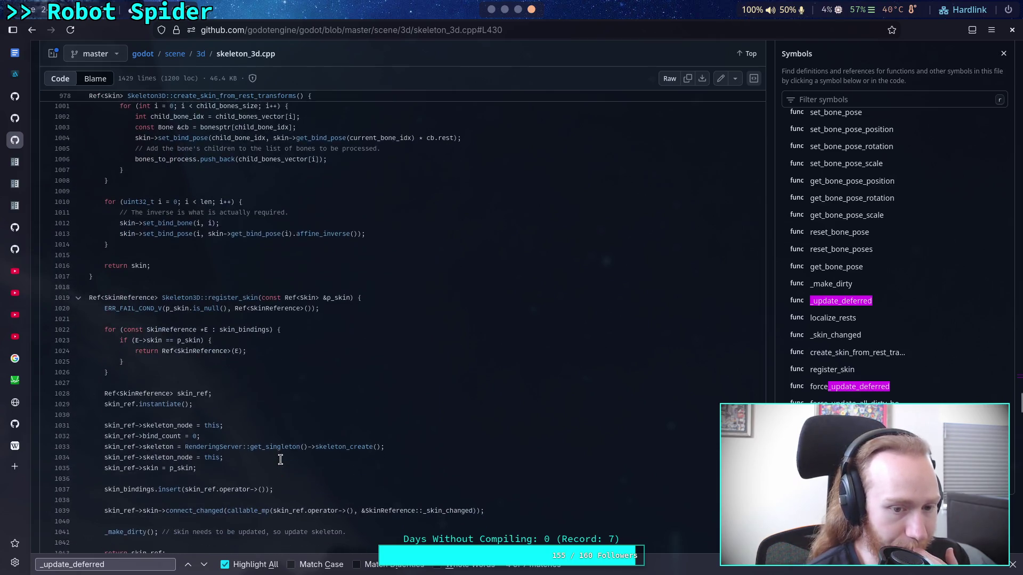
scroll(281, 459, "down", 6)
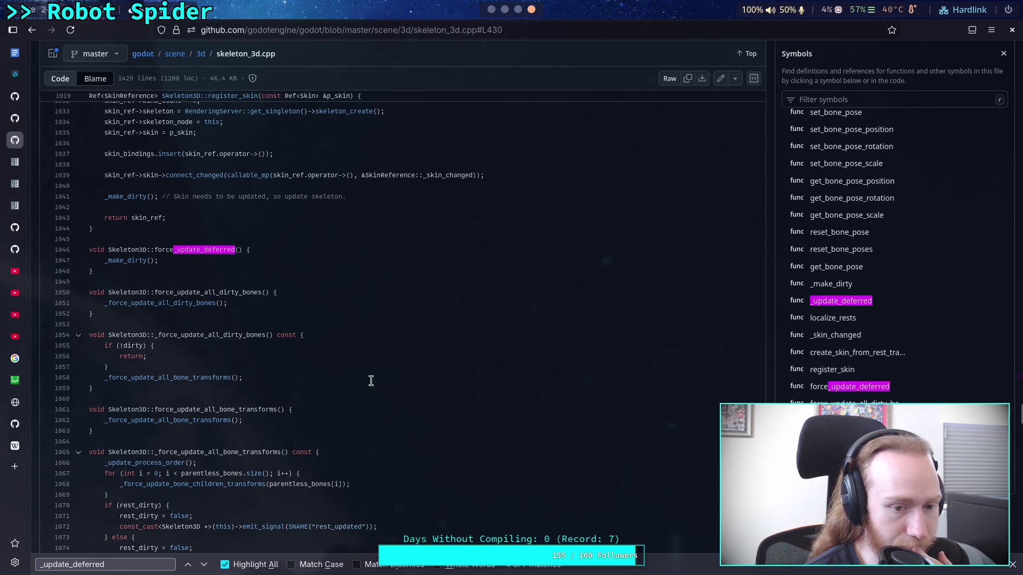
left_click(491, 9)
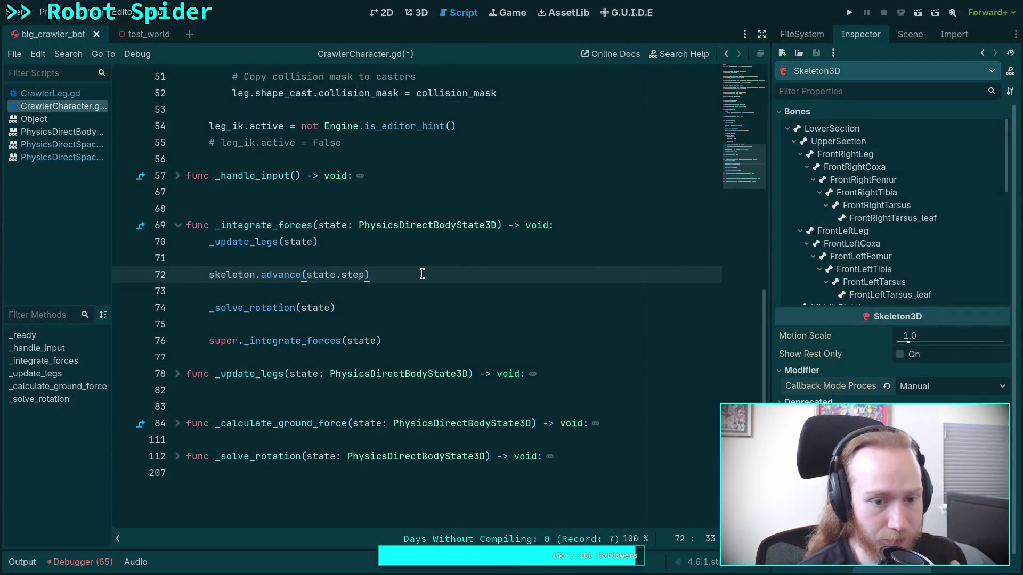
Start a skeleton.update call on line 73 and browse the update method suggestions
key("Return")
type("ske")
key("Return")
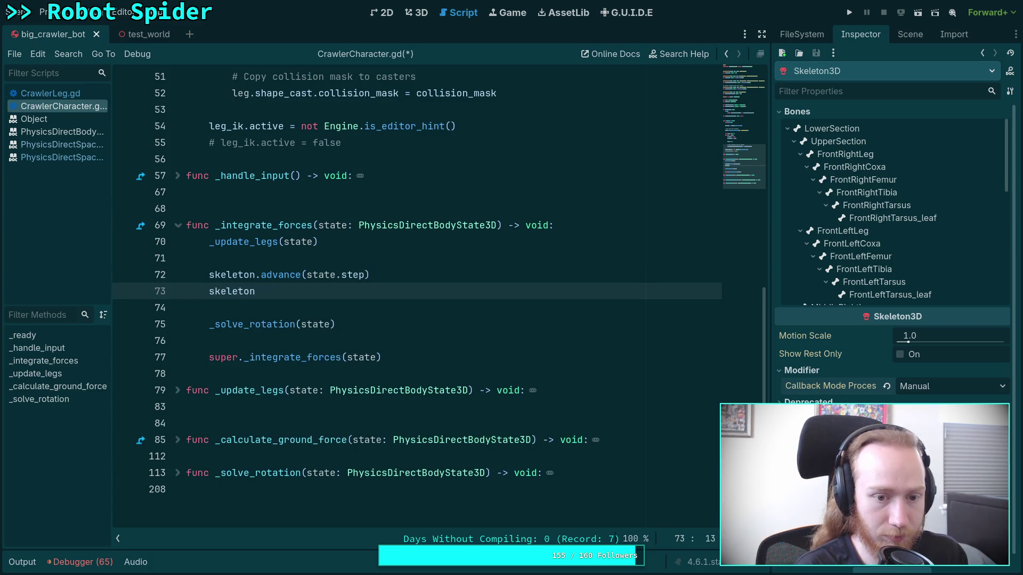
type(".for")
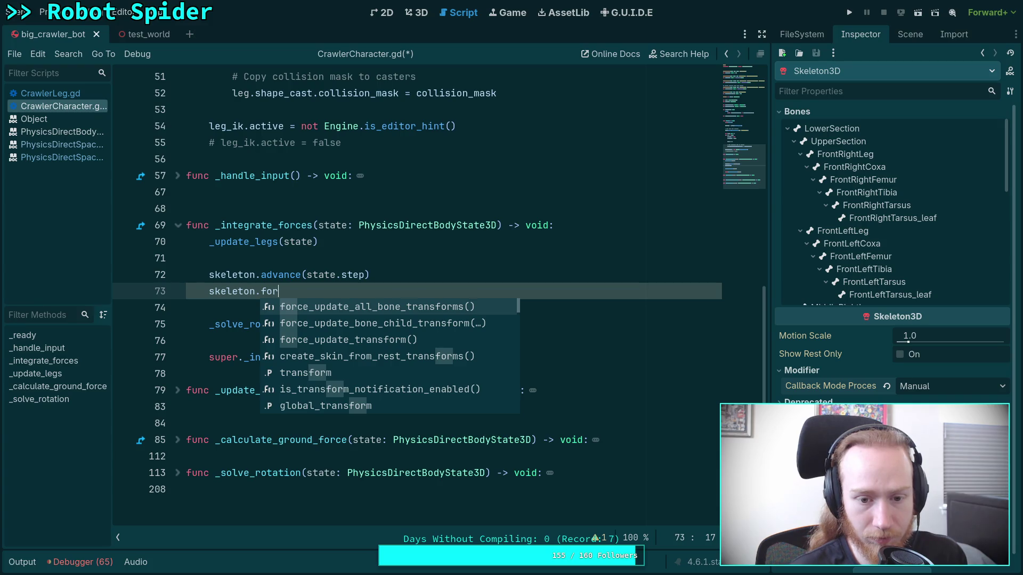
key("Down")
key("Down")
key("Down")
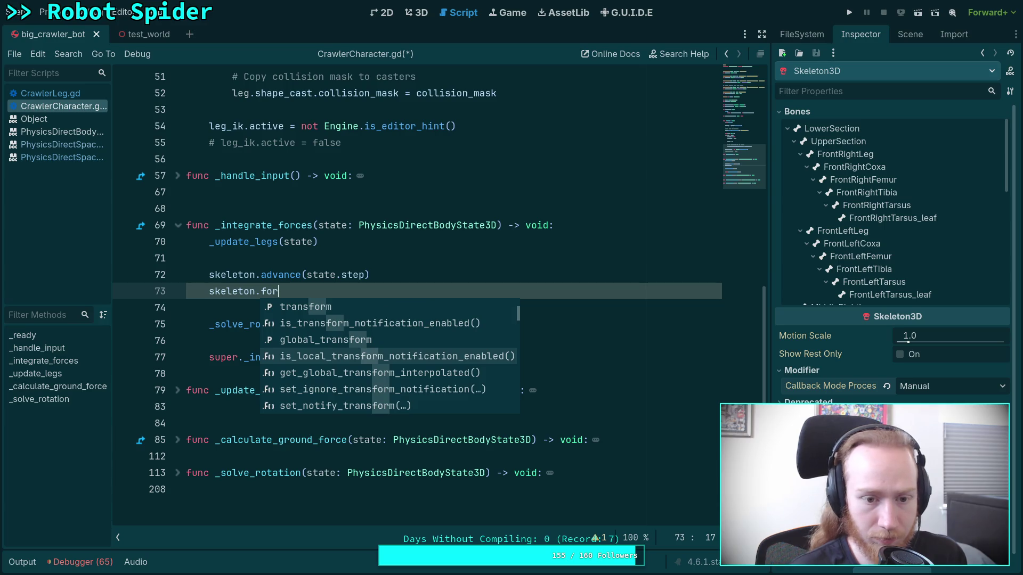
key("BackSpace")
key("BackSpace")
key("BackSpace")
type("update")
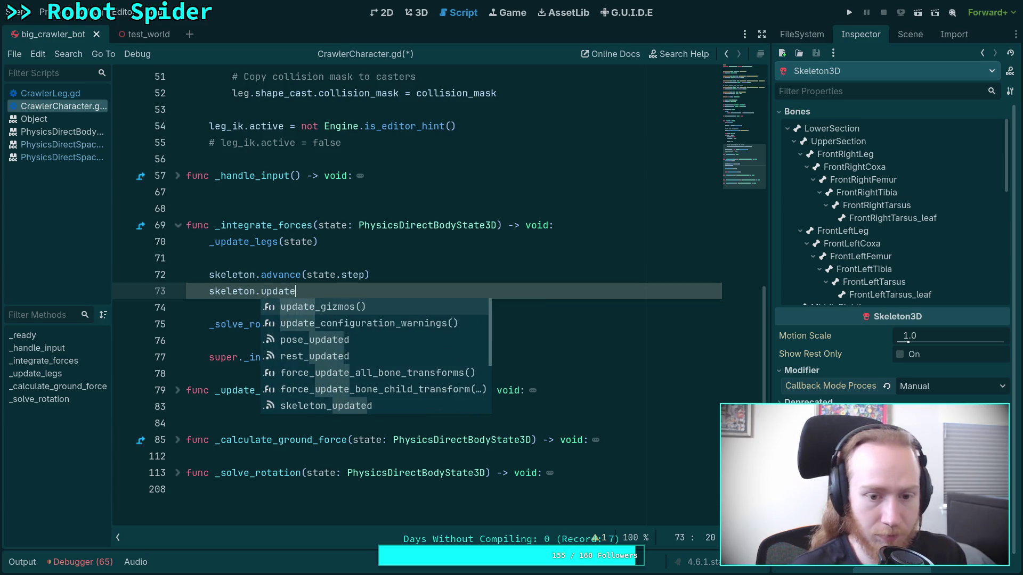
key("Down")
key("Down")
key("Down")
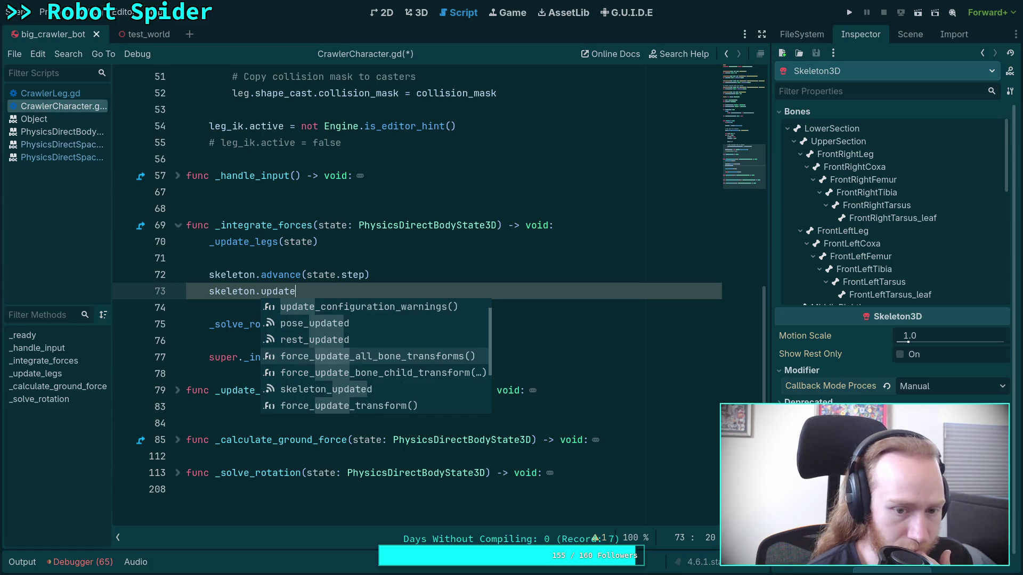
key("Down")
key("Down")
key("Down")
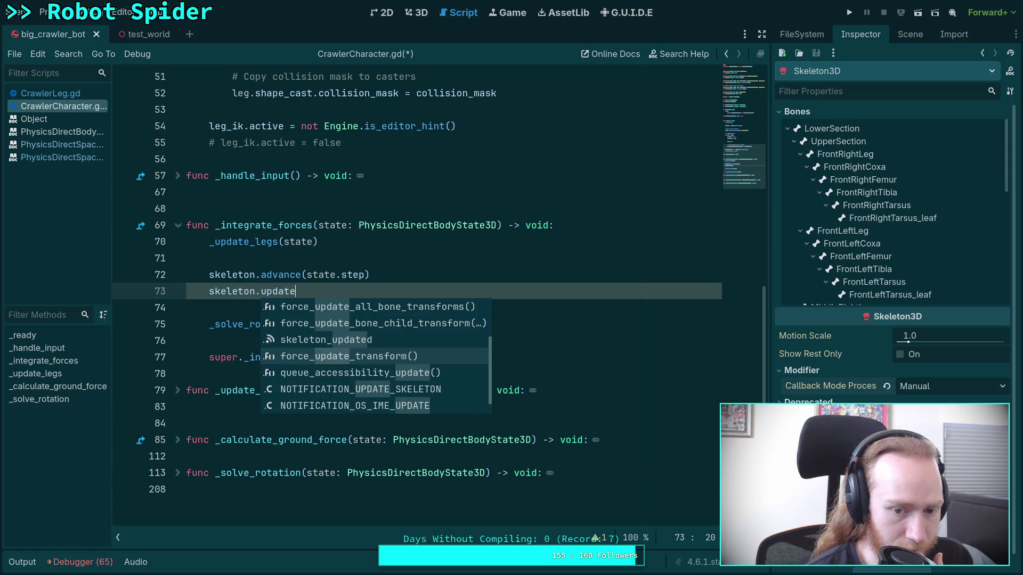
key("Down")
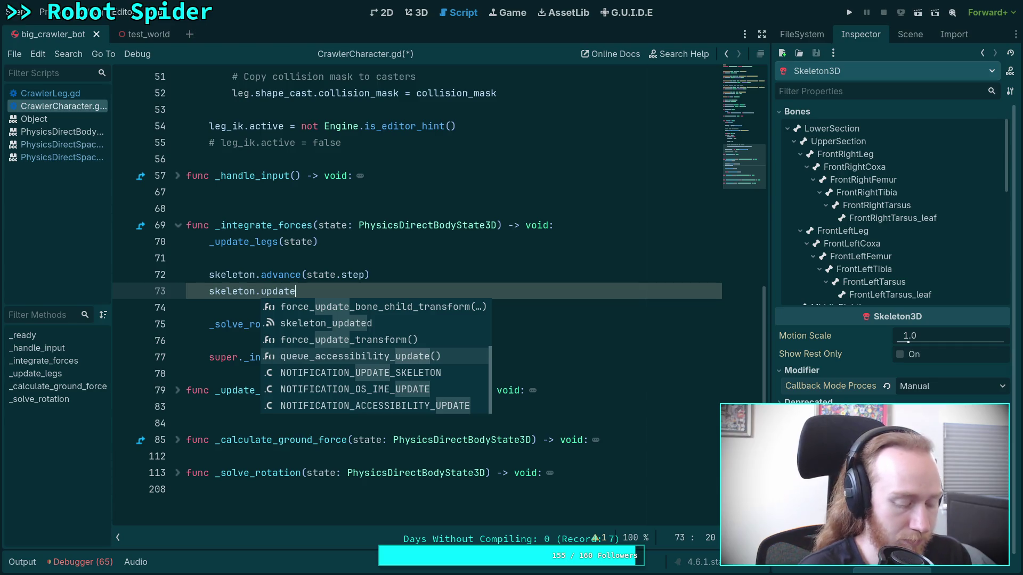
Switch through the workspaces back to skeleton_3d.cpp in the browser
key("super+2")
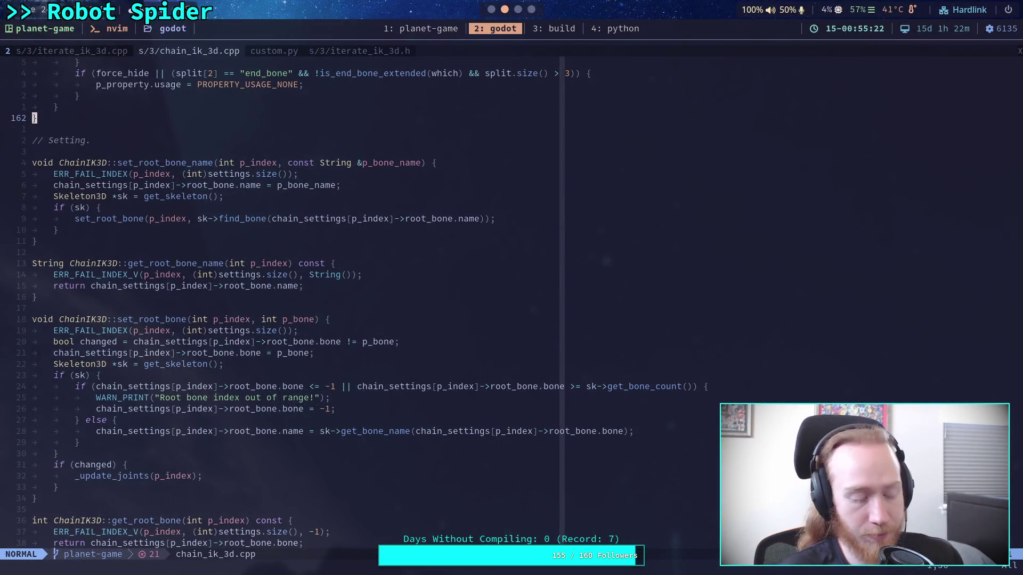
key("super+3")
key("super+4")
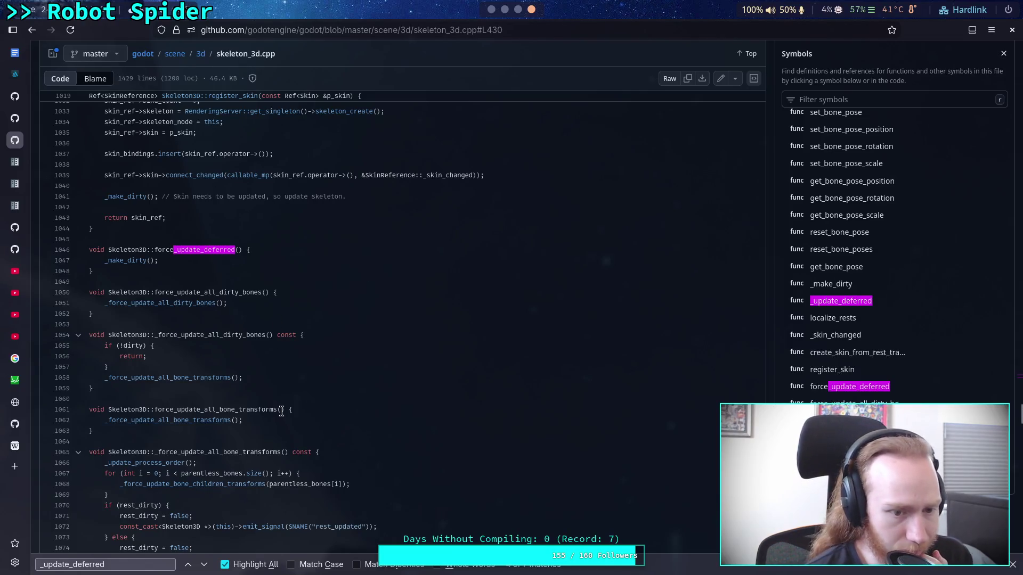
Step through the _update_deferred matches to its call inside advance()
left_click_drag(170, 564, 40, 564)
left_click(205, 565)
left_click(205, 566)
left_click(206, 565)
Search update_delta and visit its uses on lines 1202, 1206, 433 and 1190
key("ctrl+f")
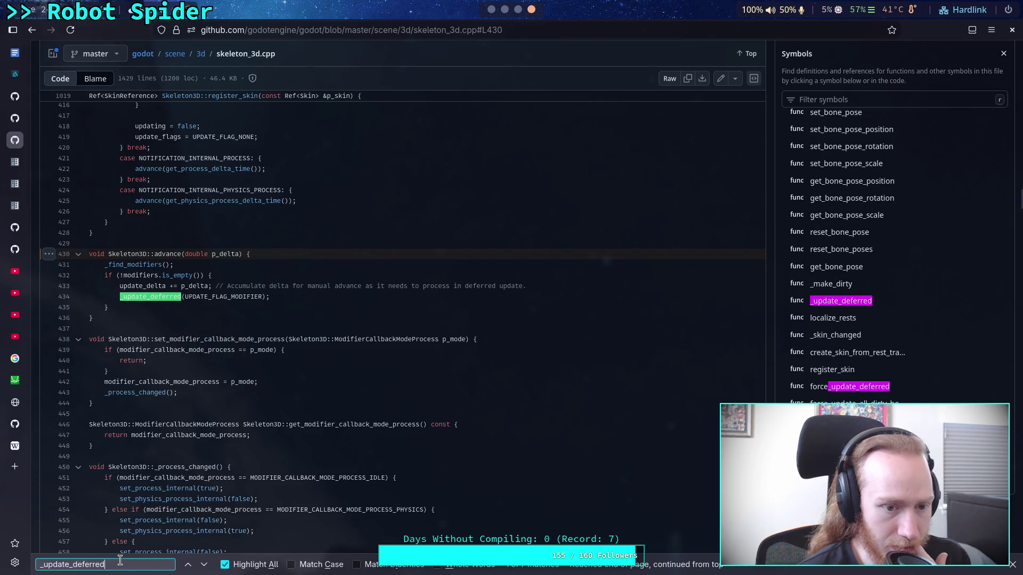
type("update_delta")
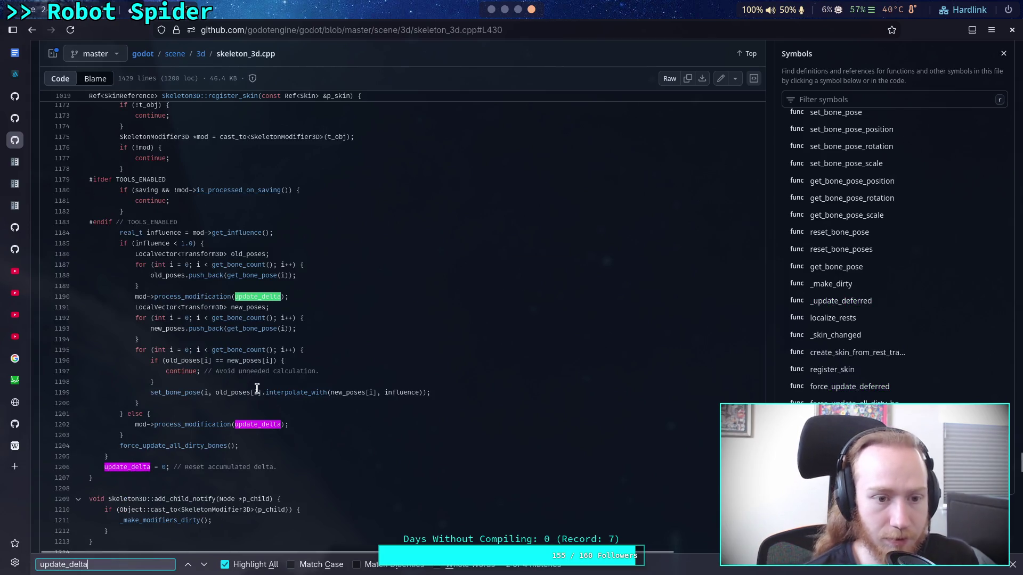
scroll(271, 418, "up", 5)
scroll(271, 418, "down", 5)
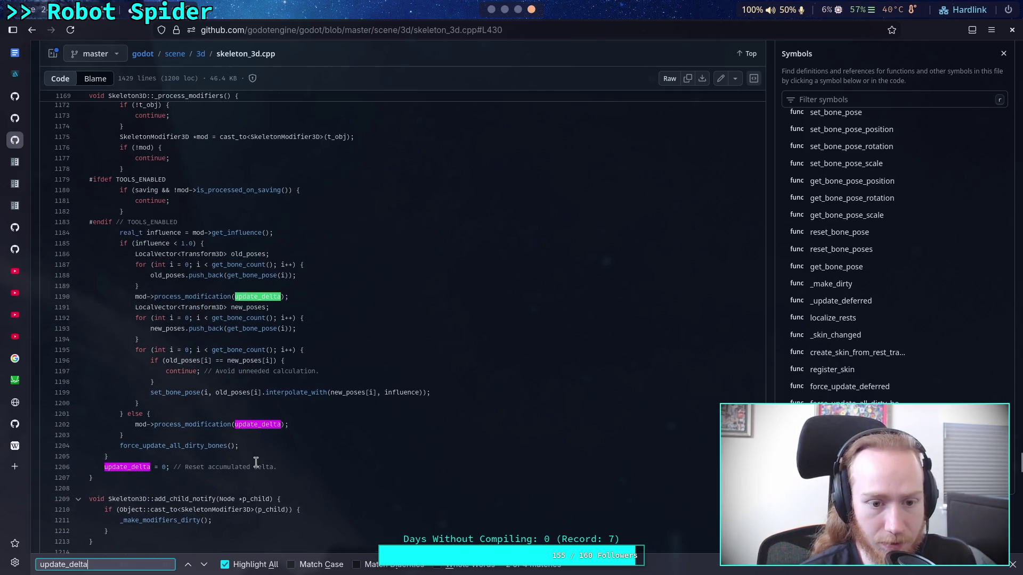
scroll(256, 462, "up", 2)
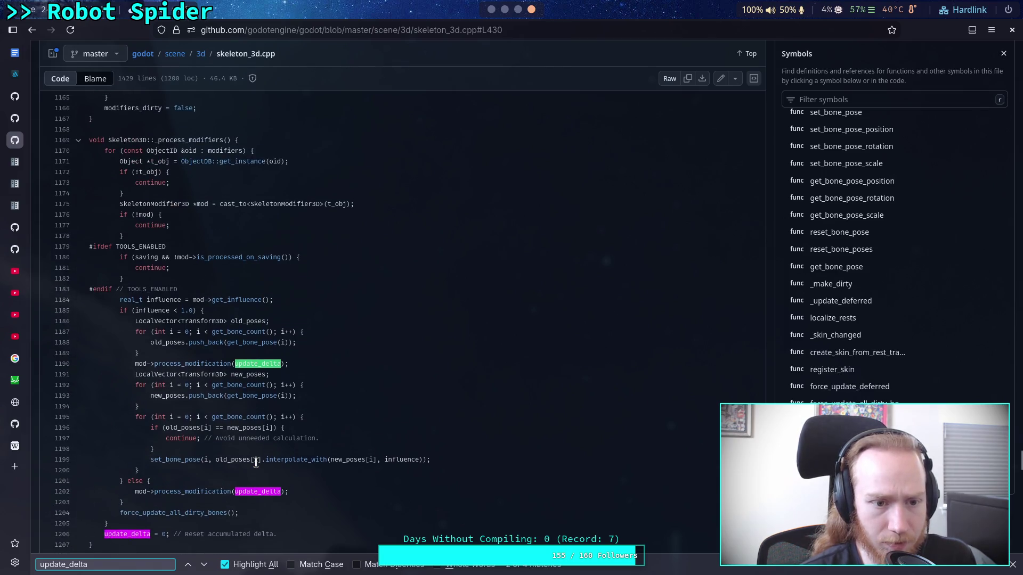
scroll(256, 462, "down", 2)
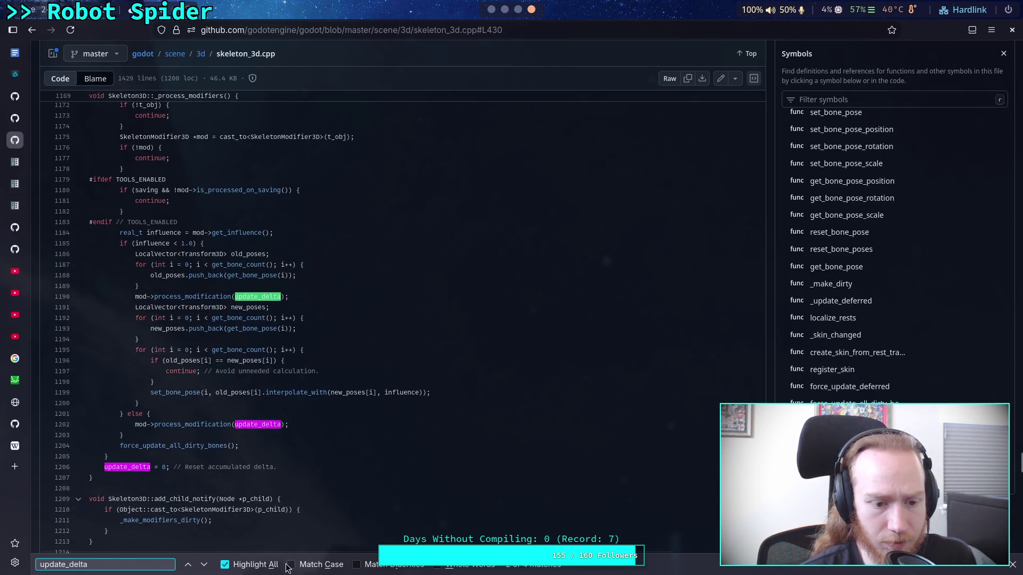
left_click(204, 566)
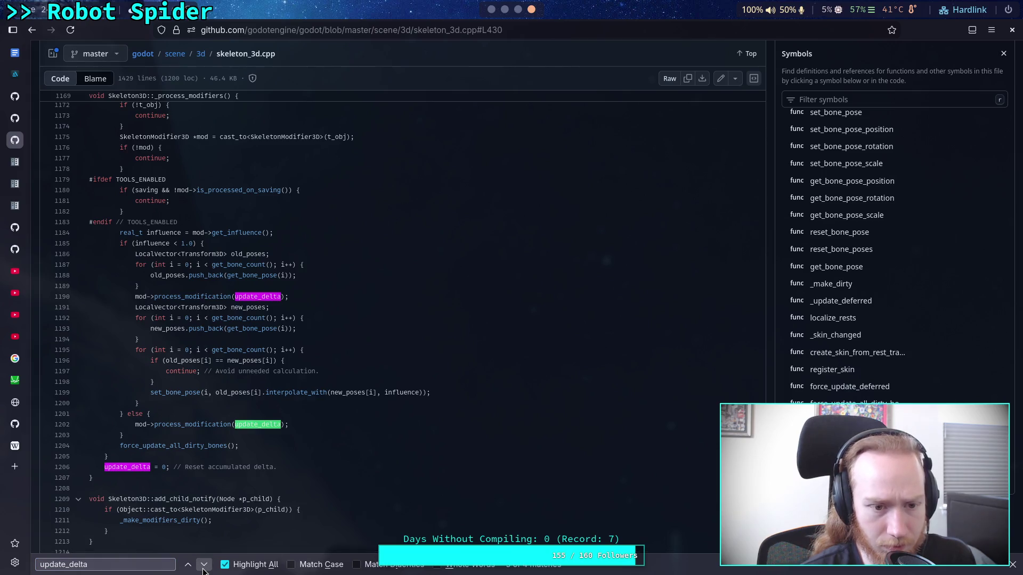
left_click(203, 570)
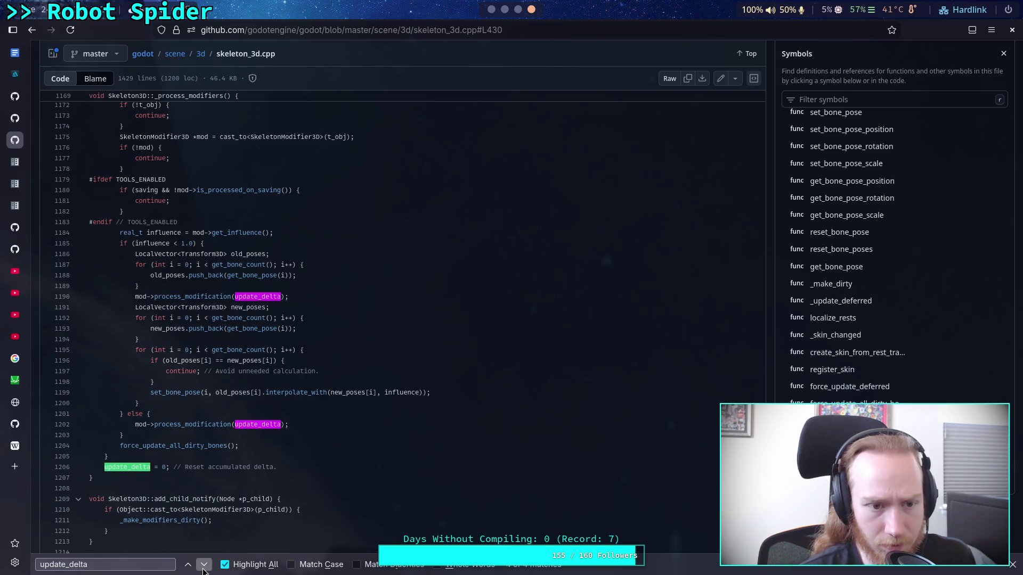
left_click(203, 569)
left_click(202, 569)
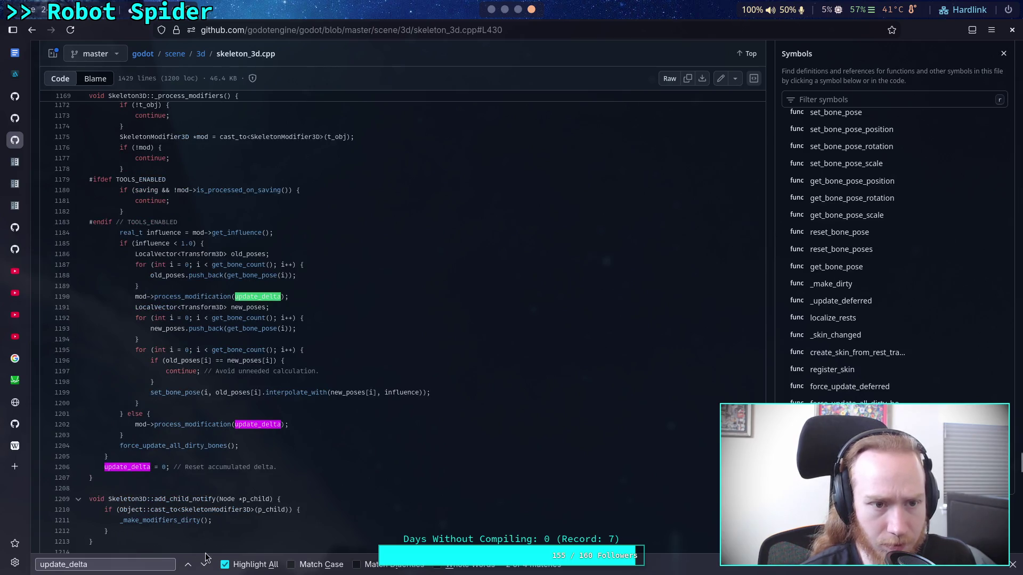
Replace the search term with _process_modifiers
scroll(141, 541, "up", 2)
double_click(115, 564)
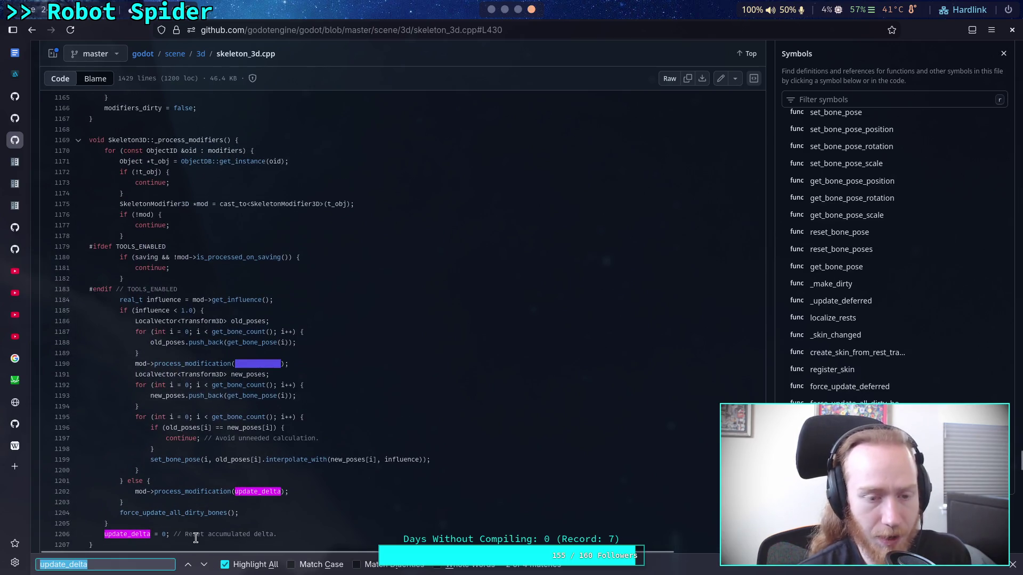
type("_proc")
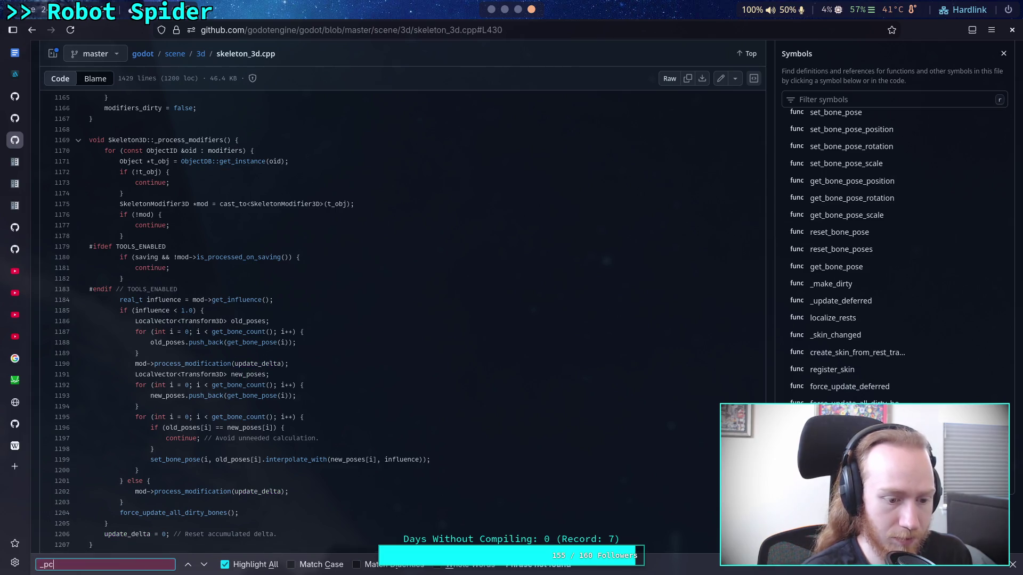
type("ess_modifi")
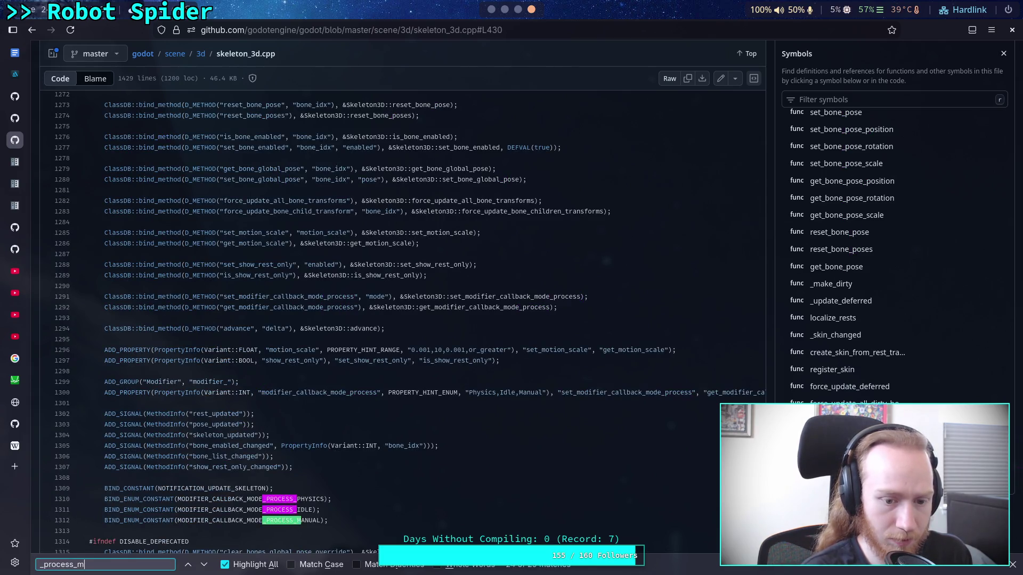
type("ers")
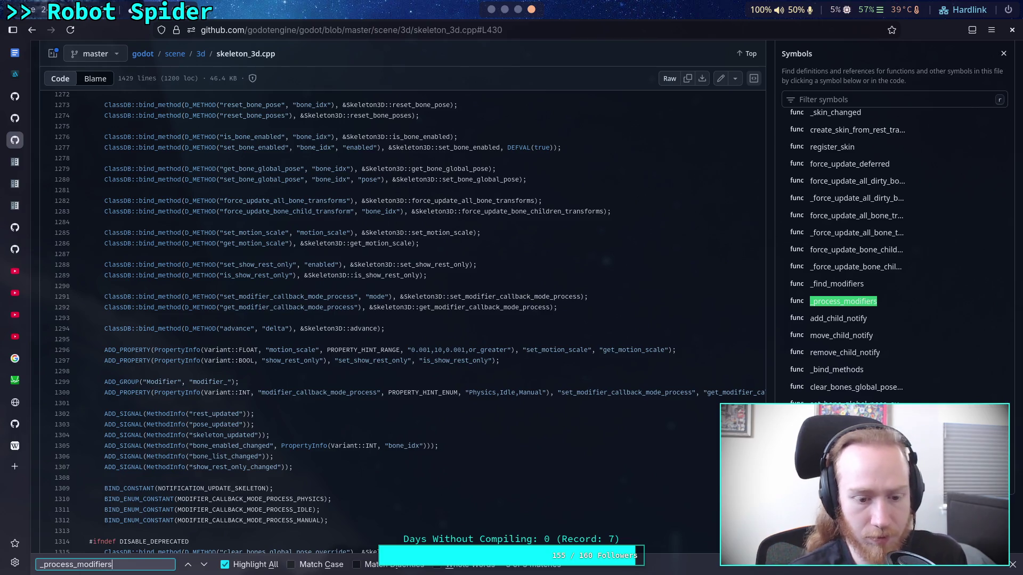
Jump to the _process_modifiers call on line 339 and cycle through its other matches
left_click(205, 564)
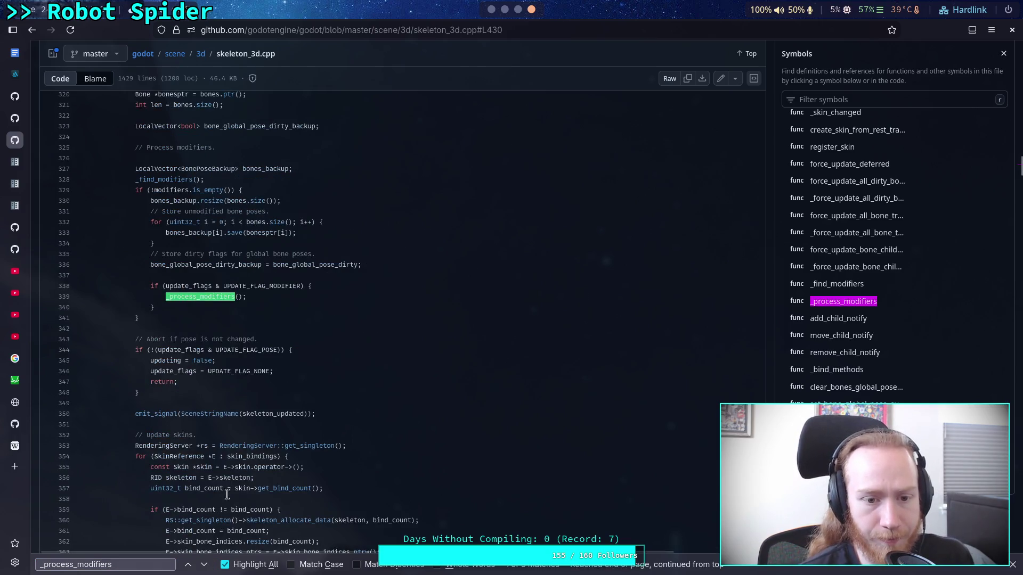
scroll(248, 487, "up", 5)
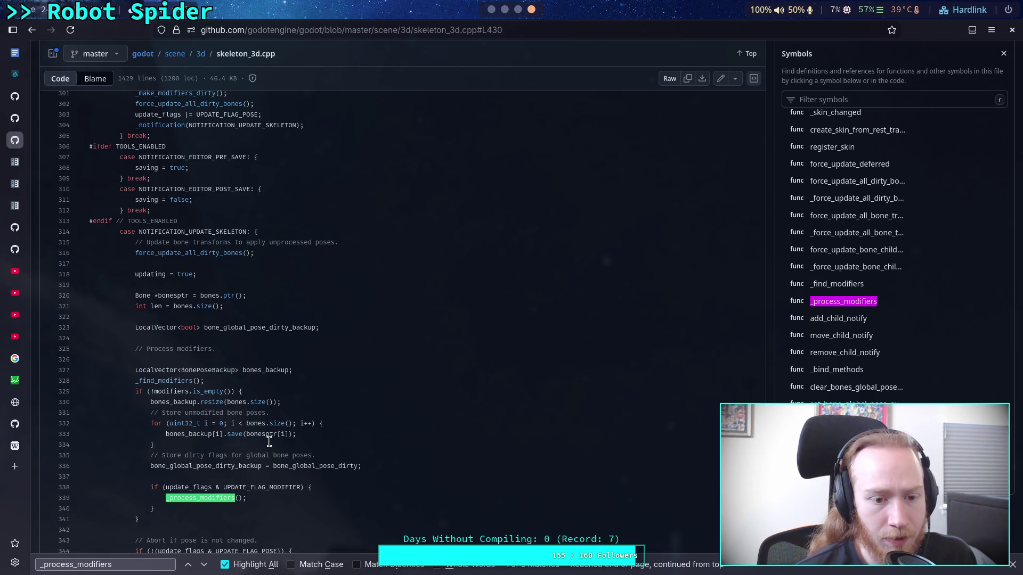
scroll(270, 441, "up", 3)
scroll(269, 441, "down", 4)
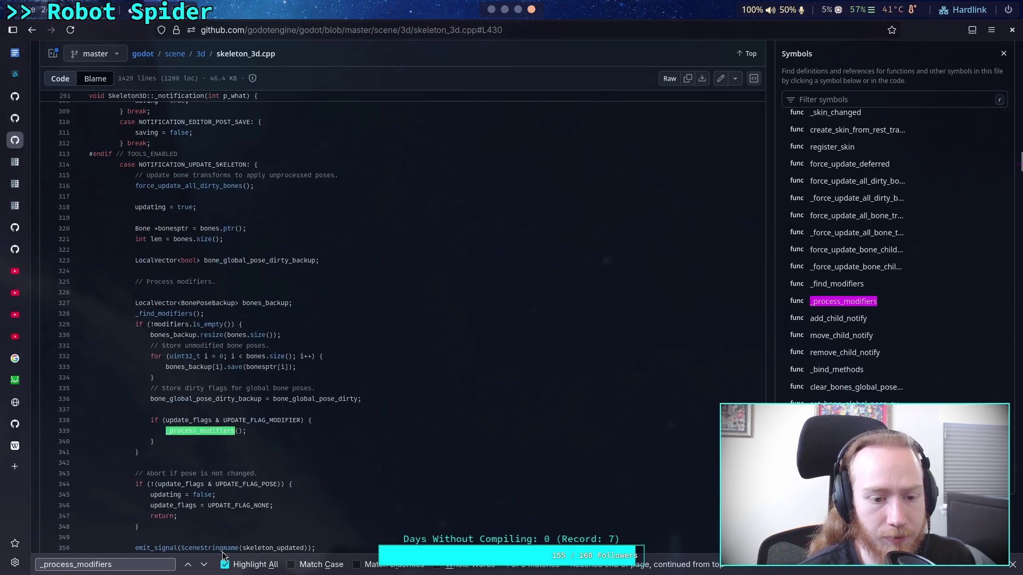
left_click(205, 566)
left_click(205, 565)
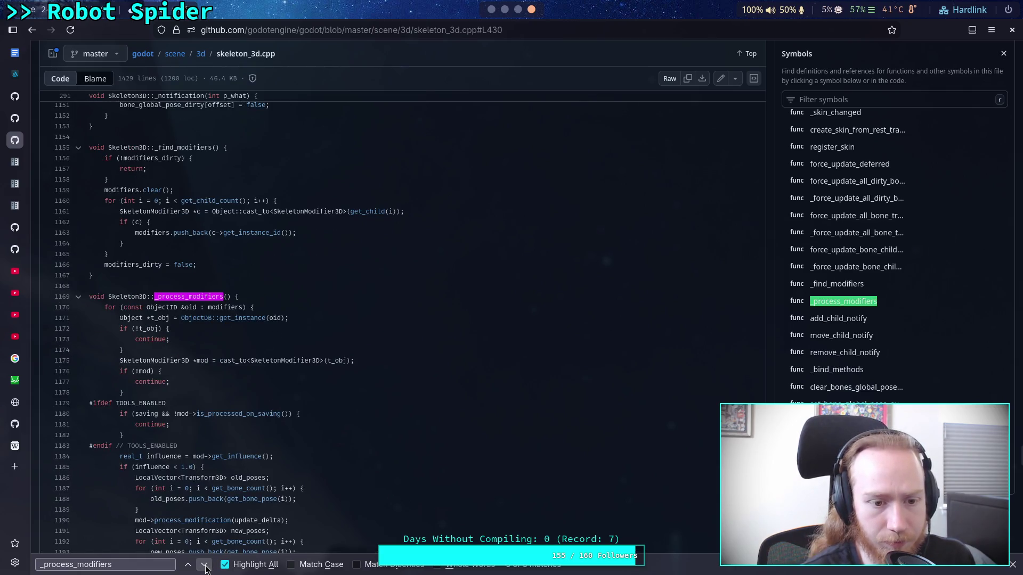
left_click(205, 566)
Locate the _process_modifiers call in _notification's NOTIFICATION_UPDATE_SKELETON case, which updates dirty bones first
scroll(331, 411, "up", 7)
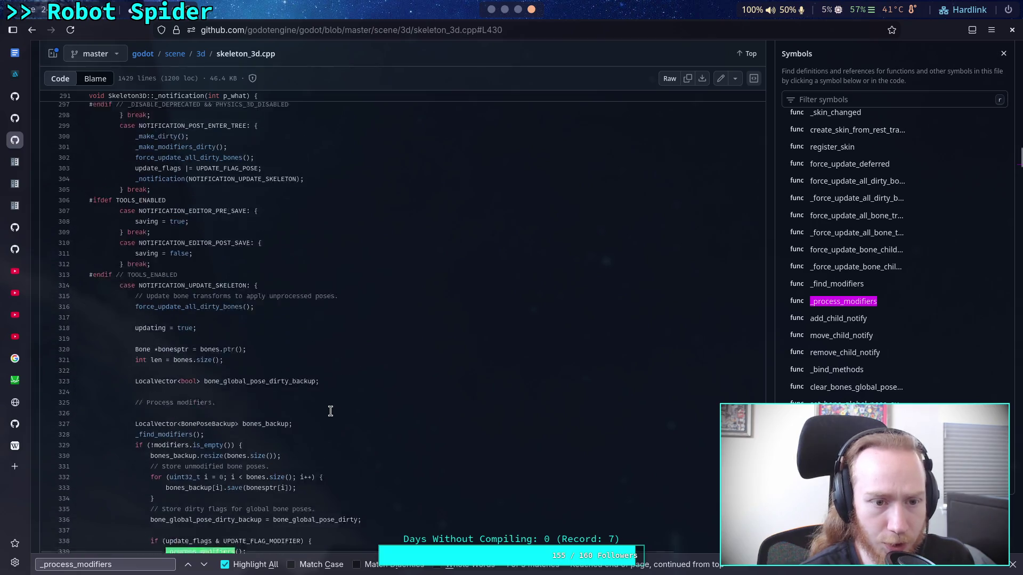
scroll(330, 410, "up", 3)
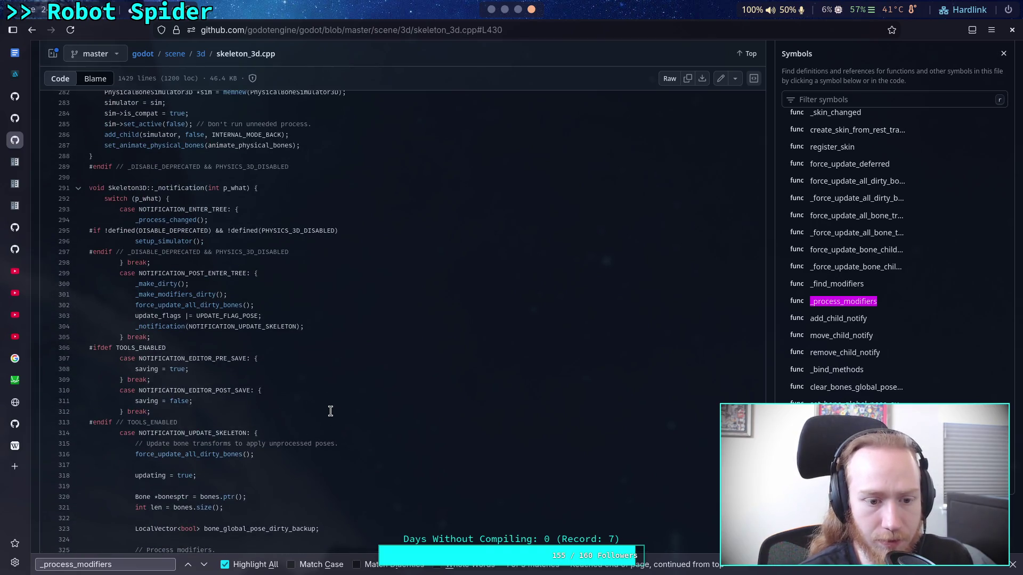
scroll(330, 411, "down", 3)
scroll(330, 410, "down", 2)
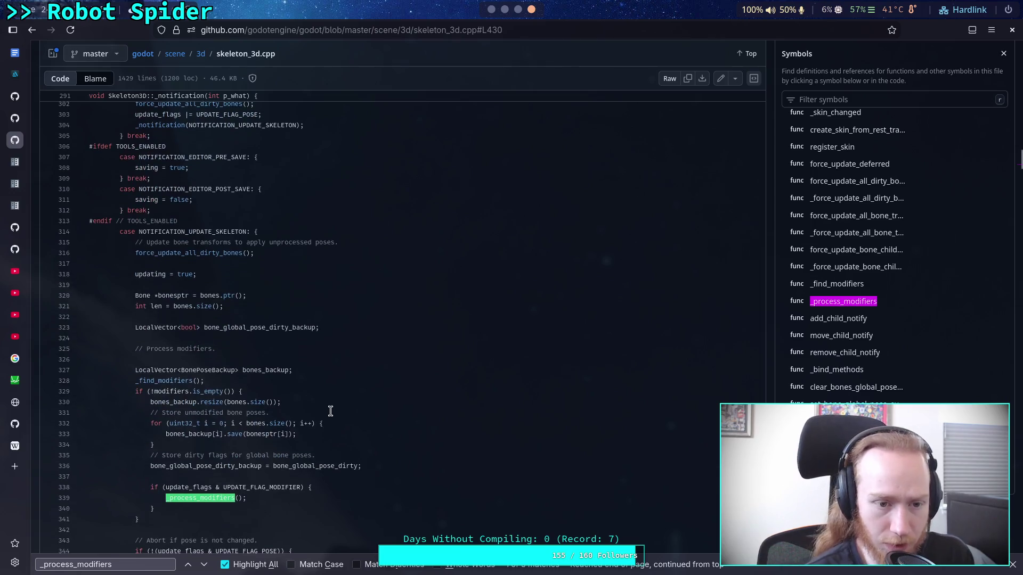
scroll(330, 411, "down", 8)
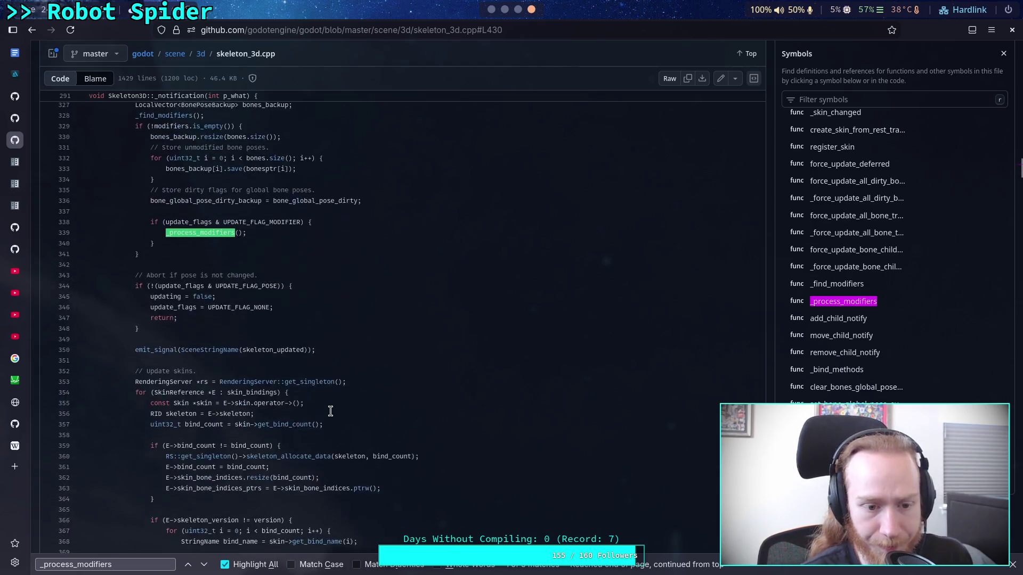
scroll(331, 410, "down", 3)
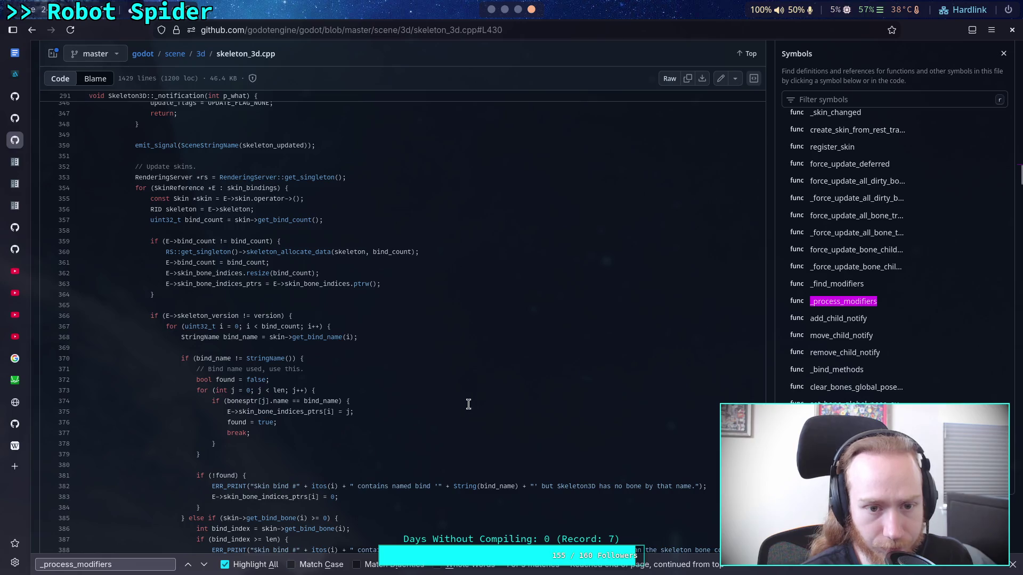
scroll(476, 403, "down", 4)
scroll(476, 403, "up", 2)
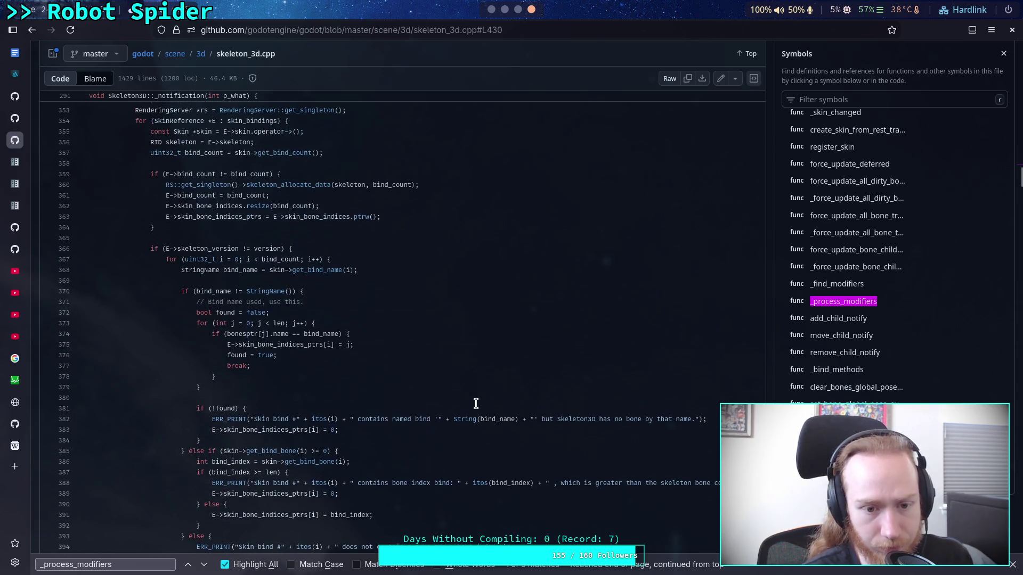
scroll(476, 404, "up", 1)
scroll(476, 404, "up", 1)
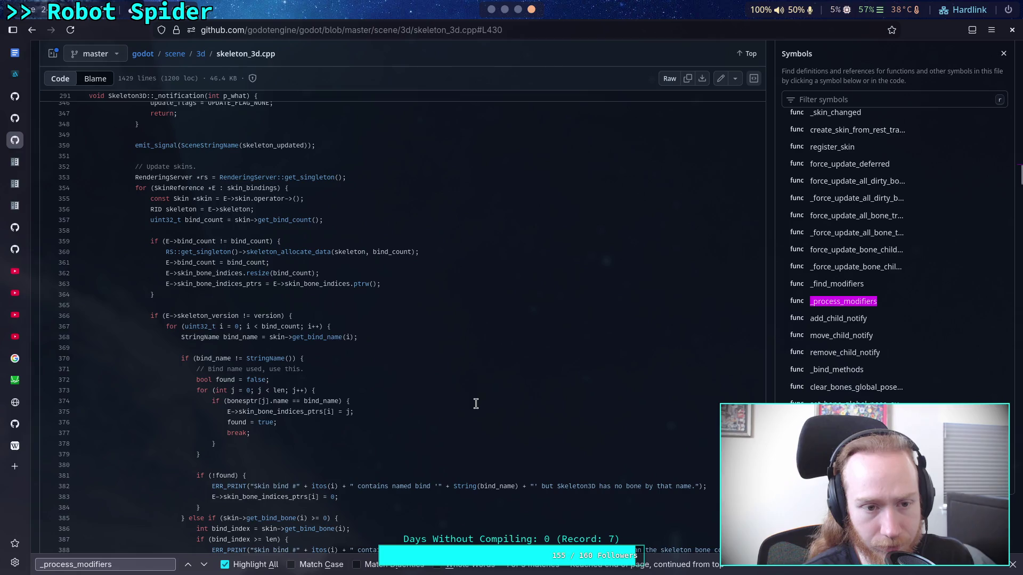
scroll(476, 403, "down", 12)
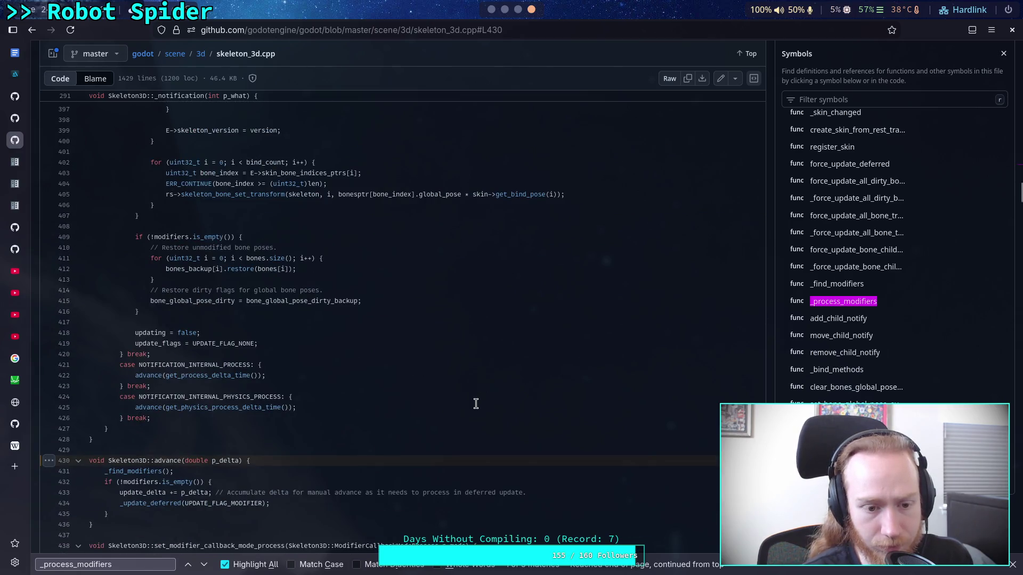
scroll(476, 404, "down", 2)
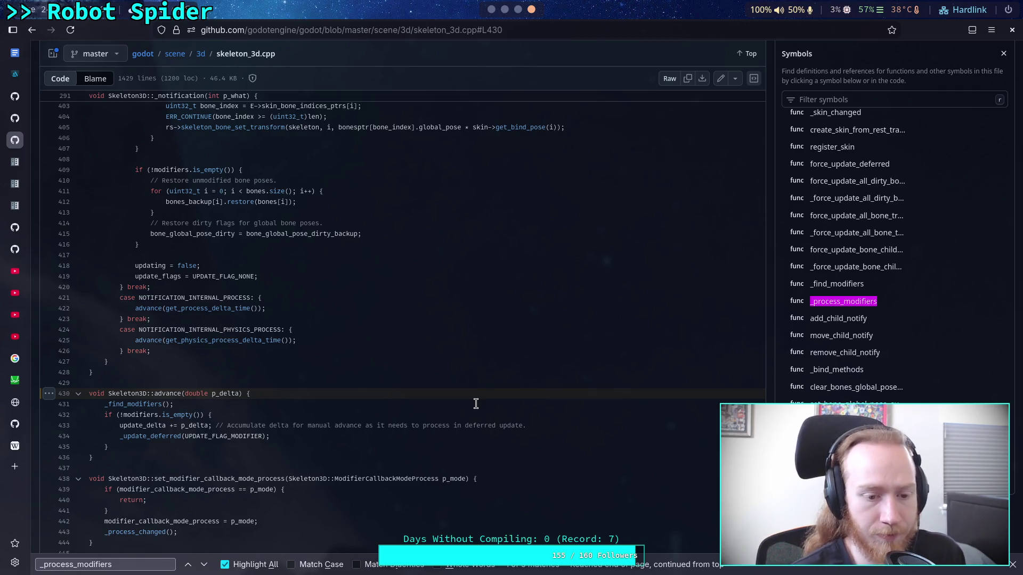
scroll(476, 403, "down", 4)
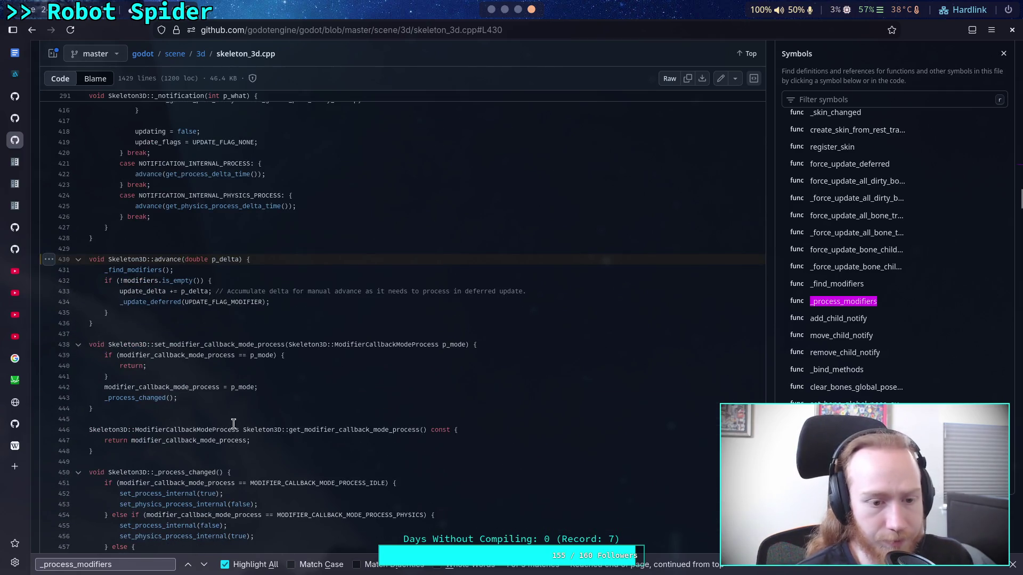
scroll(238, 420, "down", 2)
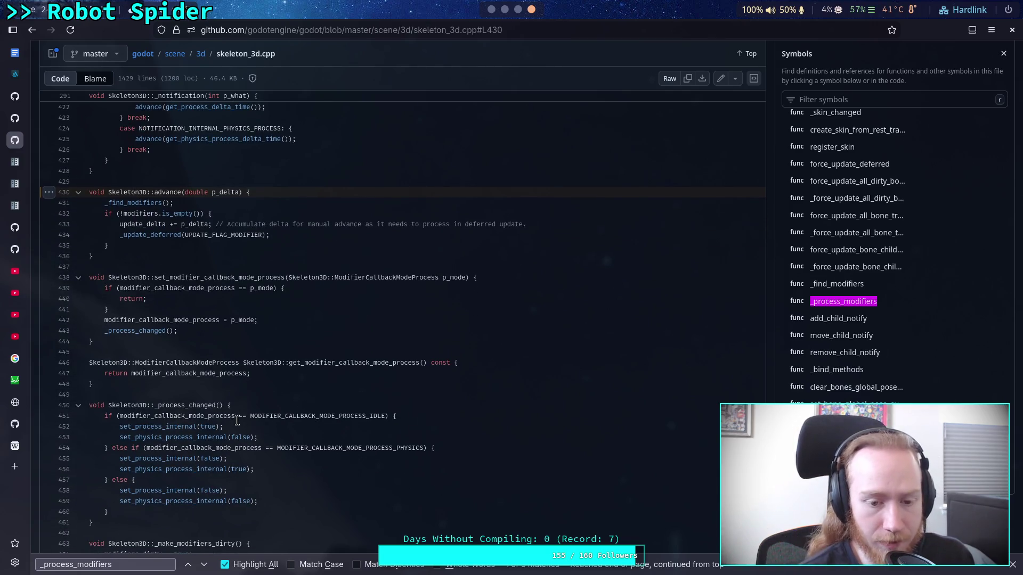
key("Return")
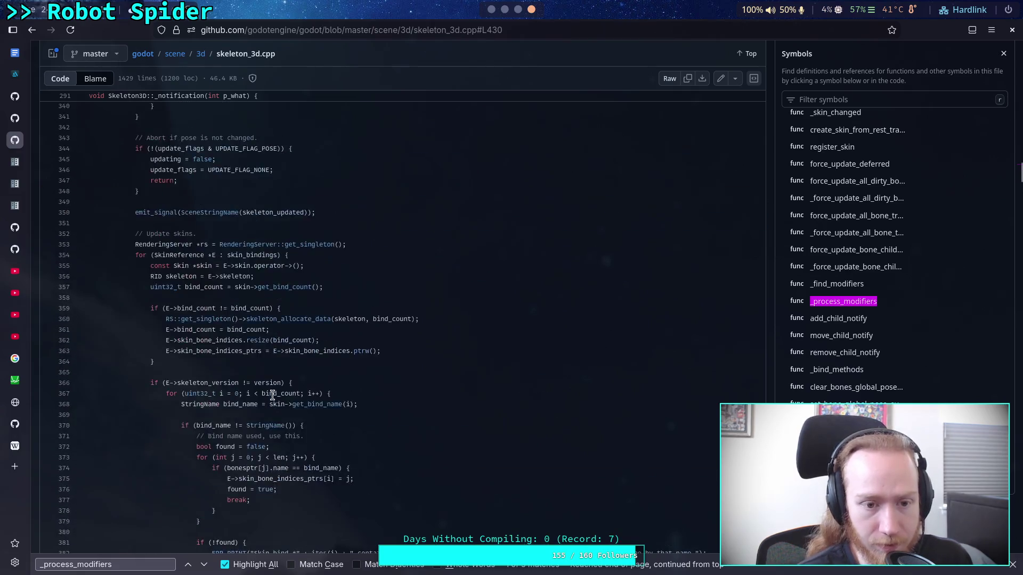
scroll(273, 395, "up", 5)
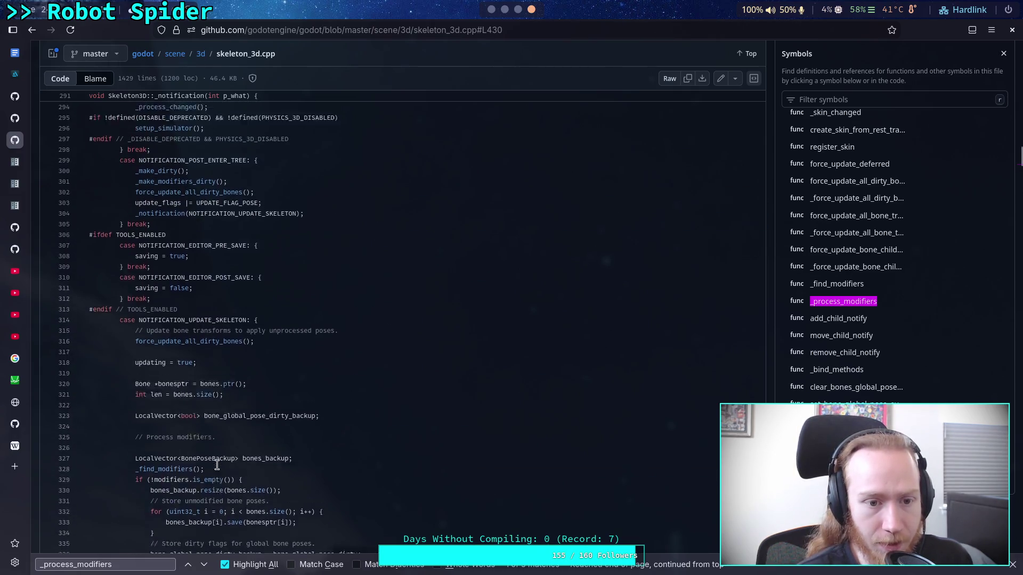
key("ctrl+f")
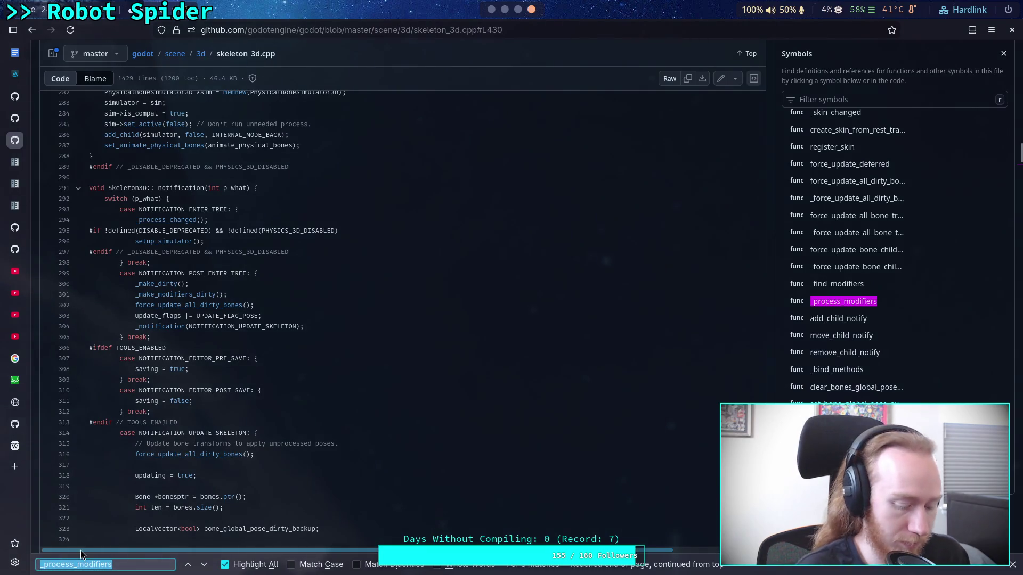
Search skeleton_3d.cpp for NOTIFICATION_UPDATE_SKELETON and cycle its hits at lines 1309, 304, 945 and 950
type("NOTIFICATION_UPDA")
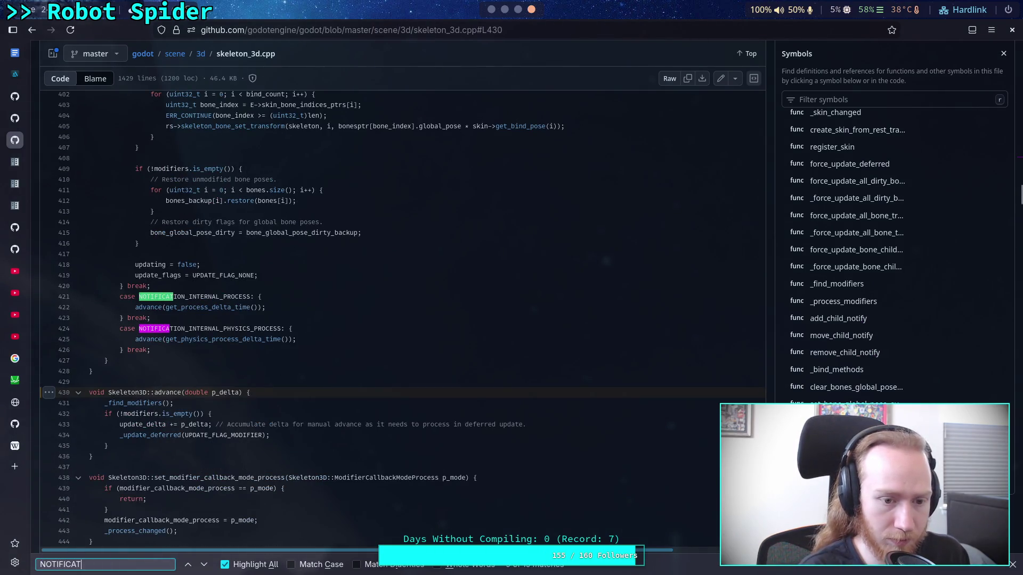
type("TE_SKELETON")
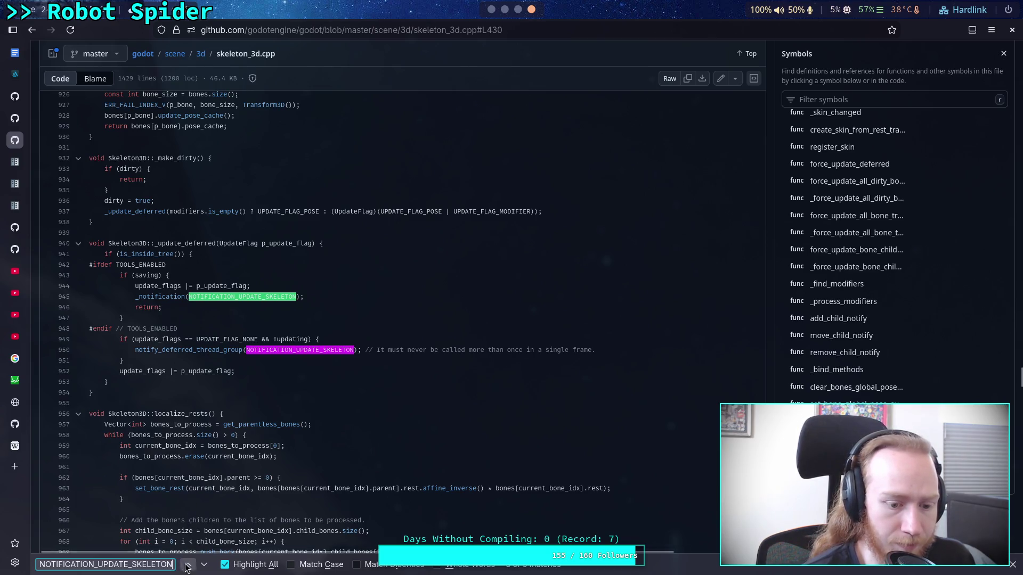
left_click(203, 567)
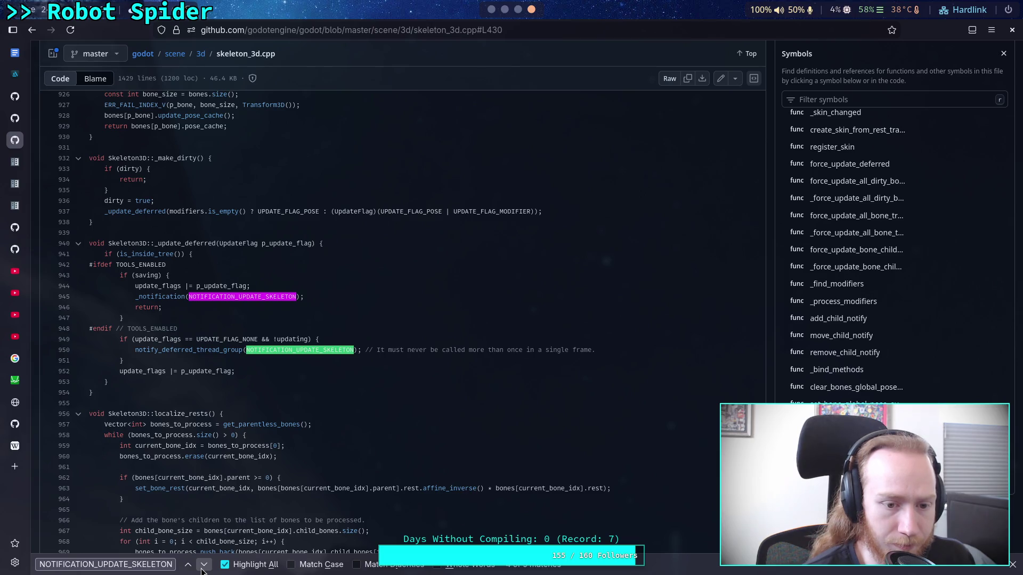
left_click(203, 567)
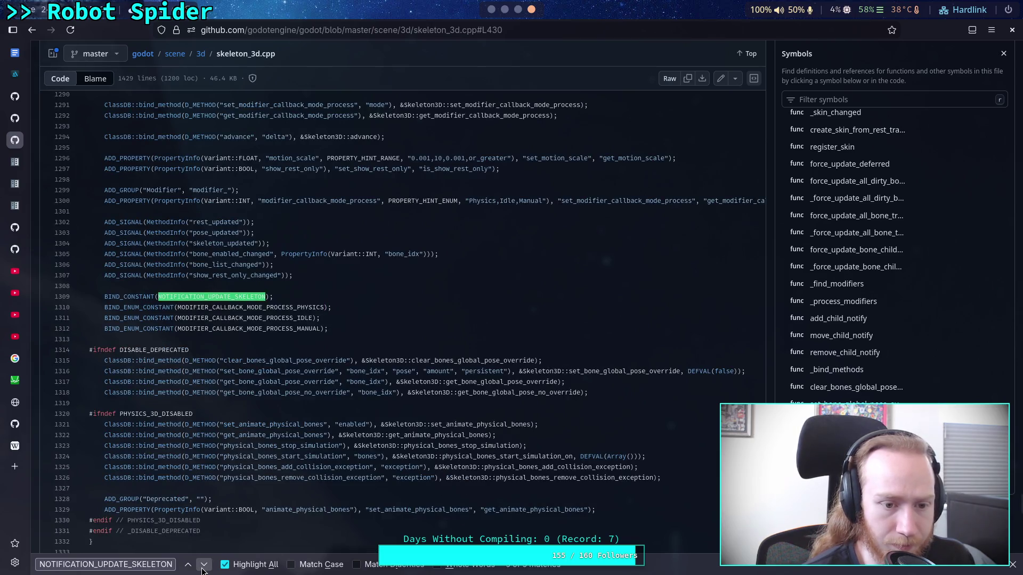
left_click(203, 566)
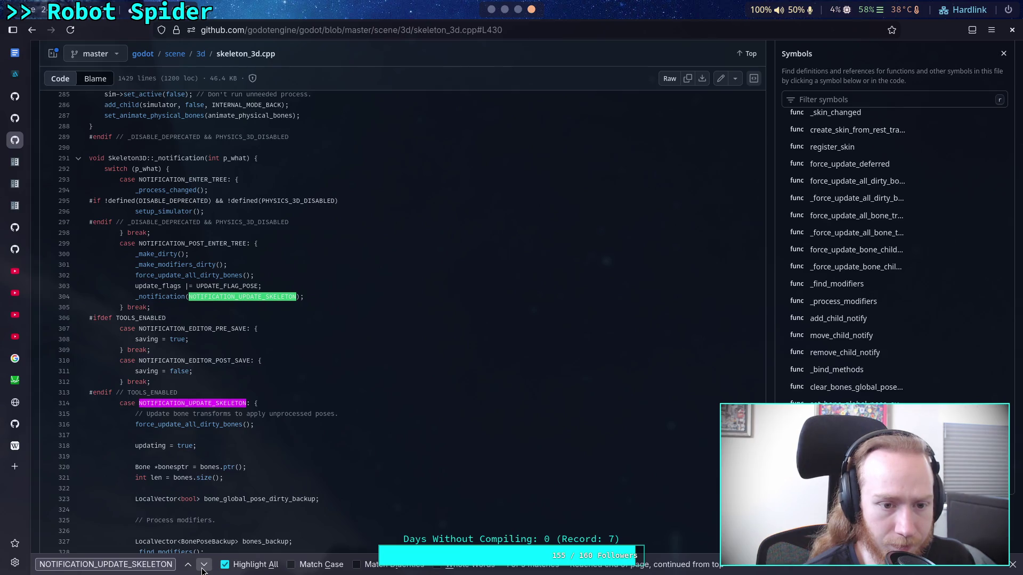
left_click(203, 567)
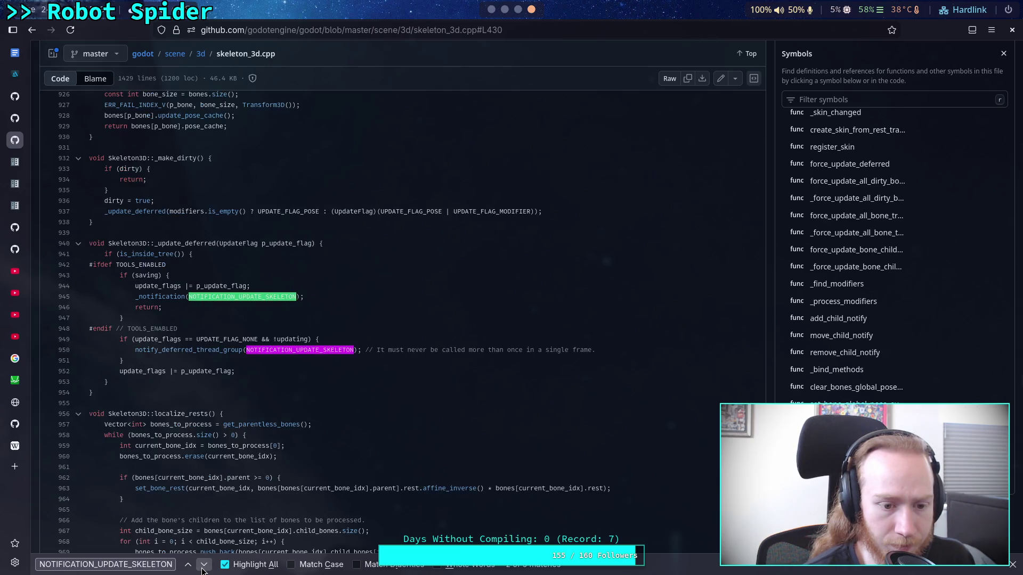
left_click(202, 567)
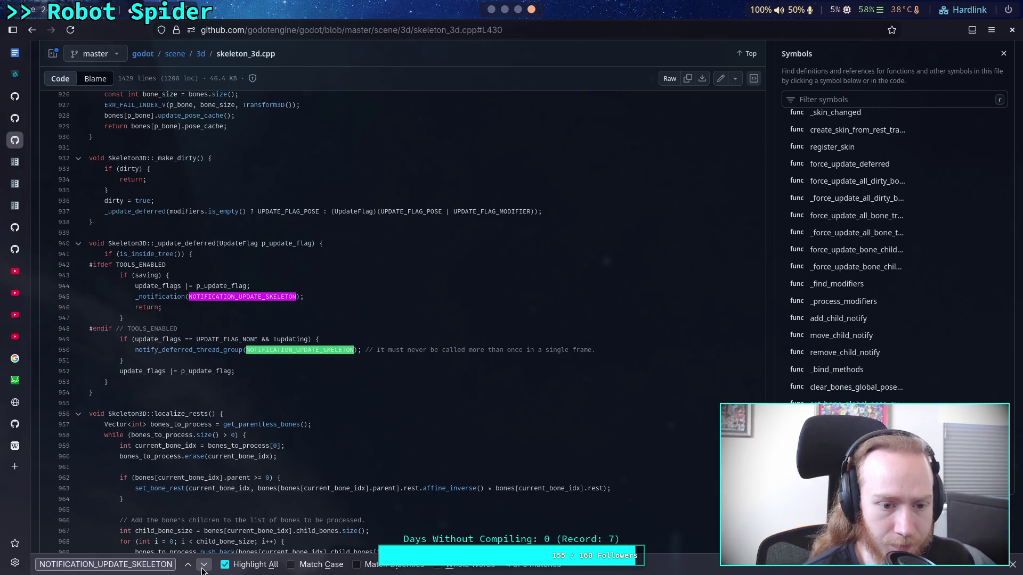
left_click(203, 567)
left_click(203, 567)
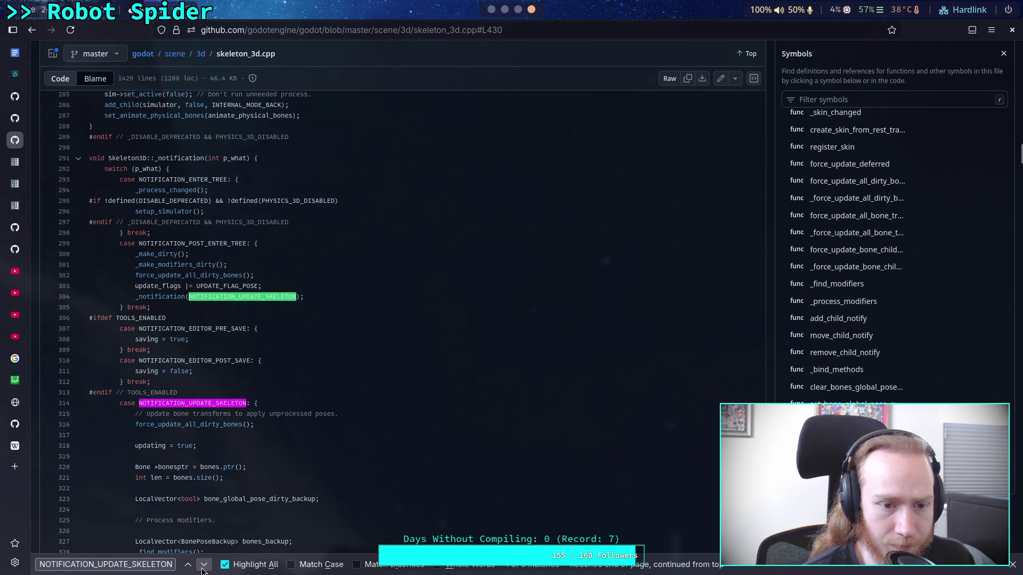
Revisit the hits at lines 945 and 950, settle on the case at line 314, then search update_flags
scroll(271, 472, "down", 20)
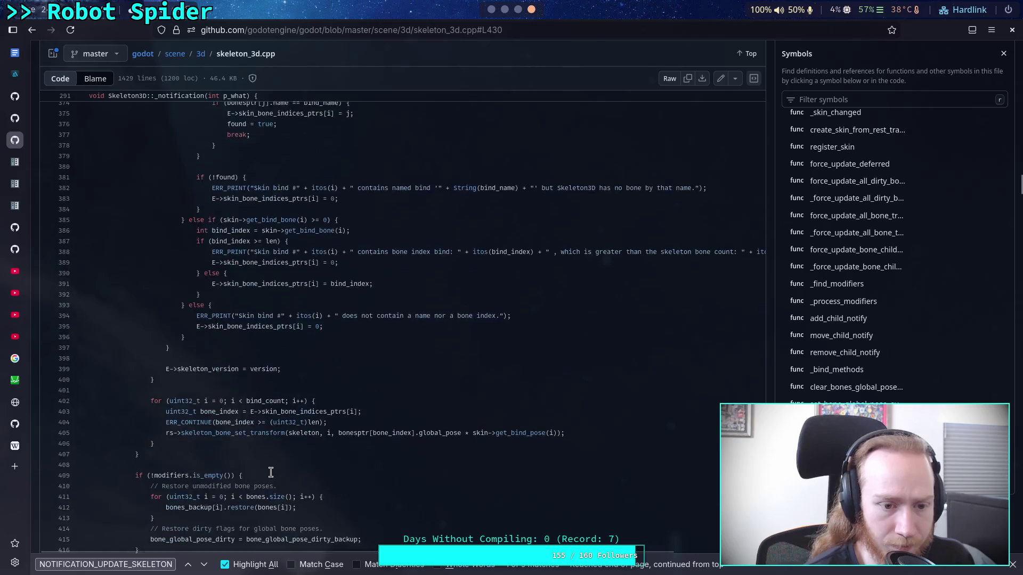
scroll(271, 471, "up", 4)
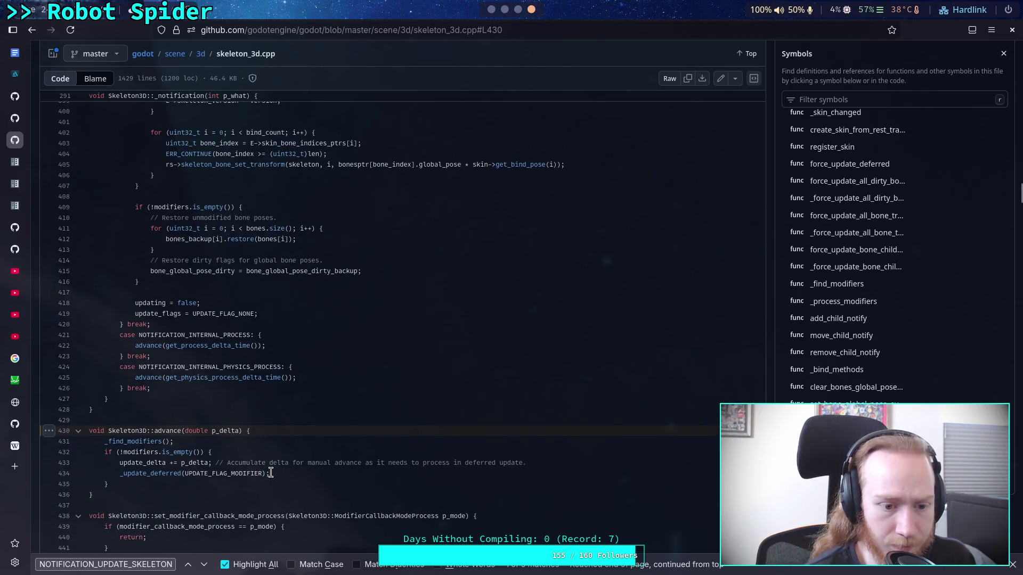
scroll(271, 472, "up", 5)
left_click(206, 565)
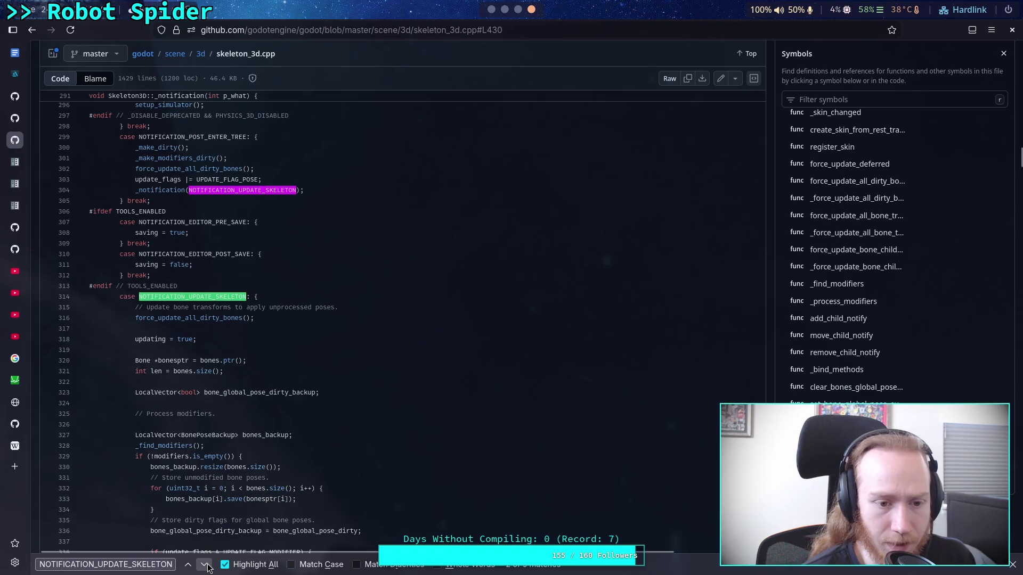
left_click(207, 567)
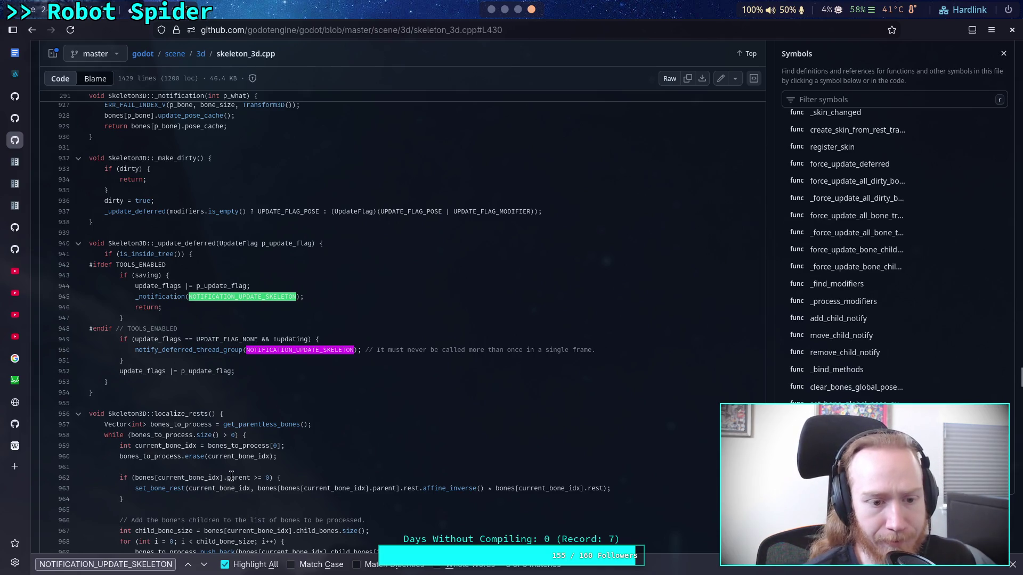
scroll(229, 469, "up", 2)
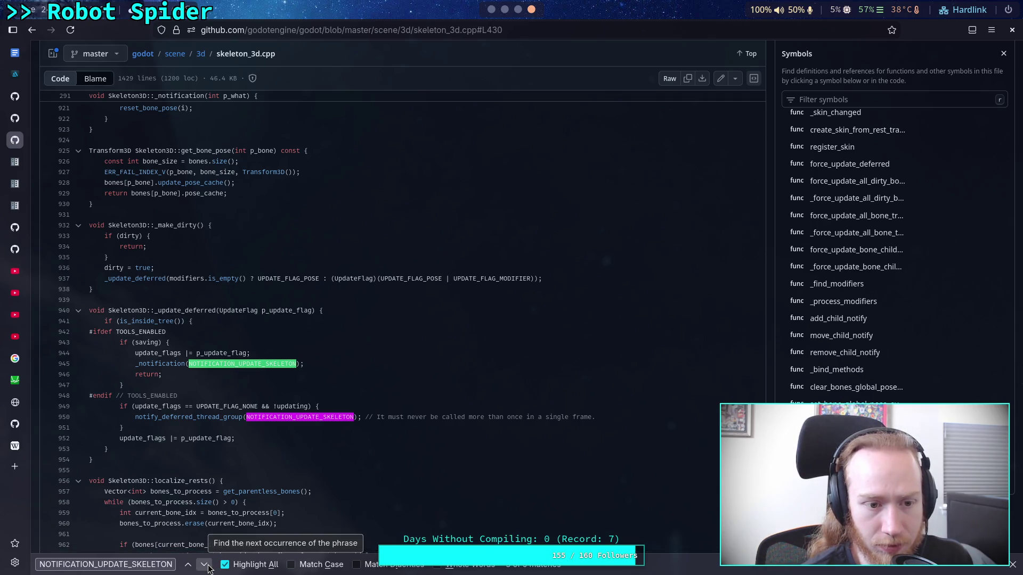
left_click(205, 564)
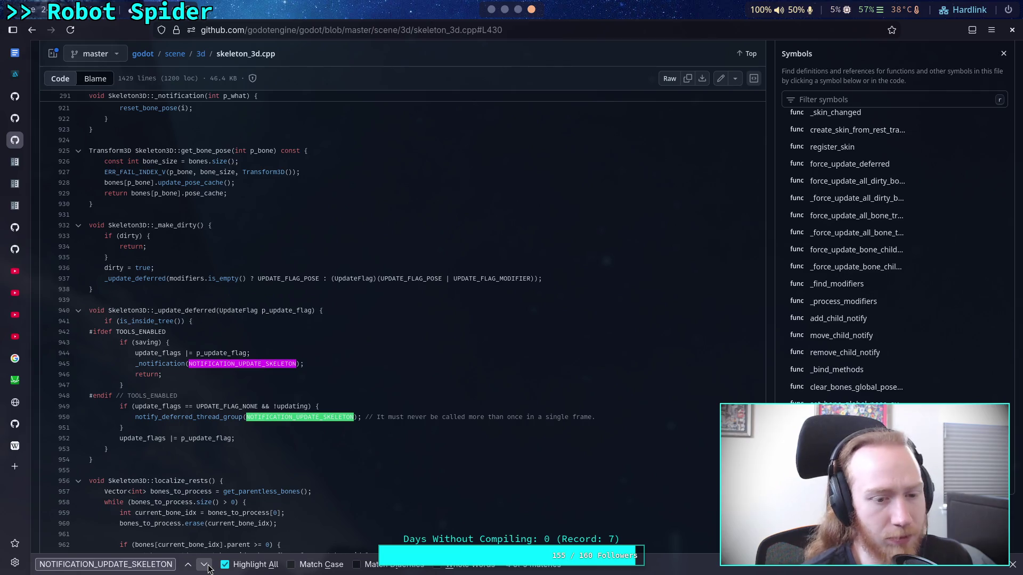
left_click(205, 565)
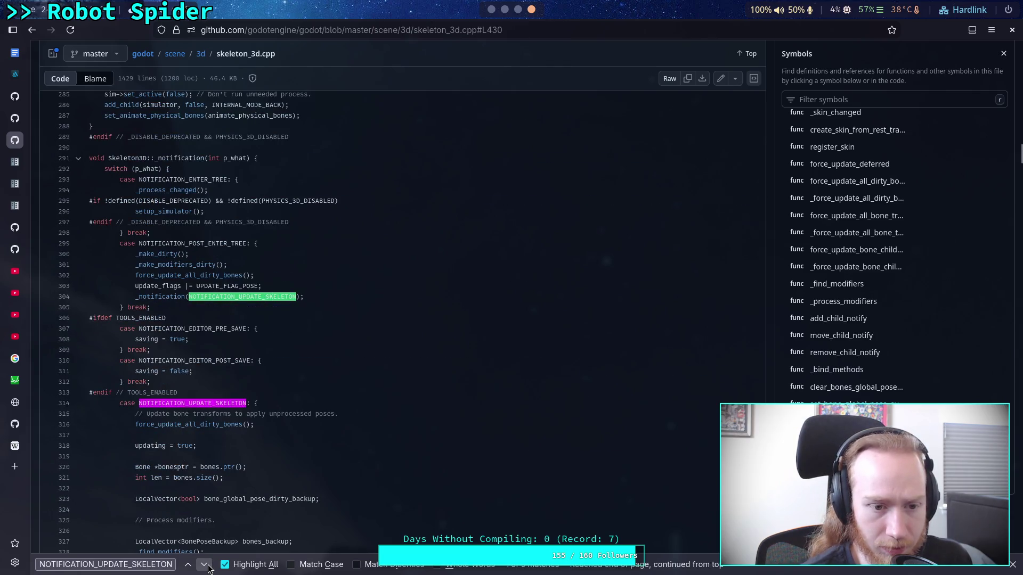
scroll(207, 498, "down", 4)
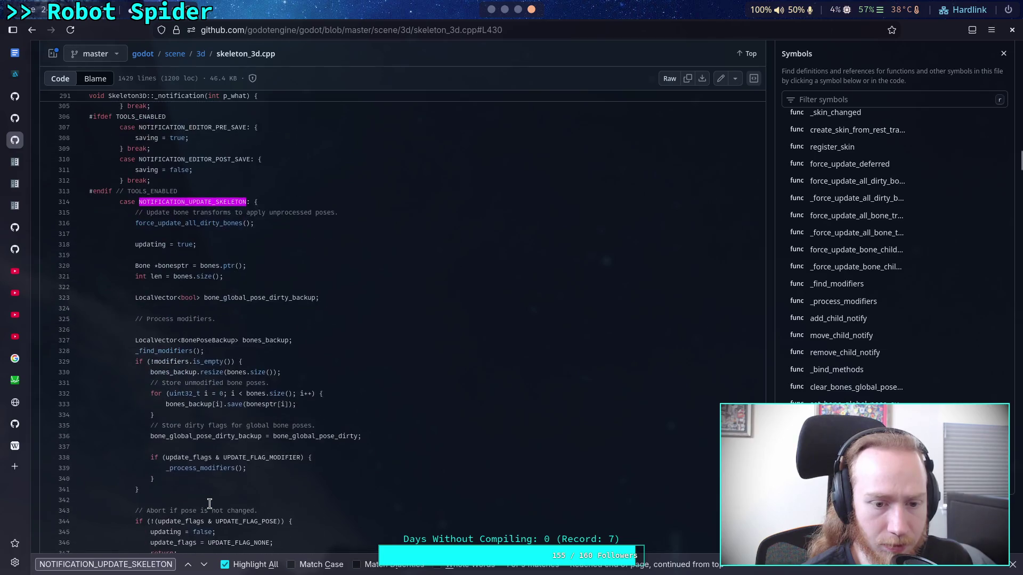
key("ctrl+f")
type("upd")
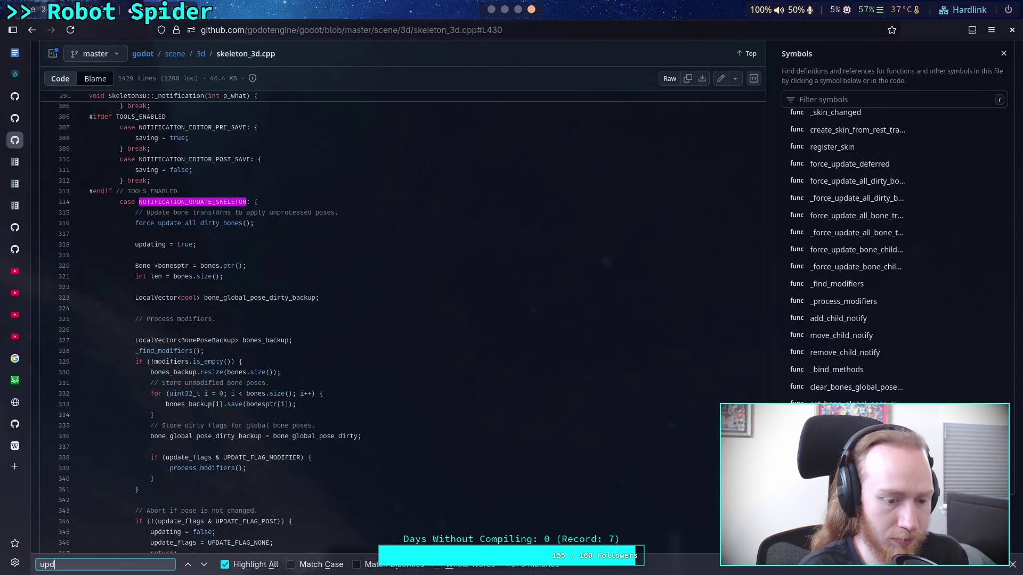
type("ate_flags")
Compare the update_flags uses at lines 419 and 944, then change the search text to 'updating'
left_click(203, 565)
left_click(203, 565)
left_click(203, 566)
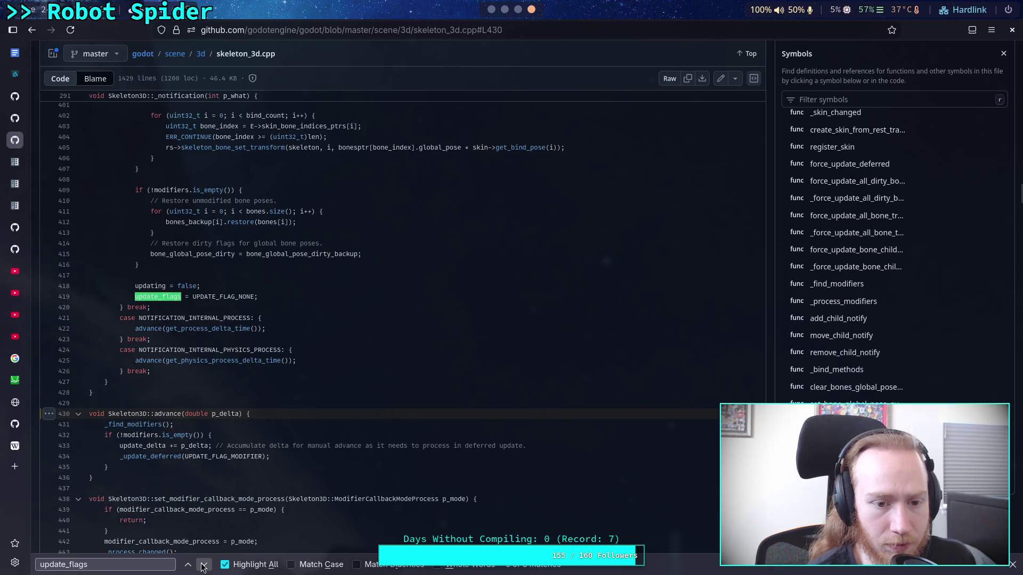
left_click(203, 565)
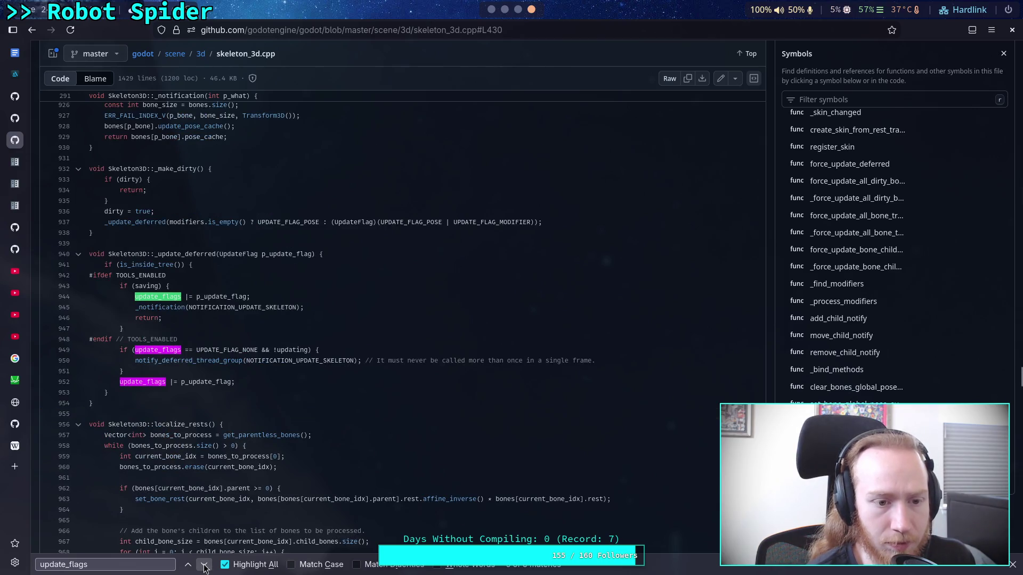
left_click(188, 565)
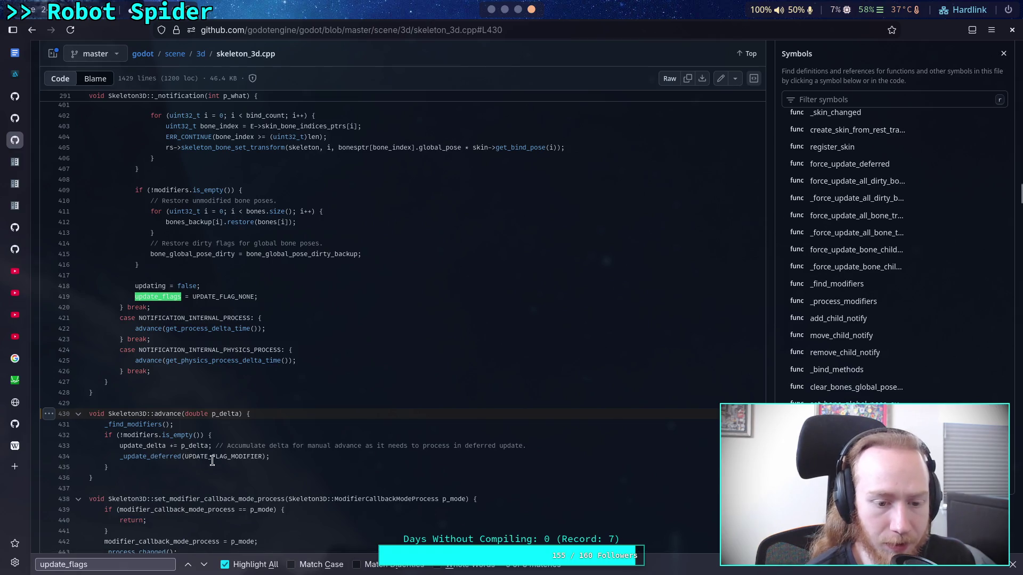
left_click(205, 566)
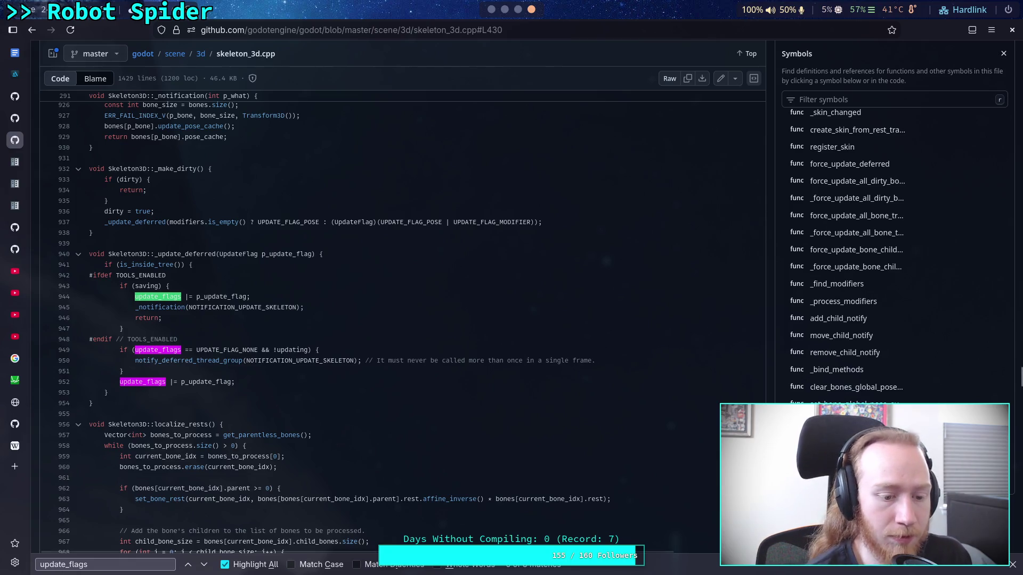
double_click(60, 567)
type("updating")
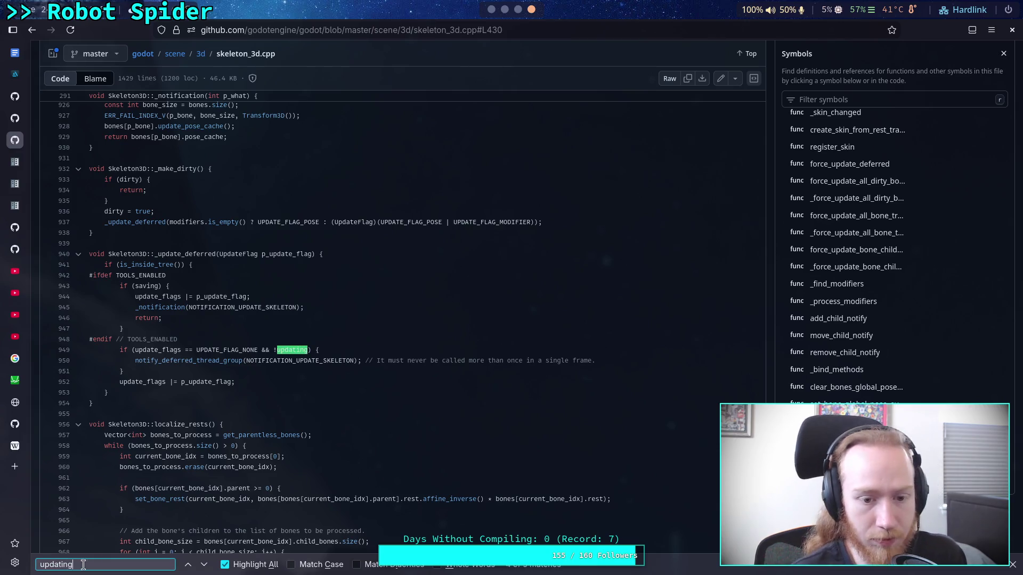
Visit the 'updating' matches at lines 1077, 318 and 418 in skeleton_3d.cpp
left_click(205, 565)
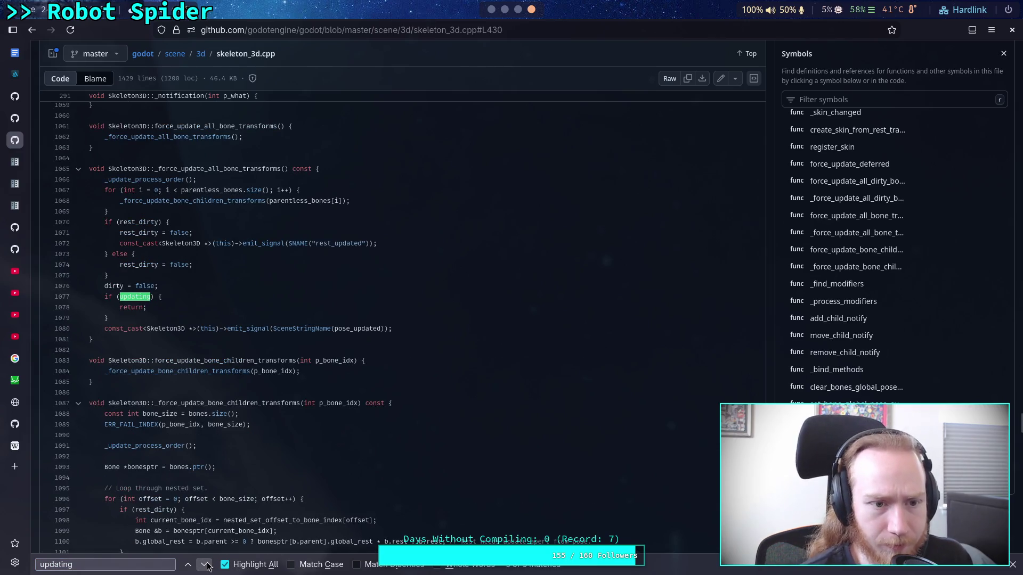
left_click(205, 565)
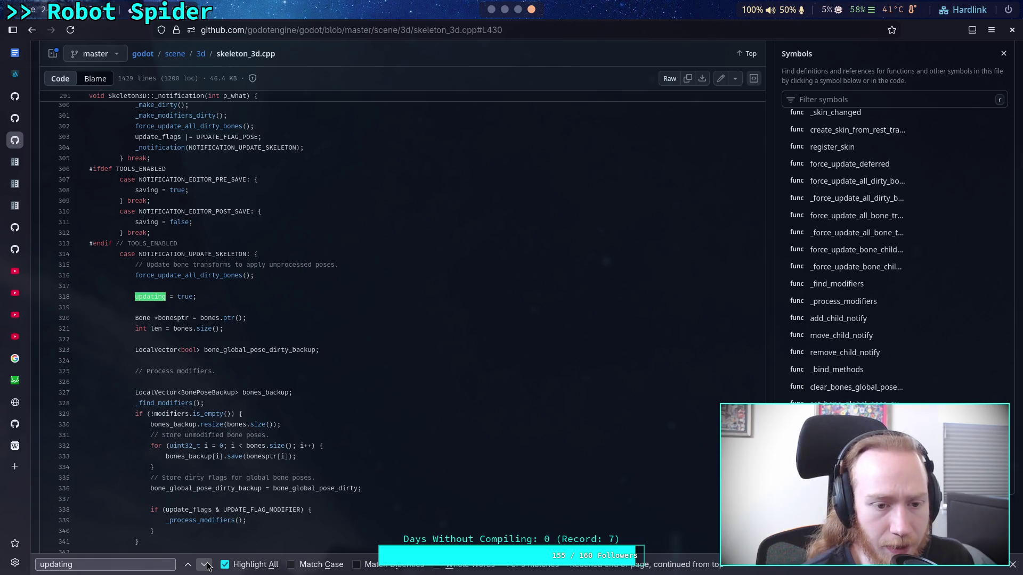
scroll(229, 381, "down", 8)
scroll(223, 319, "down", 2)
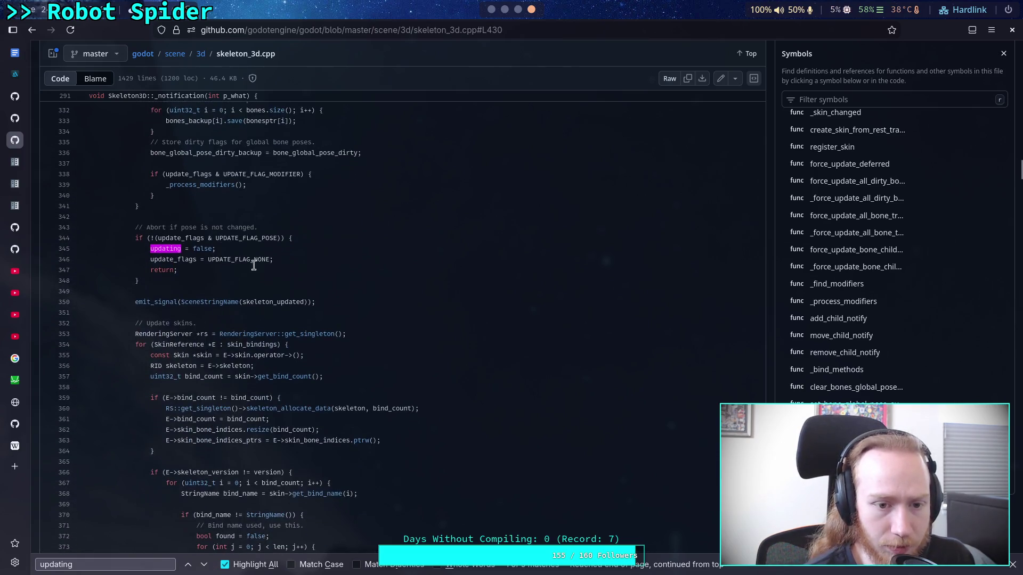
scroll(223, 319, "down", 18)
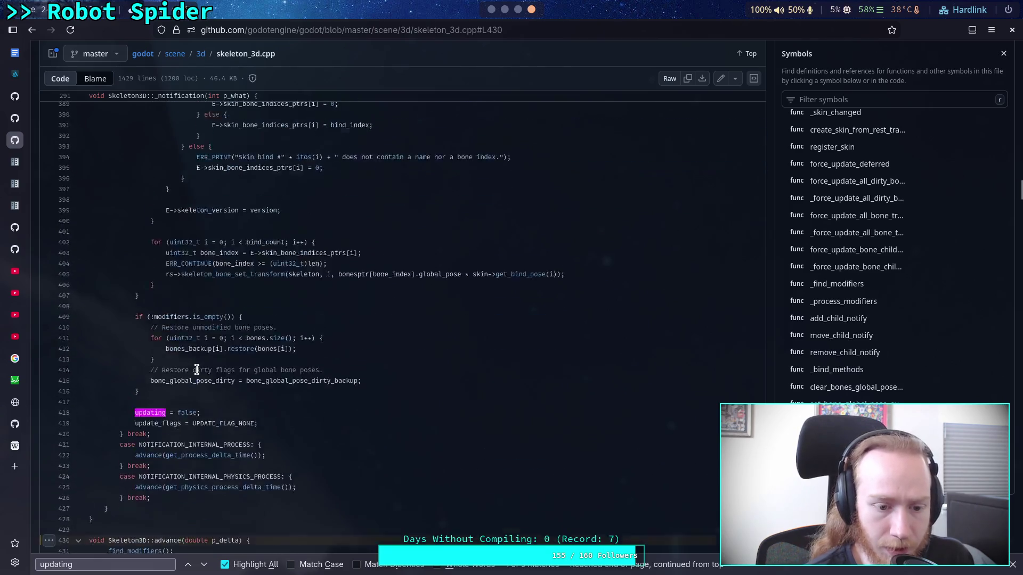
scroll(324, 456, "down", 3)
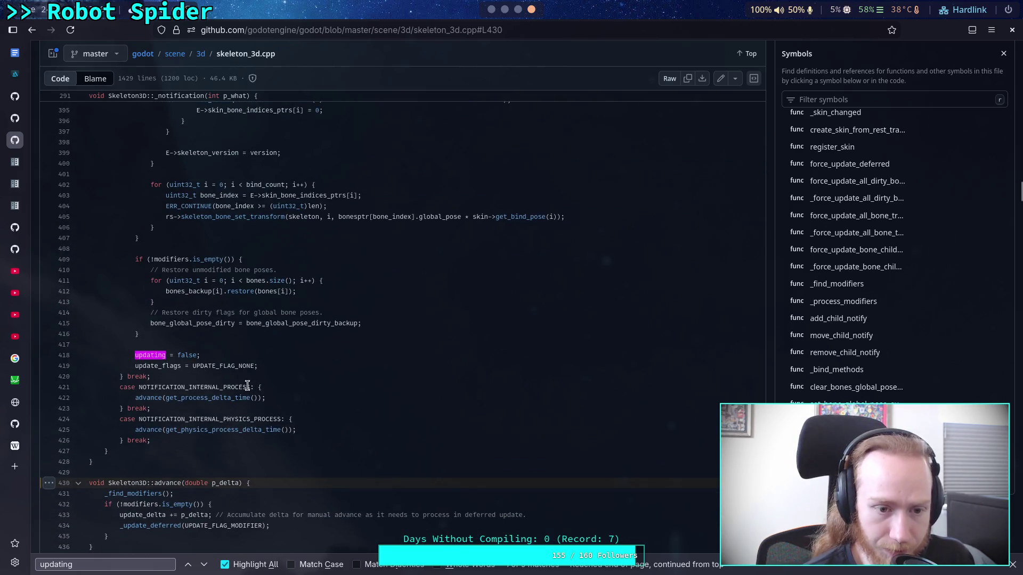
left_click(203, 568)
left_click(204, 569)
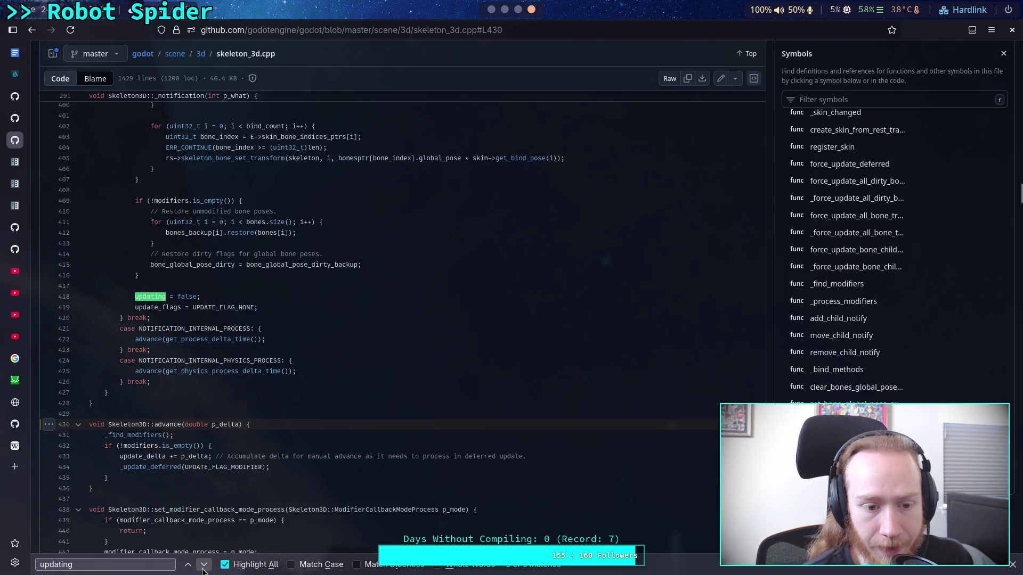
Close the find bar and read down to the _update_bone_global_pose function
left_click(1012, 568)
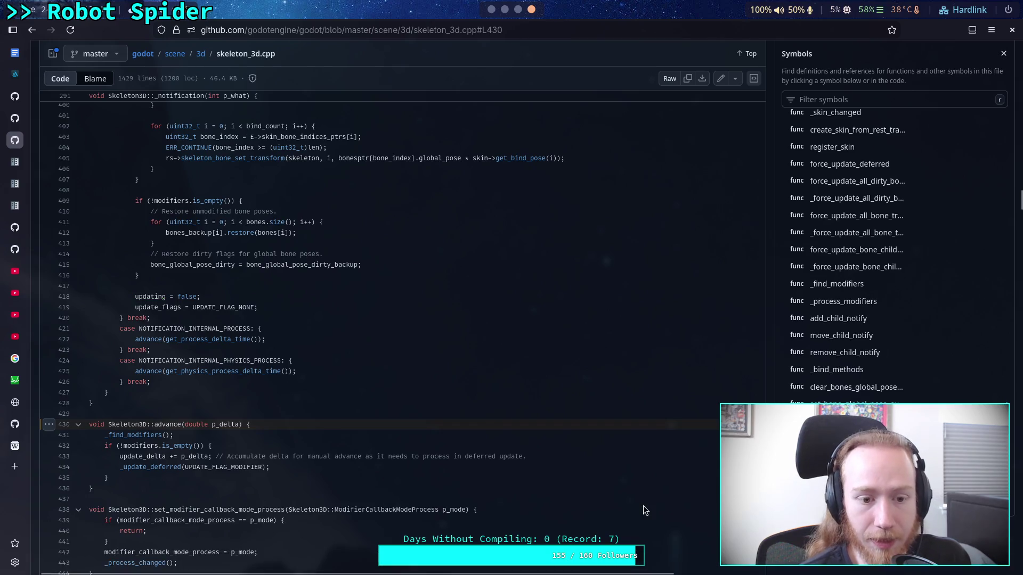
scroll(541, 436, "down", 2)
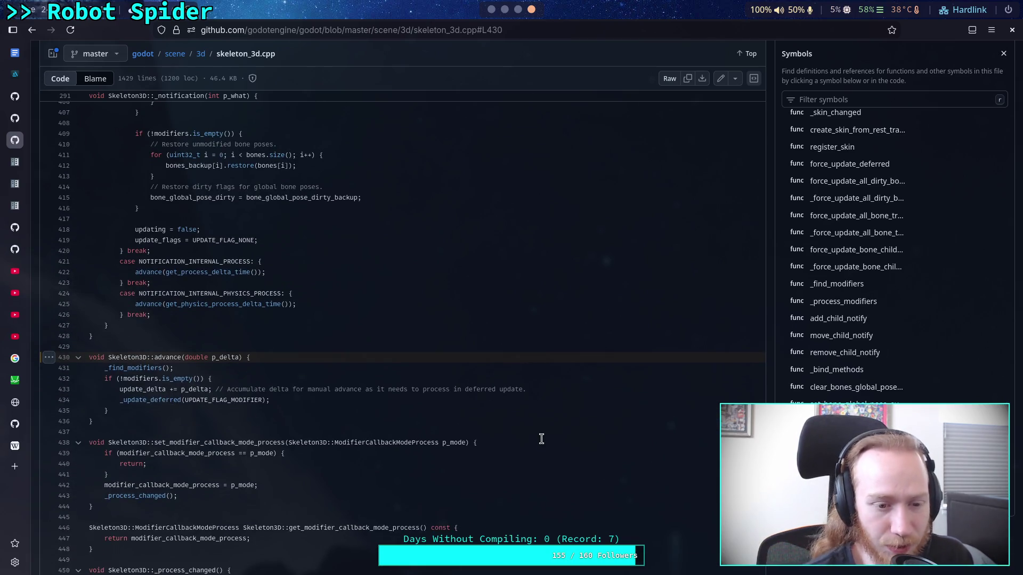
scroll(327, 367, "down", 8)
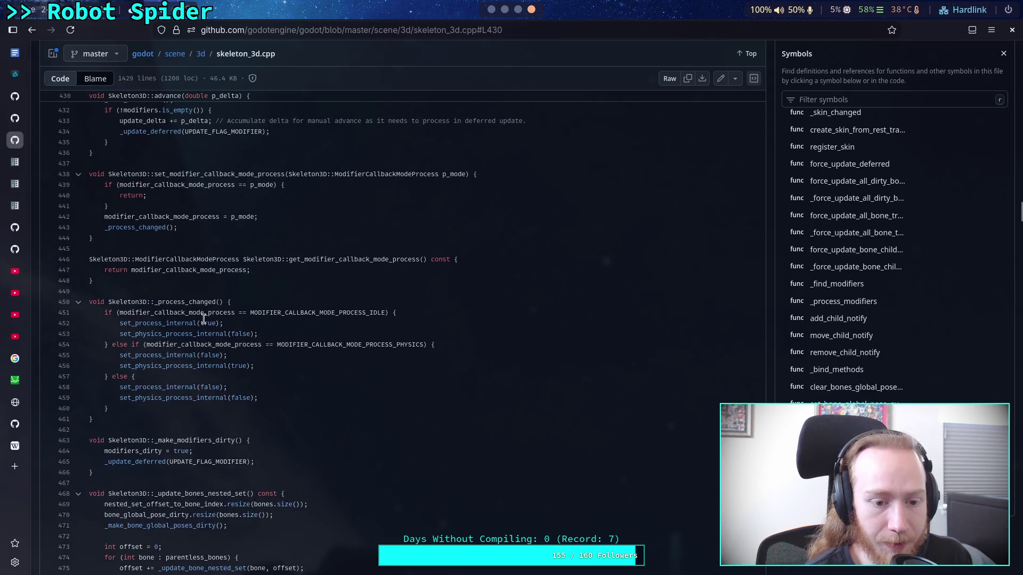
scroll(204, 319, "down", 10)
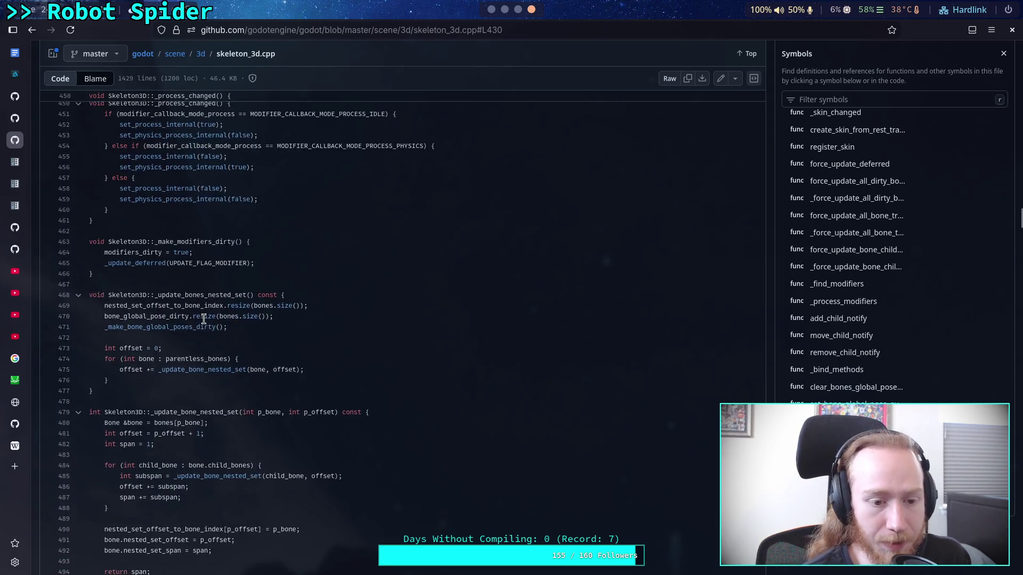
scroll(124, 530, "down", 12)
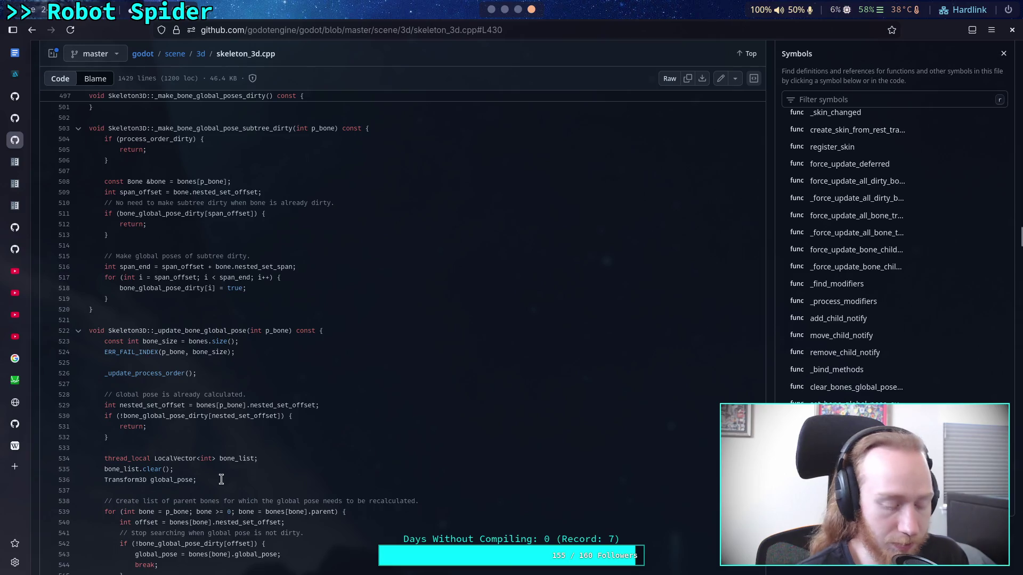
Step through the _update_deferred matches to its definition on line 940, marking the update_flags condition on line 949
key("ctrl+f")
type("_up")
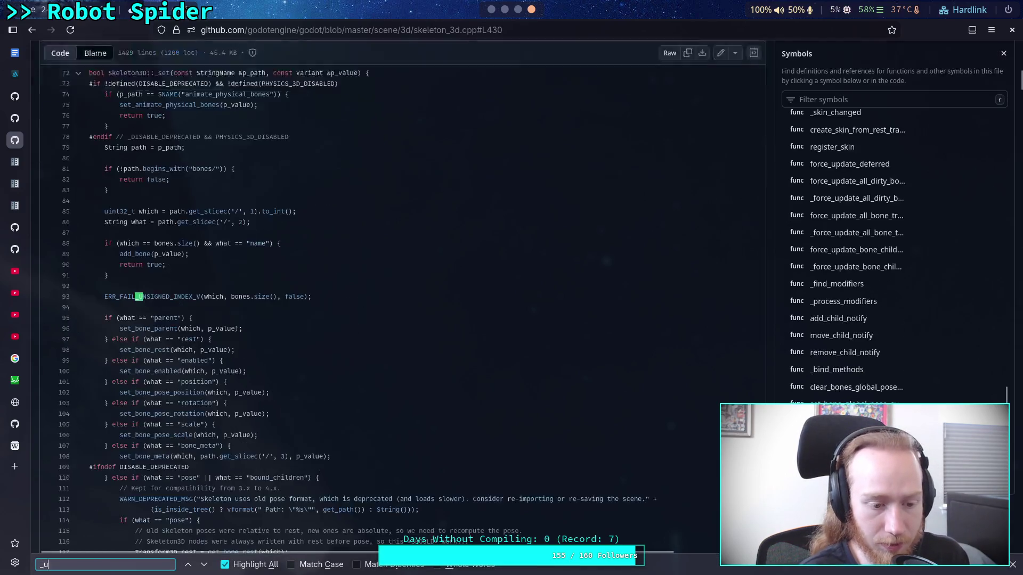
type("date_def")
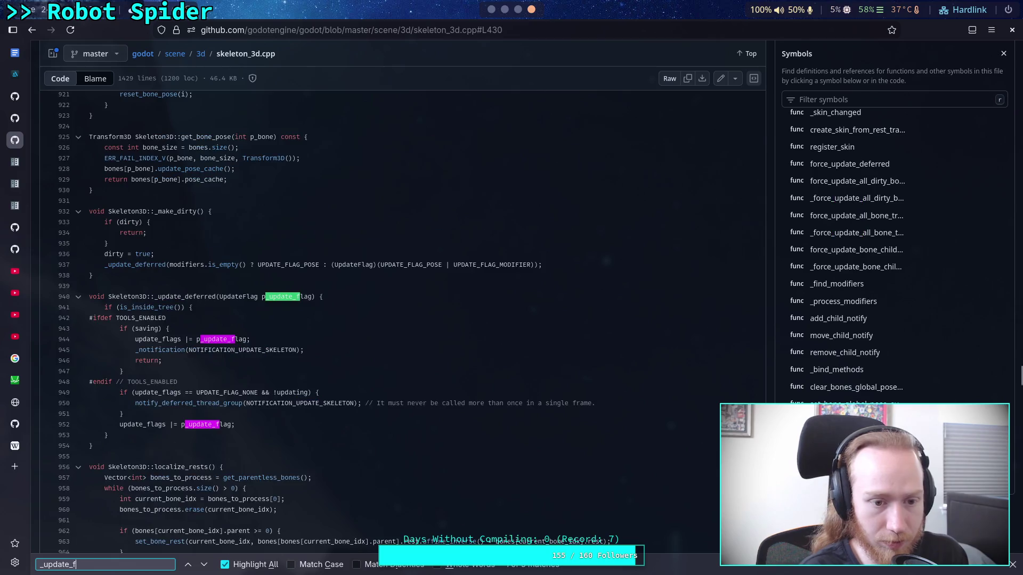
type("erred")
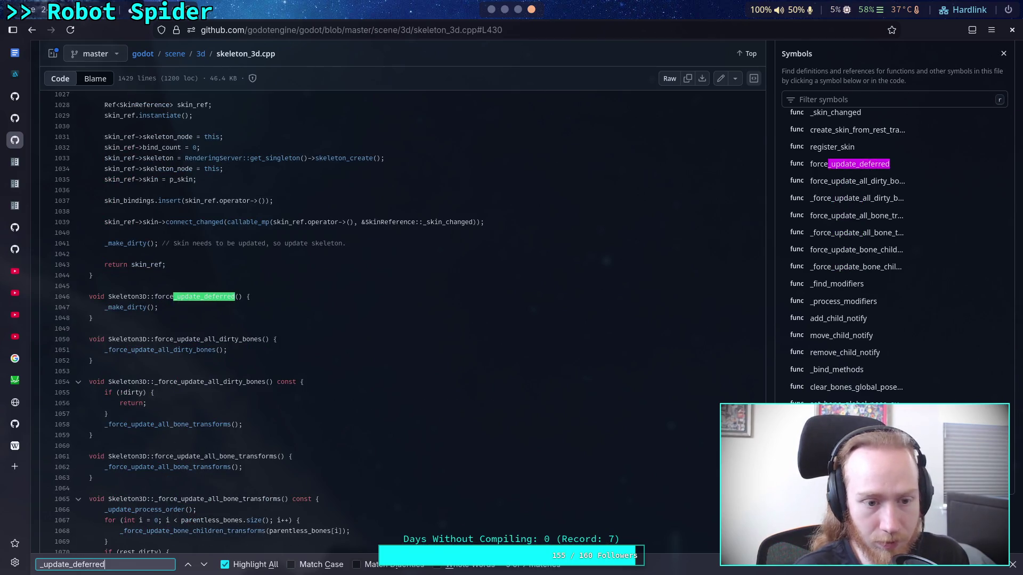
left_click(211, 571)
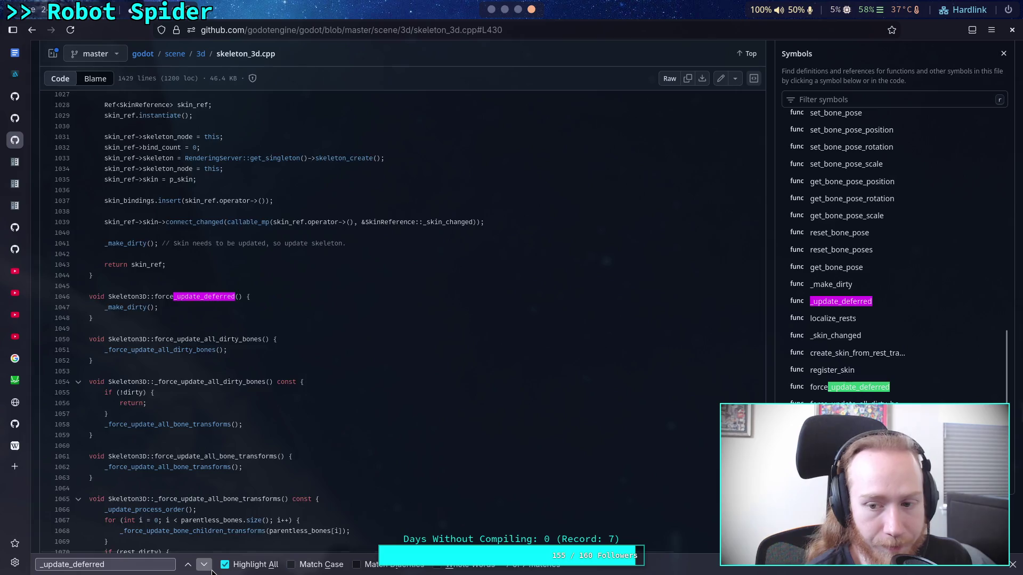
left_click(212, 571)
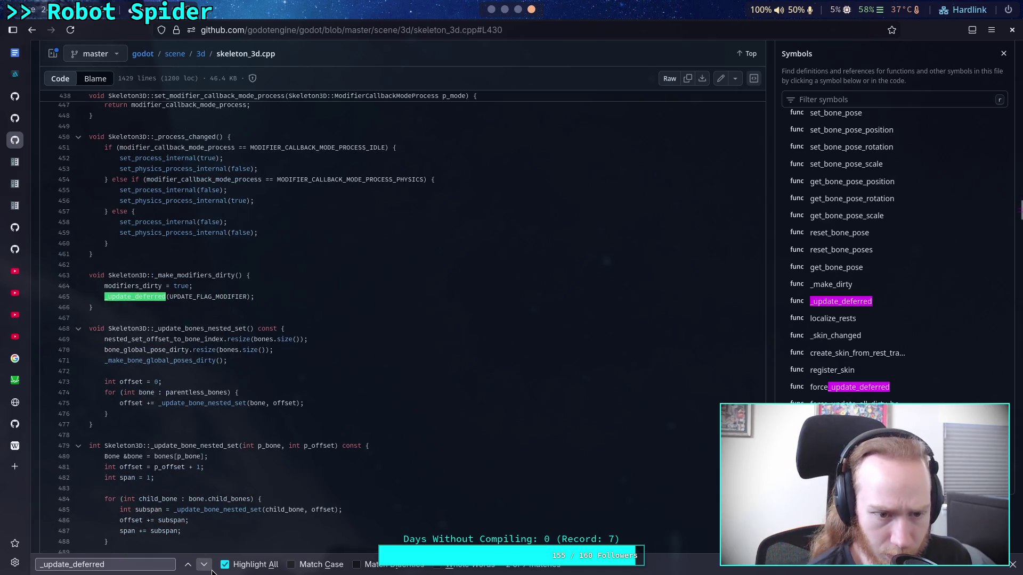
left_click(211, 571)
left_click(211, 571)
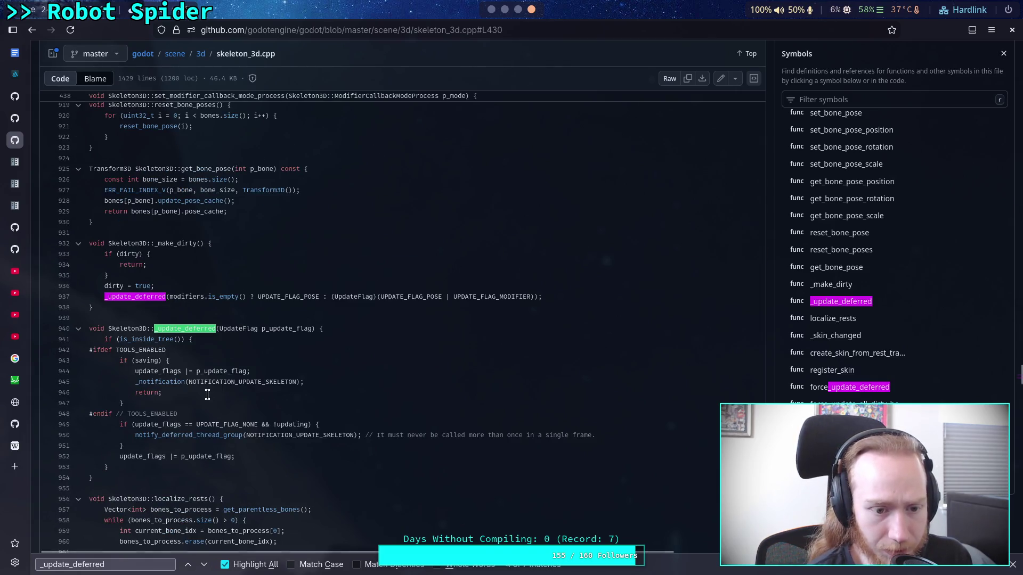
left_click_drag(131, 425, 259, 424)
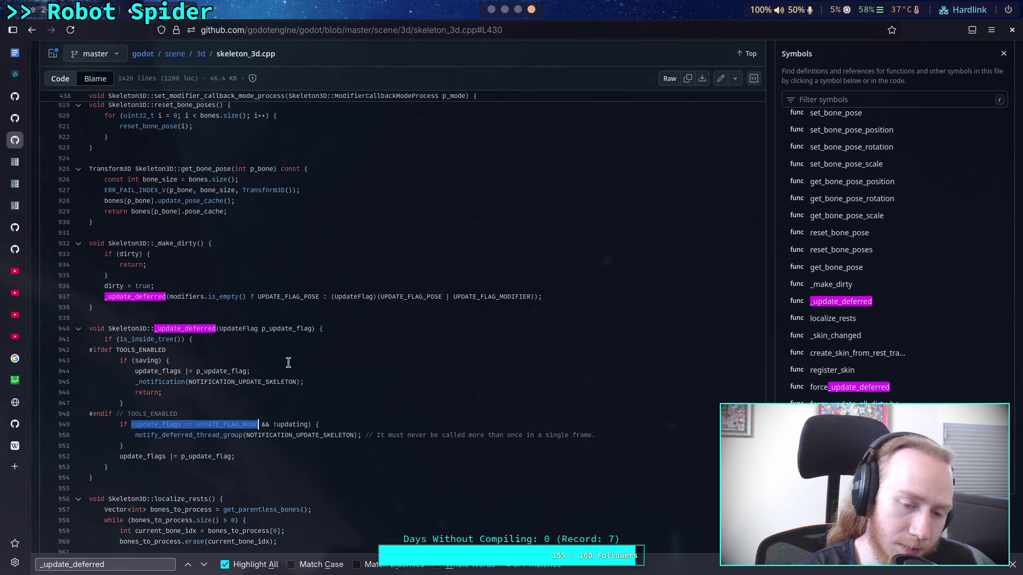
Change the search to notify_deferred_thread_group to find its call on line 950
left_click(142, 566)
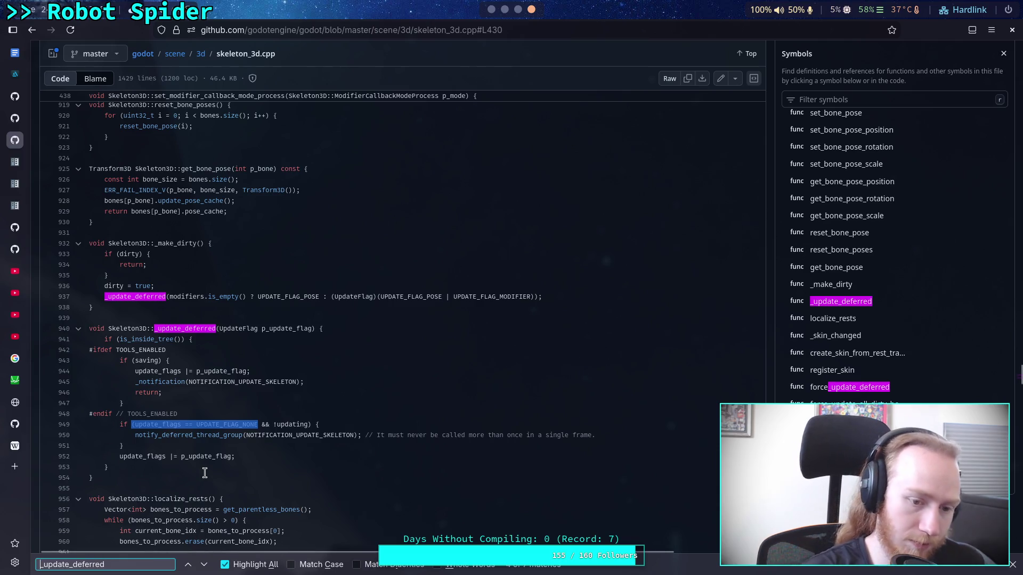
key("ctrl+f")
left_click(121, 563)
double_click(121, 563)
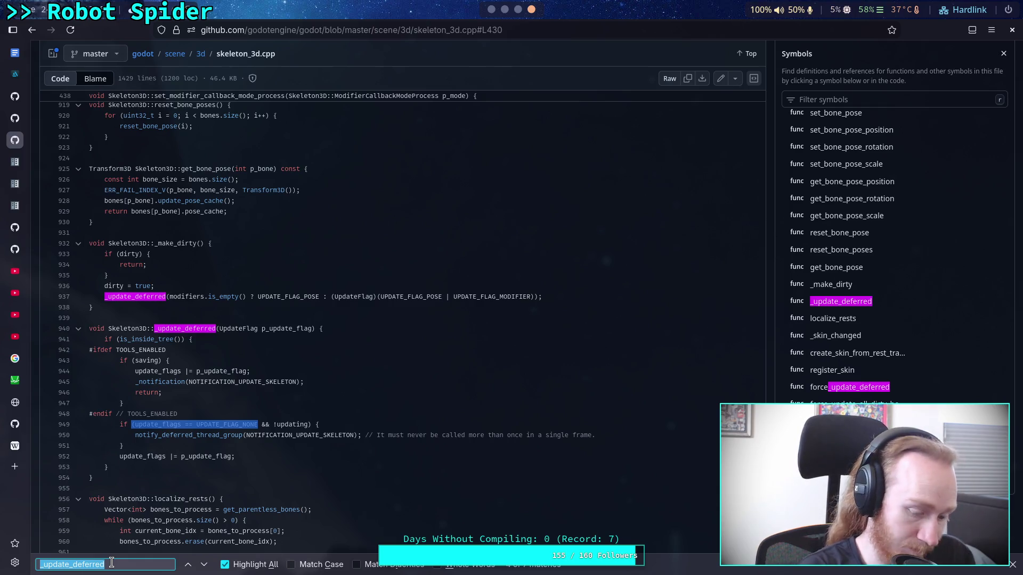
type("notify")
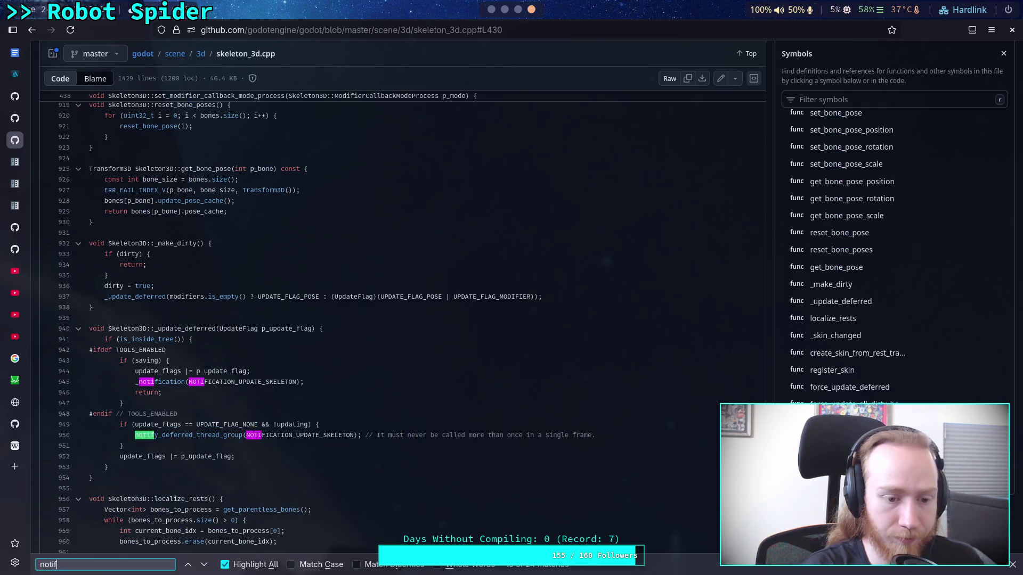
type("_deferred_th")
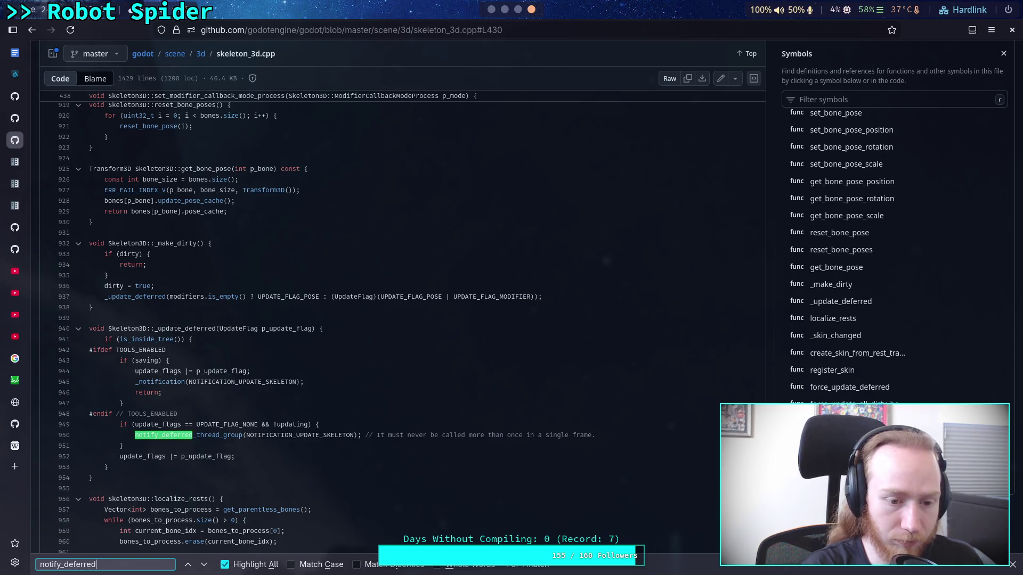
type("read_group")
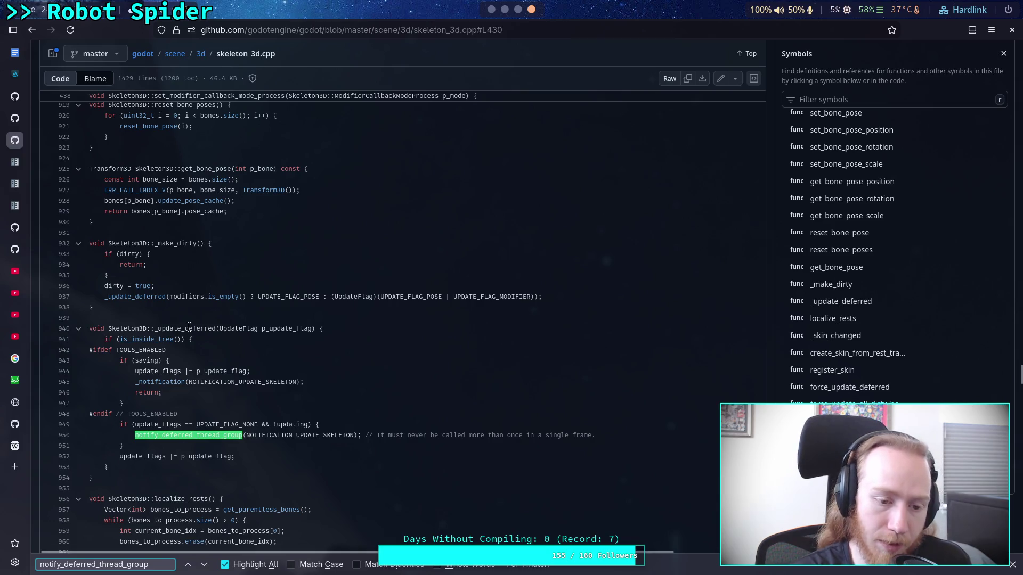
key("ctrl+Tab")
Open the Node class docs result and locate the notify_deferred_thread_group description
type("ad_group")
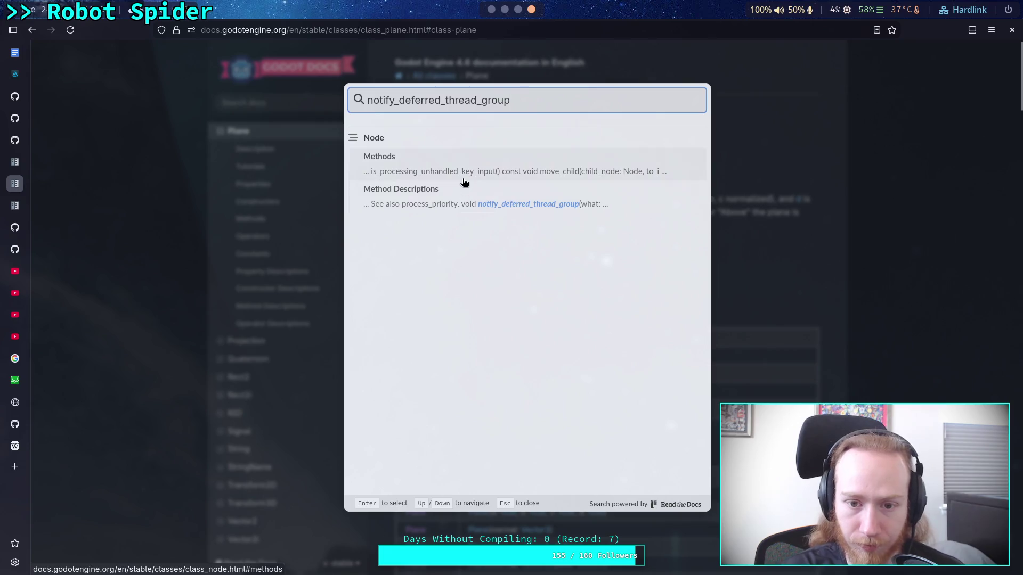
left_click(458, 199)
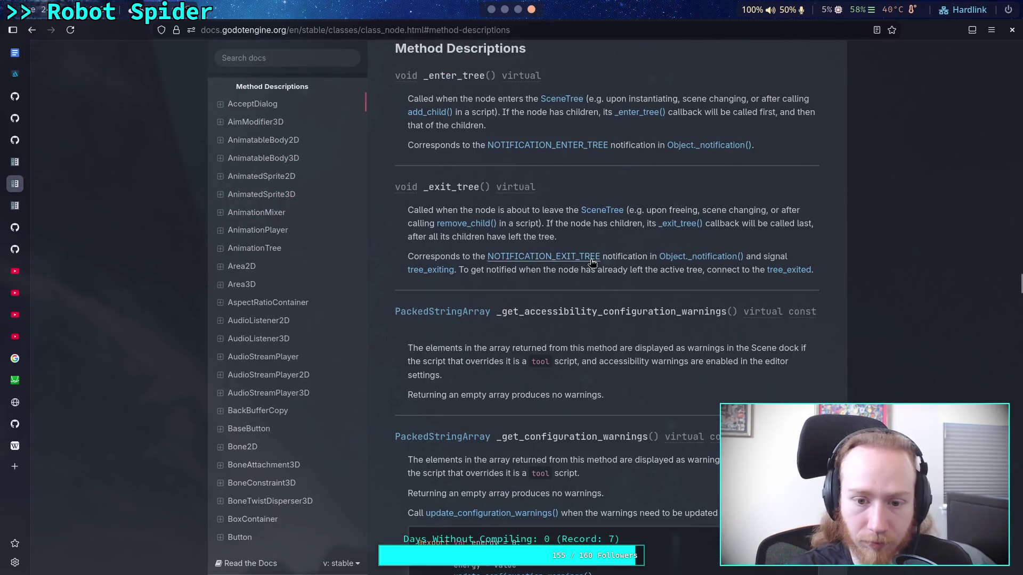
scroll(650, 335, "down", 5)
scroll(649, 335, "down", 15)
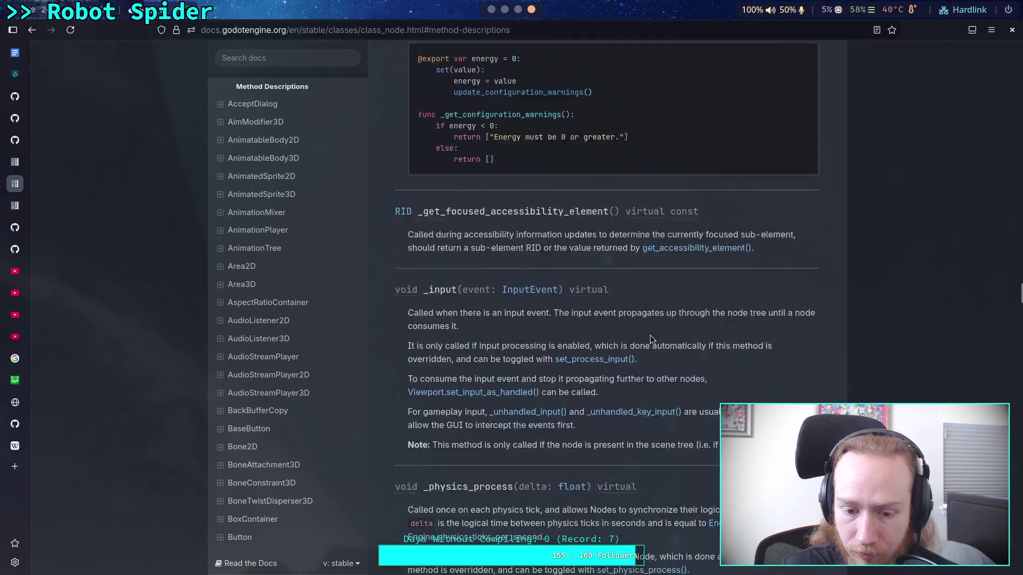
scroll(650, 334, "down", 20)
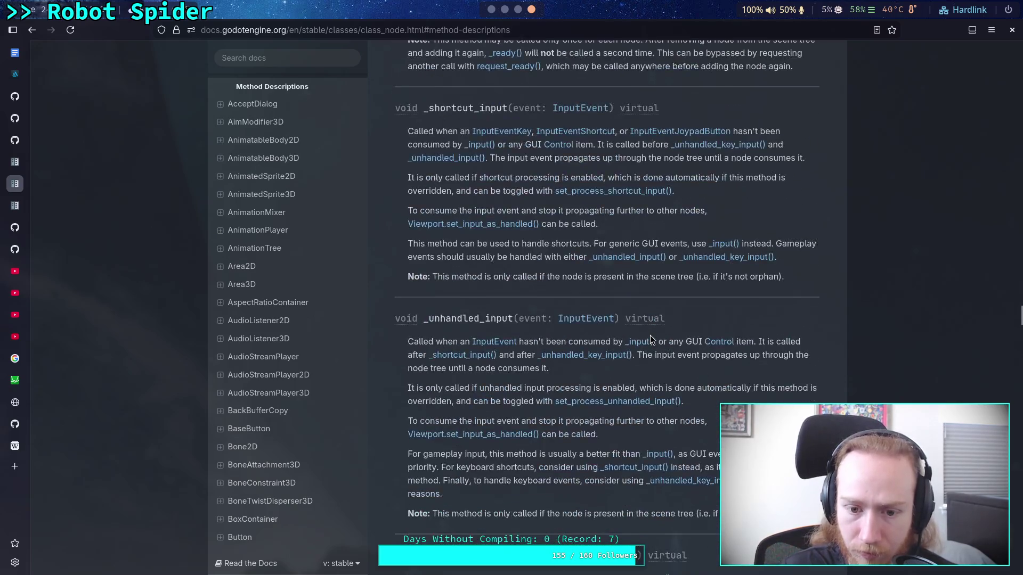
key("ctrl+f")
type("notif")
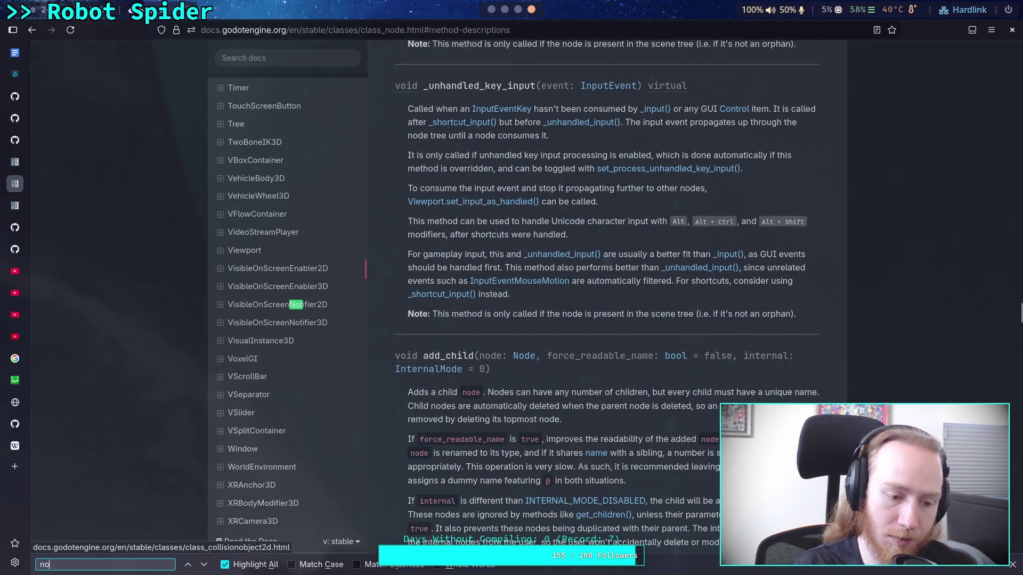
type("y")
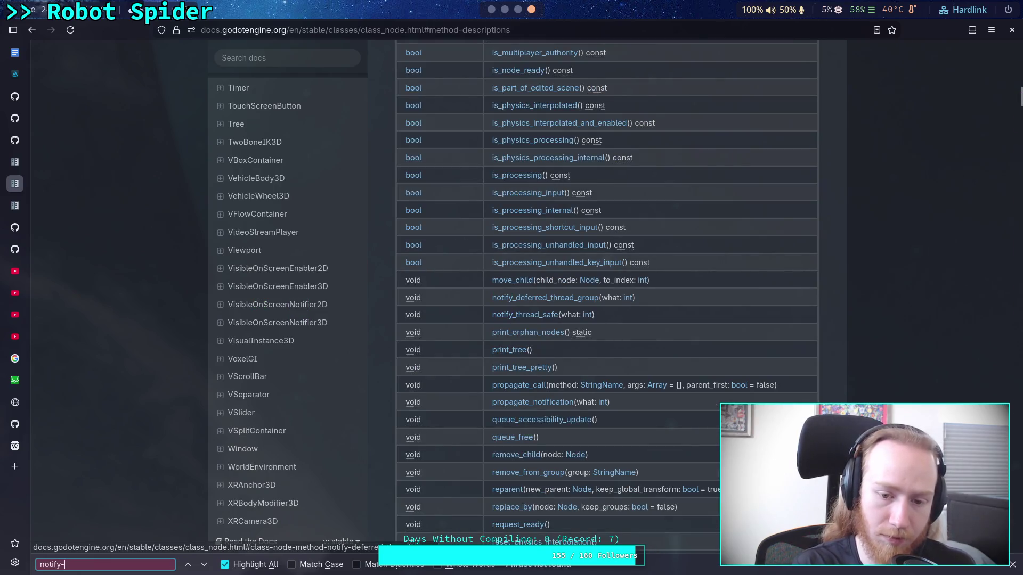
left_click(566, 298)
Read the call_deferred_thread_group and can_process descriptions, then return to the Godot script editor
scroll(567, 297, "up", 2)
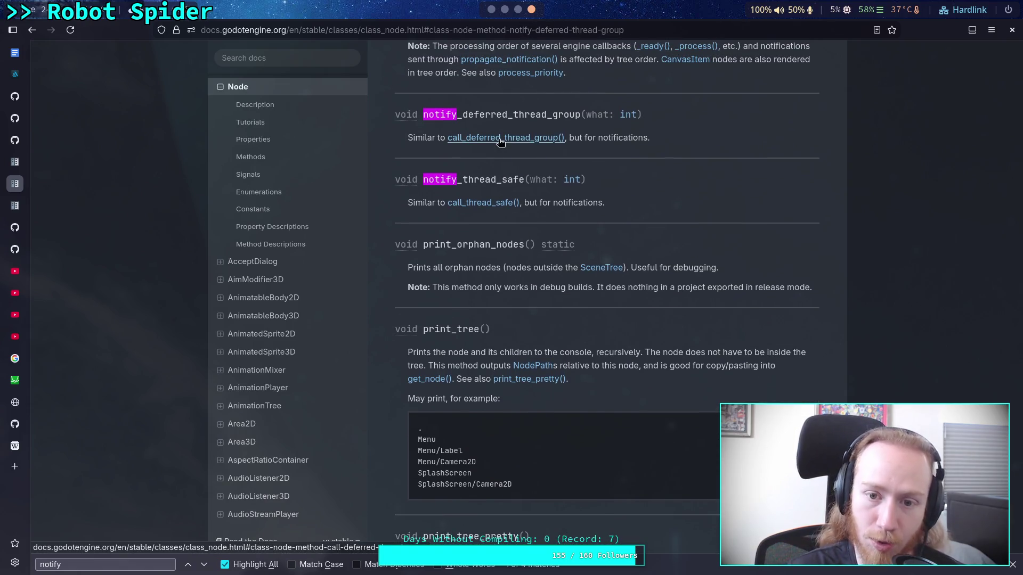
left_click(499, 140)
scroll(594, 300, "up", 2)
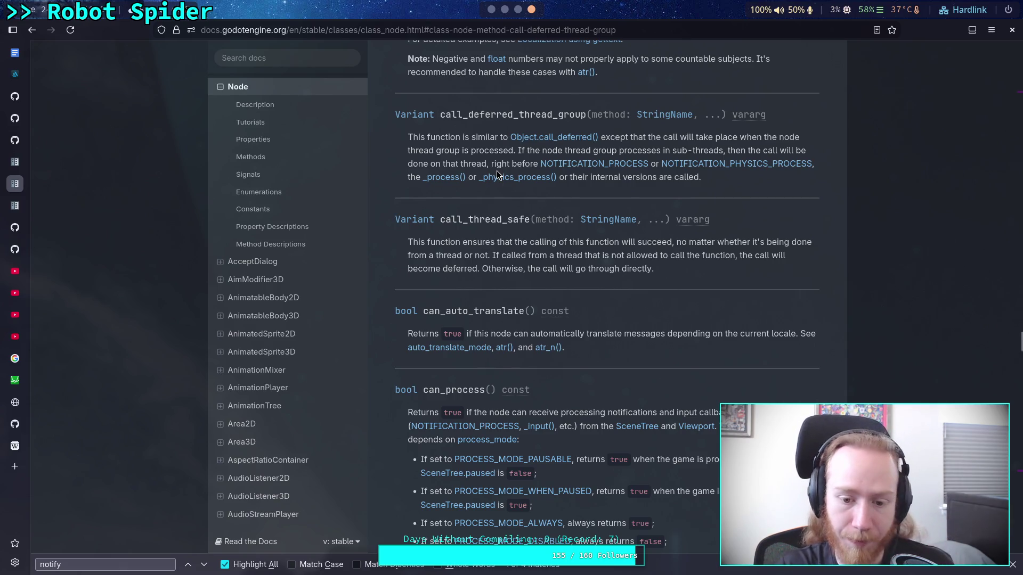
scroll(630, 335, "down", 5)
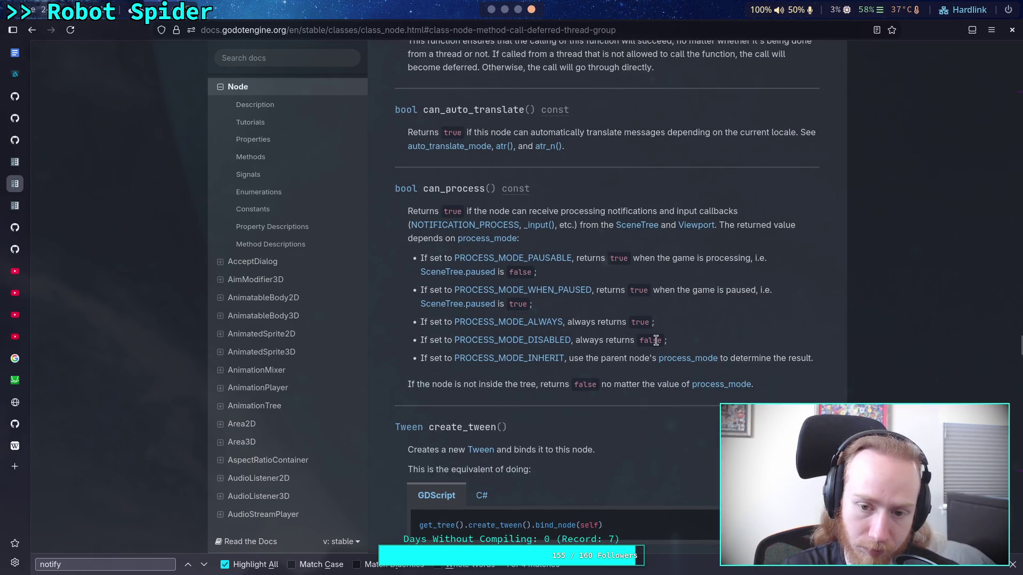
scroll(639, 341, "up", 6)
scroll(660, 343, "up", 5)
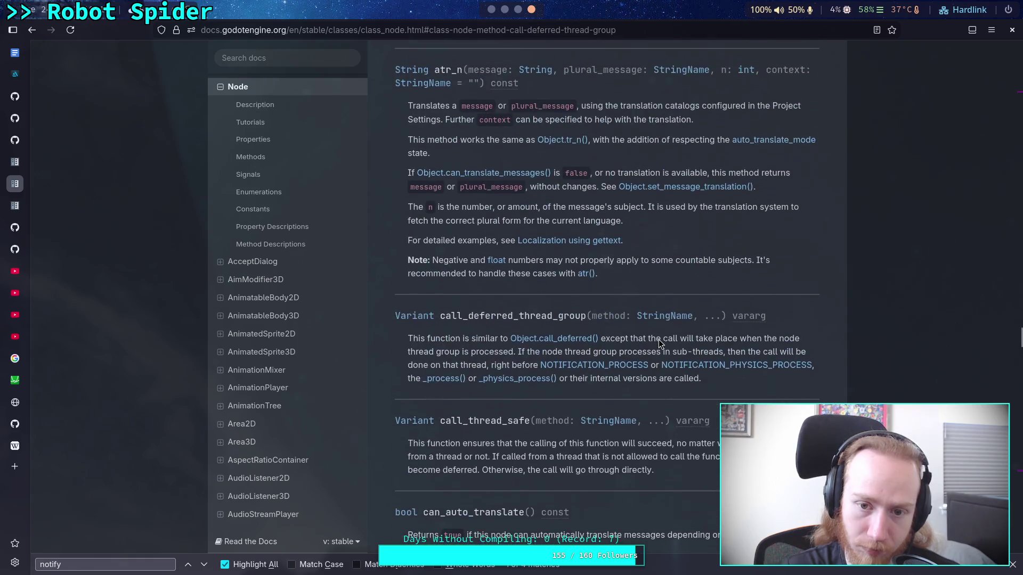
left_click(503, 11)
left_click(491, 11)
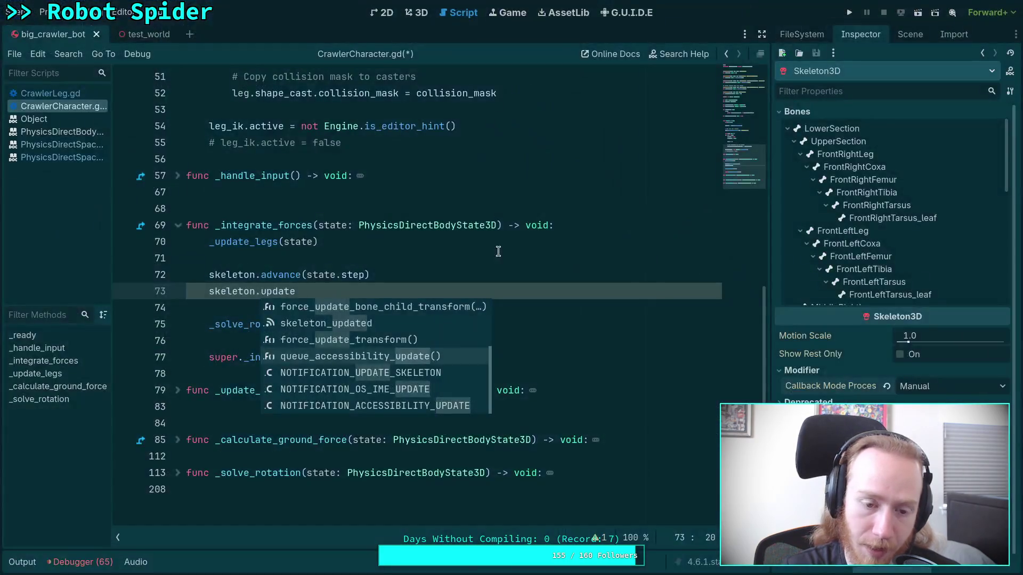
Replace skeleton.update on line 73 with skeleton.process_thread_group from the autocomplete list
left_click(510, 292)
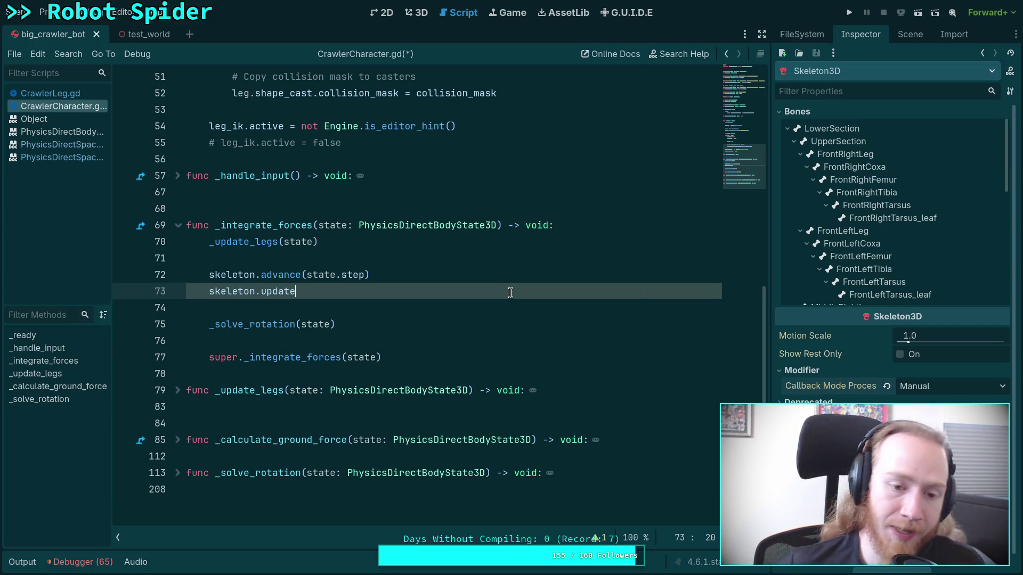
key("BackSpace")
key("BackSpace")
key("BackSpace")
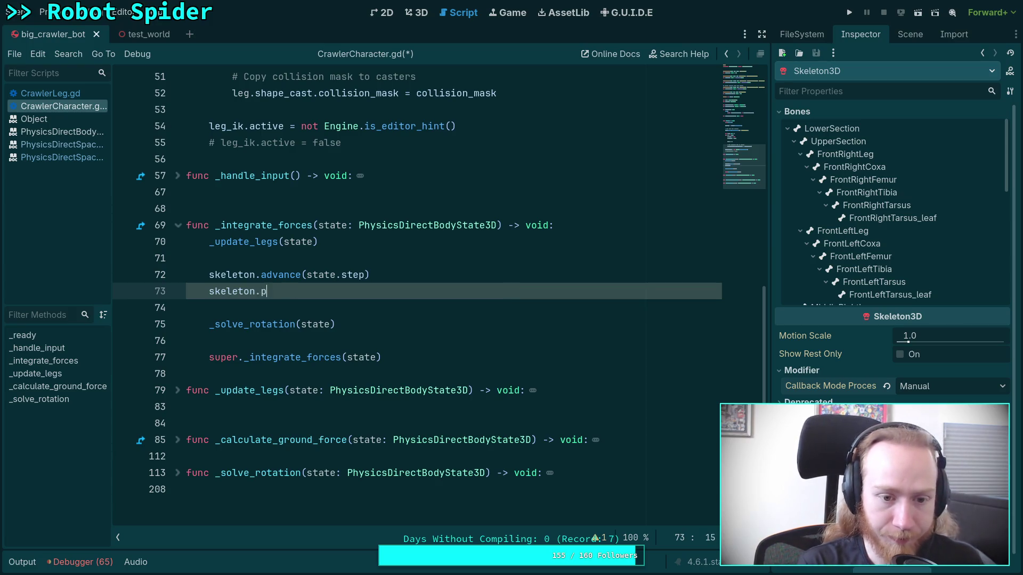
type("process")
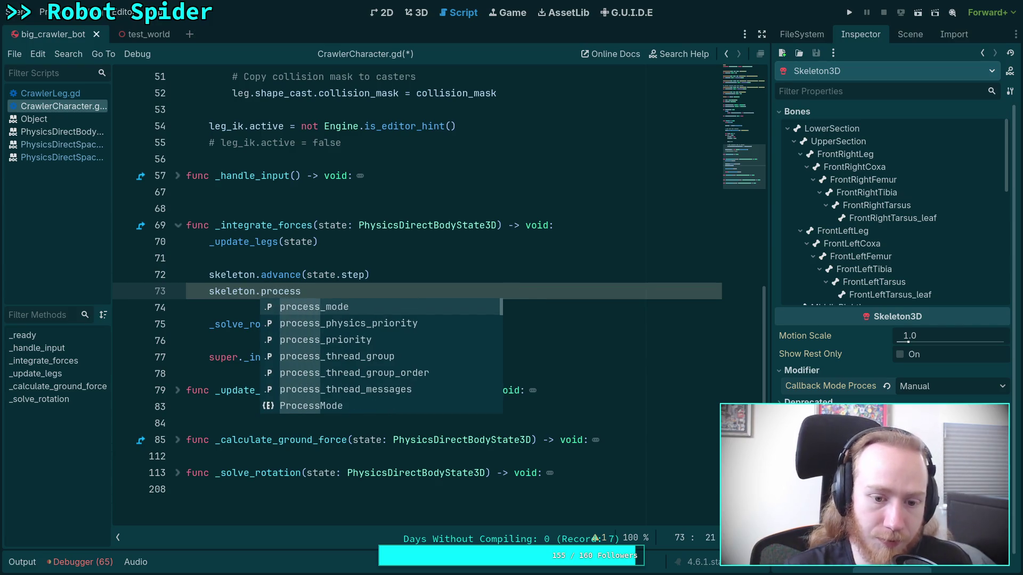
key("Down")
key("Down")
key("Down")
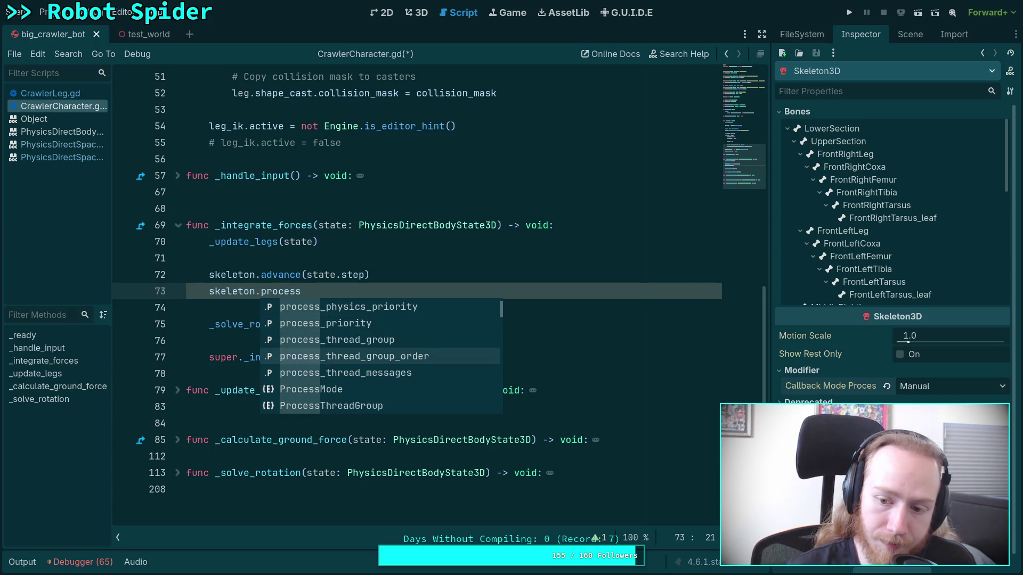
key("Up")
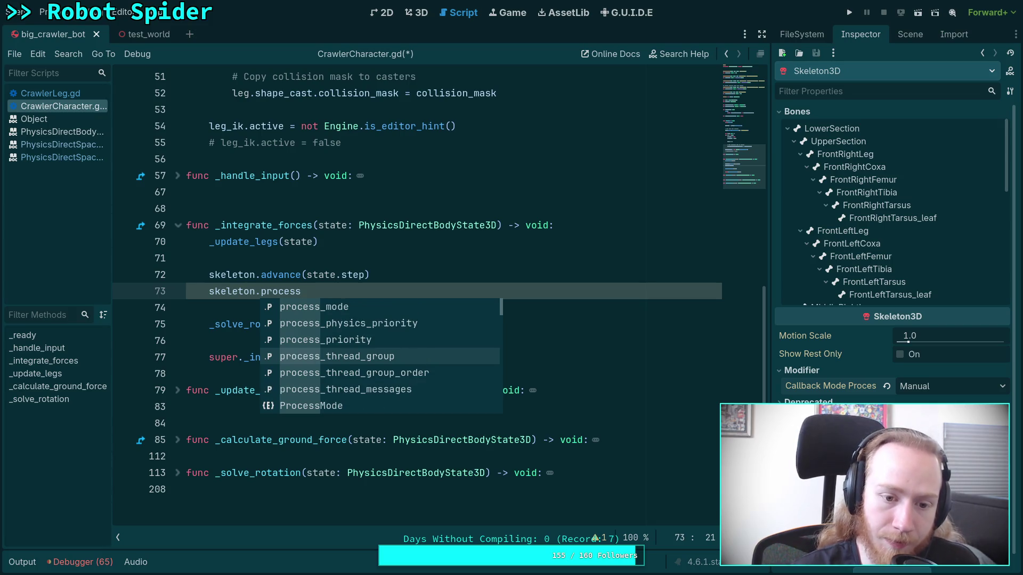
key("Up")
key("Up")
key("Up")
key("Down")
key("Down")
key("Down")
key("Down")
key("Up")
key("Up")
key("Up")
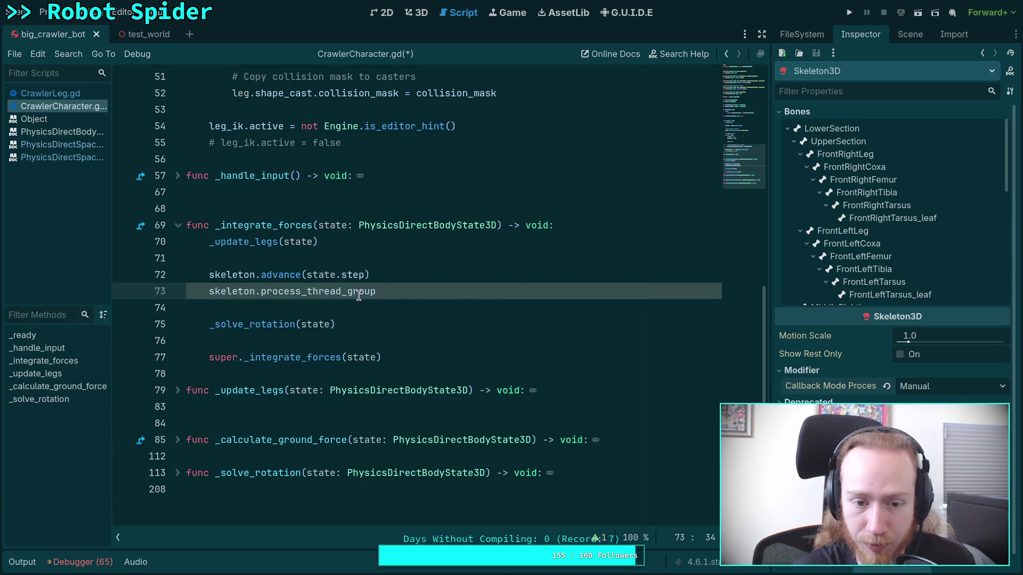
Read the process_thread_group documentation tooltip about process thread groups
mouse_move(359, 294)
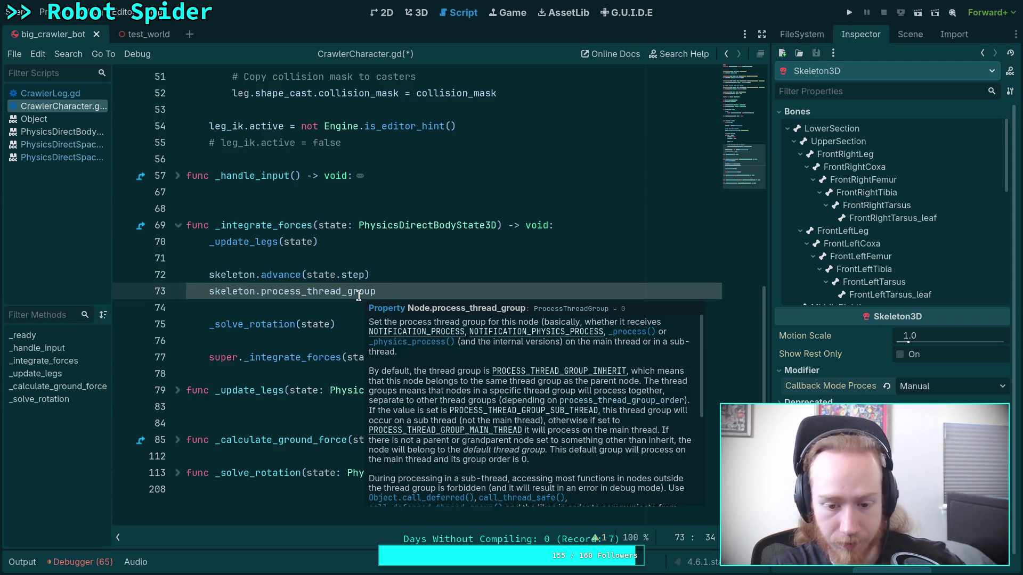
scroll(533, 407, "down", 3)
scroll(470, 467, "down", 8)
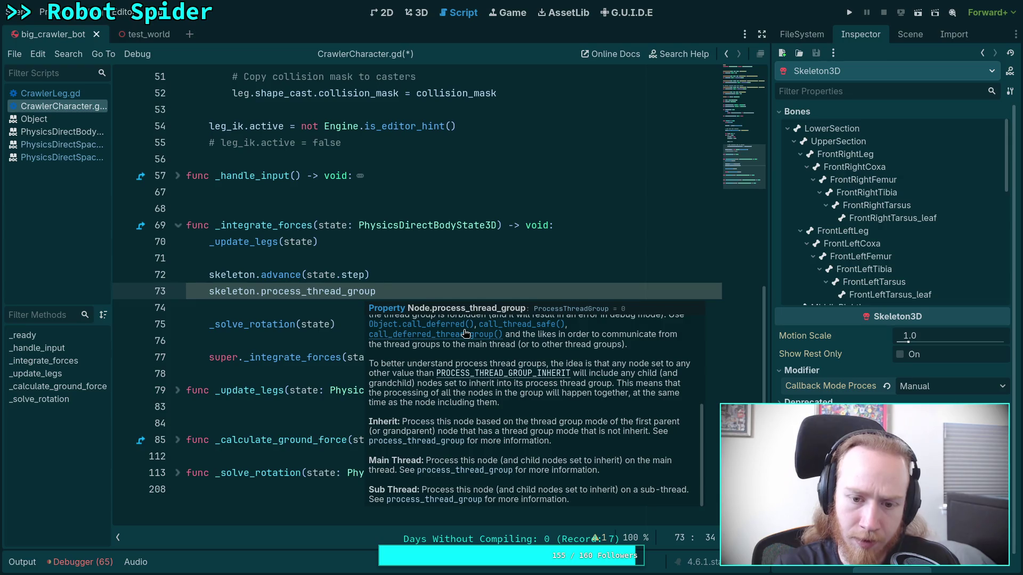
left_click_drag(406, 293, 411, 275)
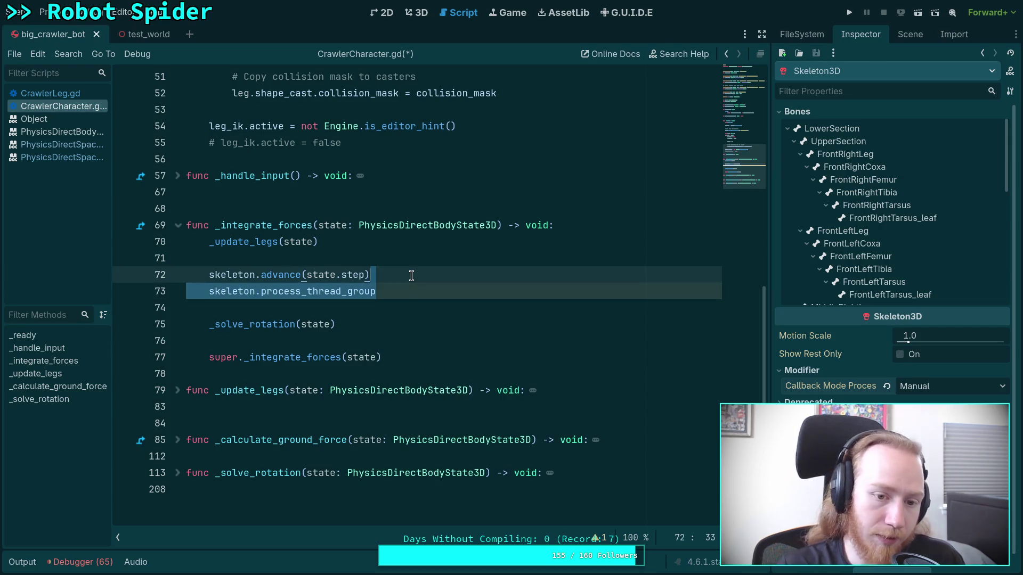
Delete the skeleton.advance and process_thread_group lines from _integrate_forces
key("BackSpace")
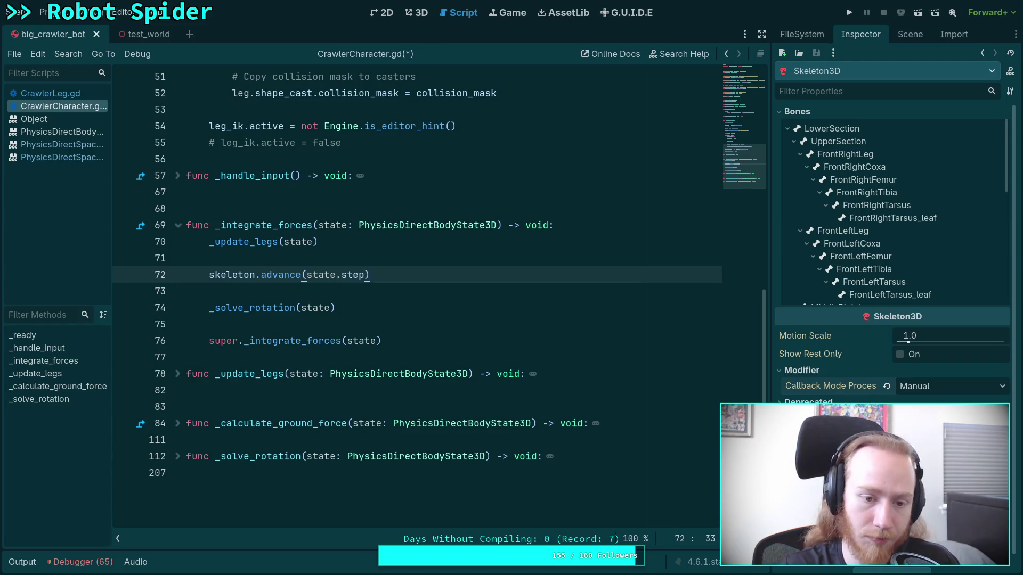
key("shift+Up")
key("BackSpace")
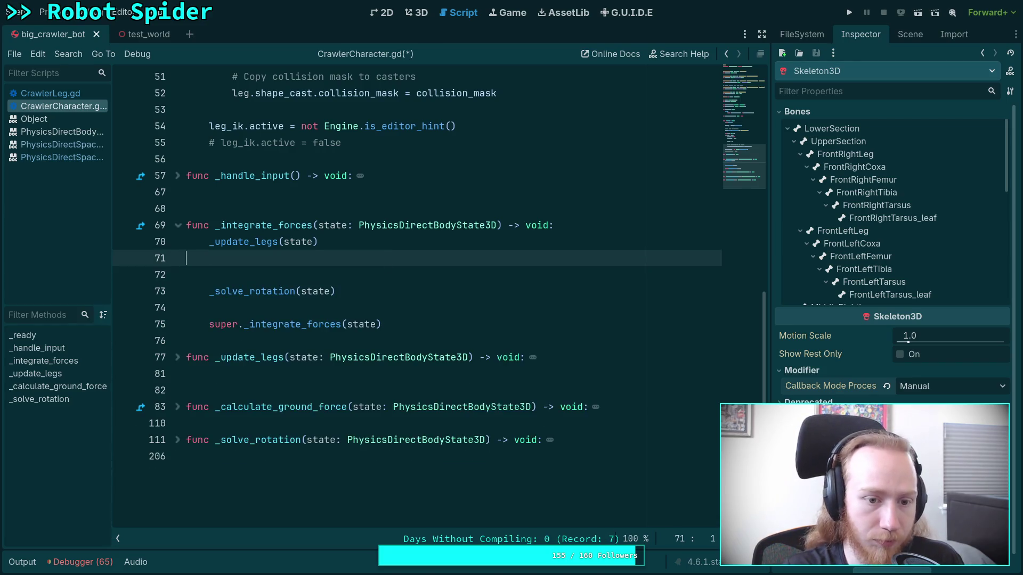
key("BackSpace")
Set the skeleton's Callback Mode Process to Physics and save the changes with Ctrl+S
left_click(951, 386)
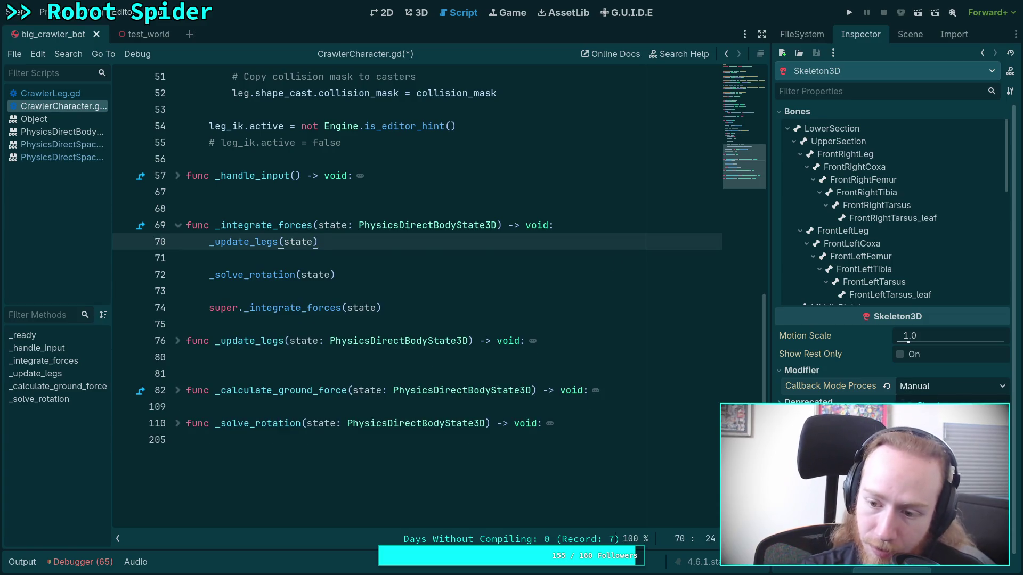
left_click(937, 410)
left_click(416, 226)
key("ctrl+s")
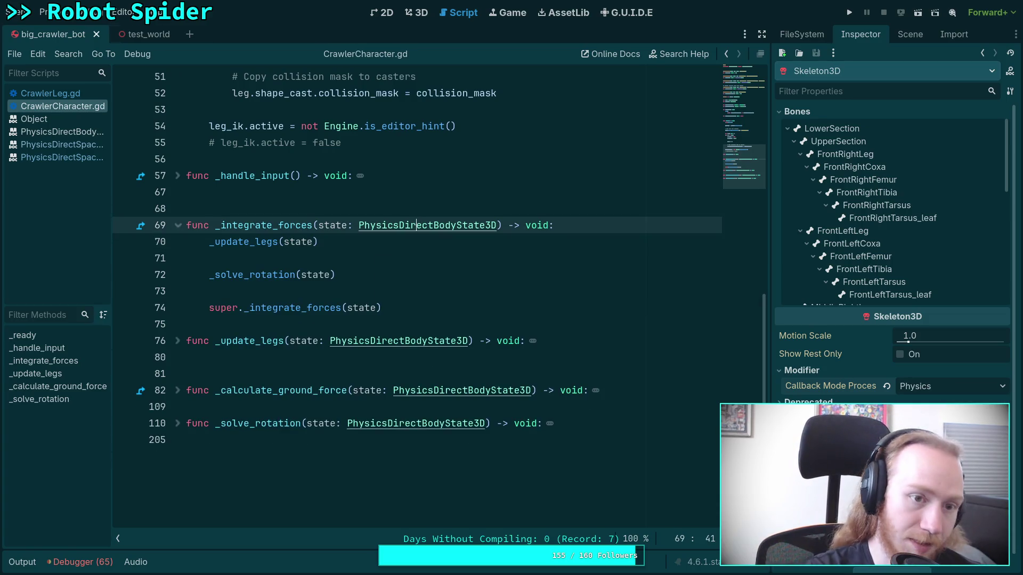
left_click(326, 261)
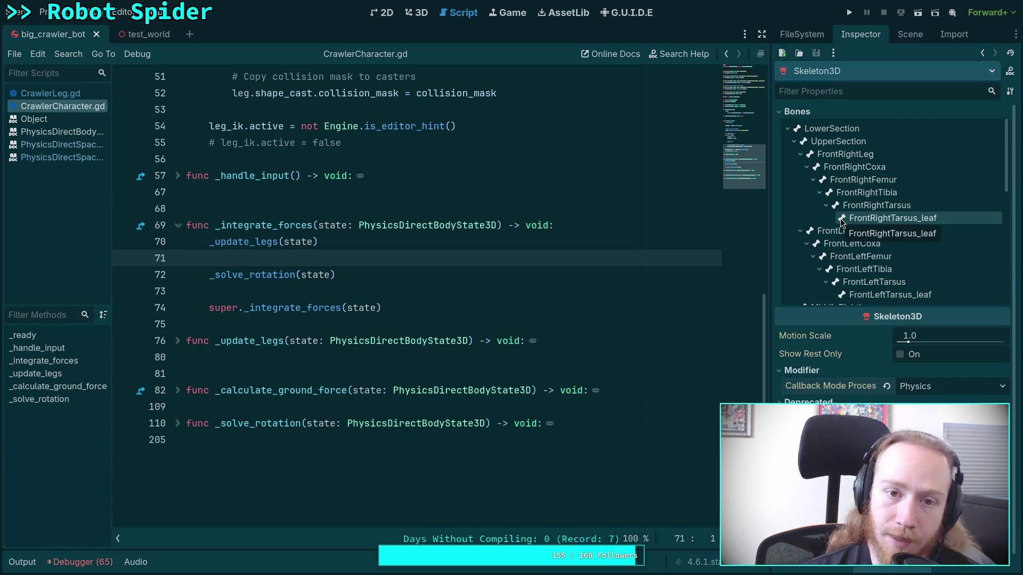
left_click(417, 12)
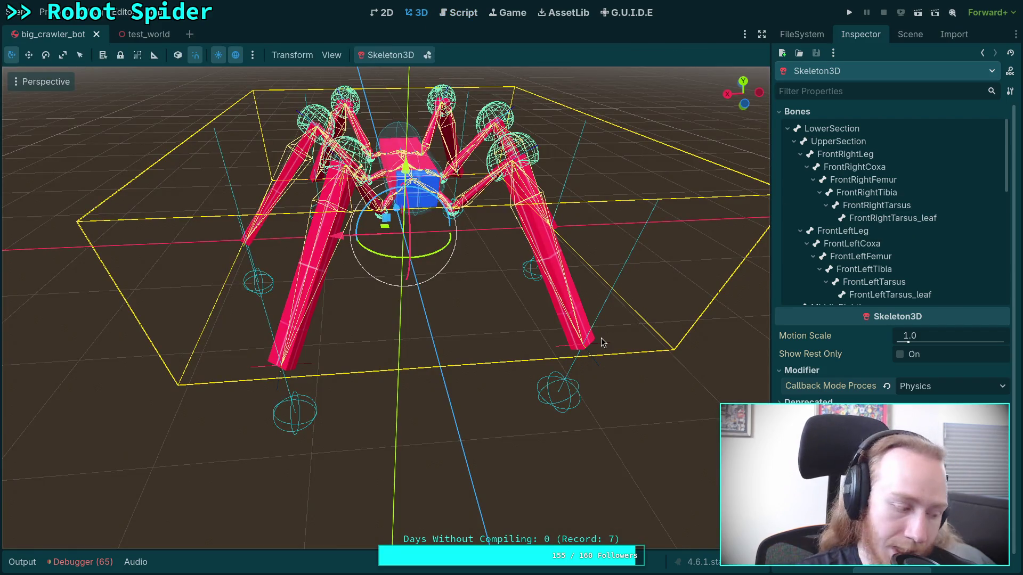
left_click(857, 294)
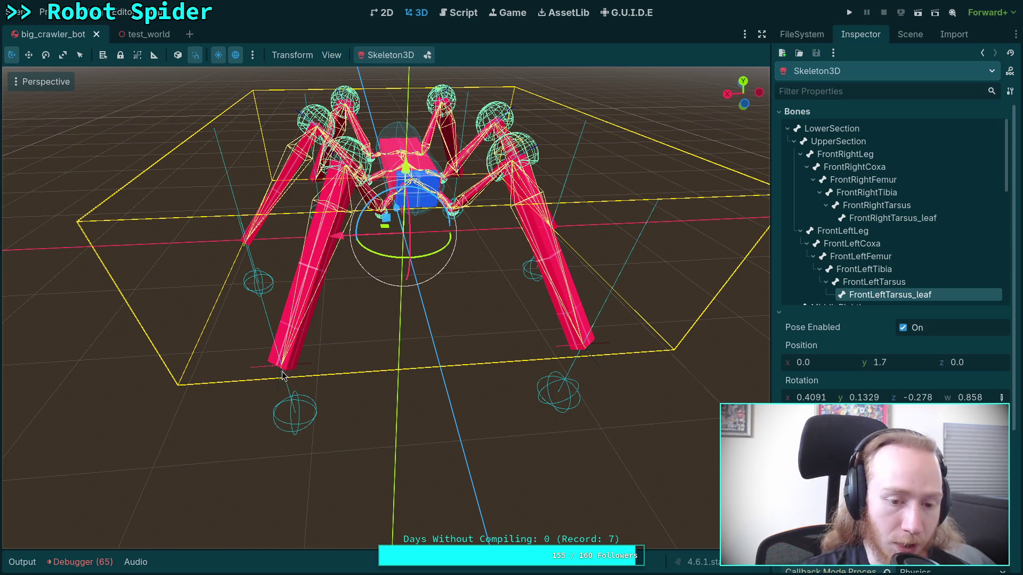
left_click(260, 367)
left_click_drag(265, 359, 194, 313)
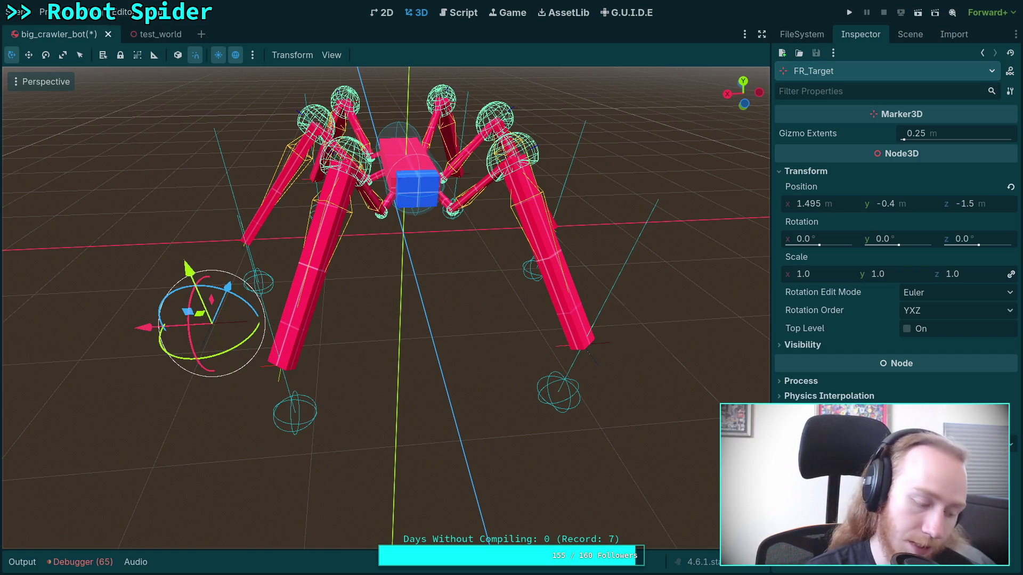
key("ctrl+z")
key("f")
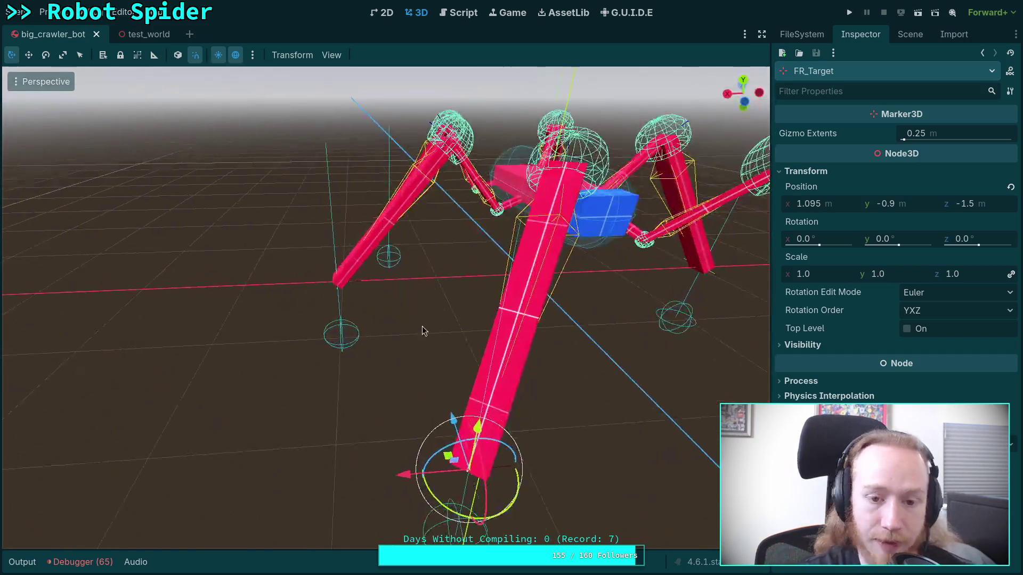
mouse_move(373, 338)
left_mouse_down()
mouse_move(363, 338)
mouse_move(373, 255)
mouse_move(430, 6)
left_mouse_up()
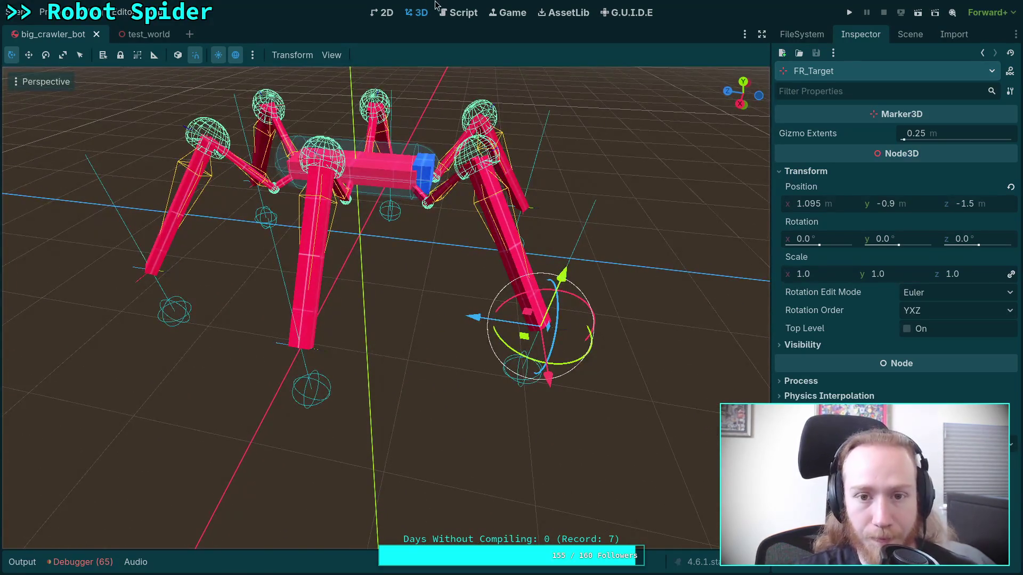
left_click(459, 12)
left_click(383, 288)
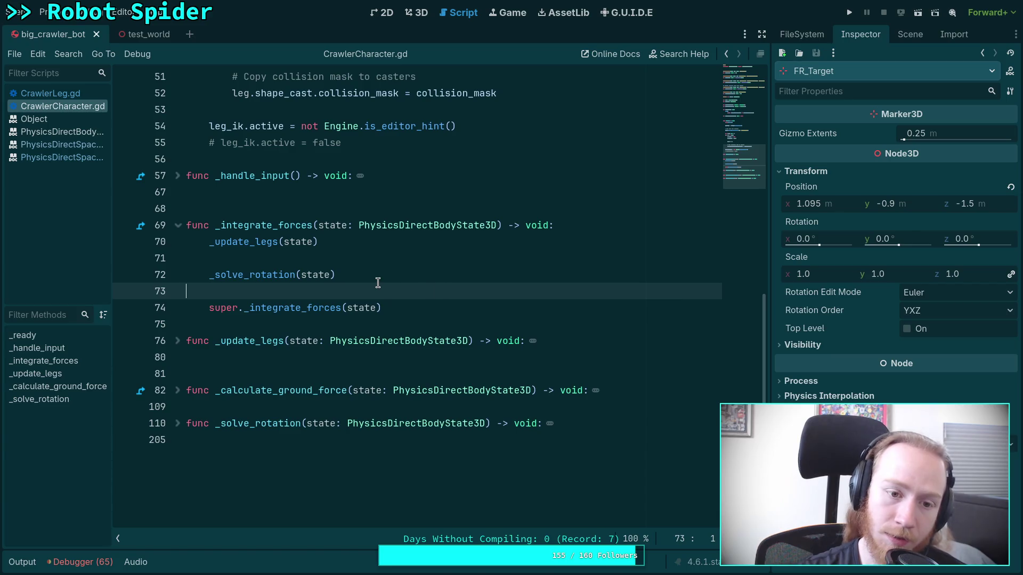
Close the Object page and all remaining docs pages, leaving CrawlerLeg.gd and CrawlerCharacter.gd, showing CrawlerLeg.gd
left_click(68, 132)
left_click(65, 117)
right_click(65, 117)
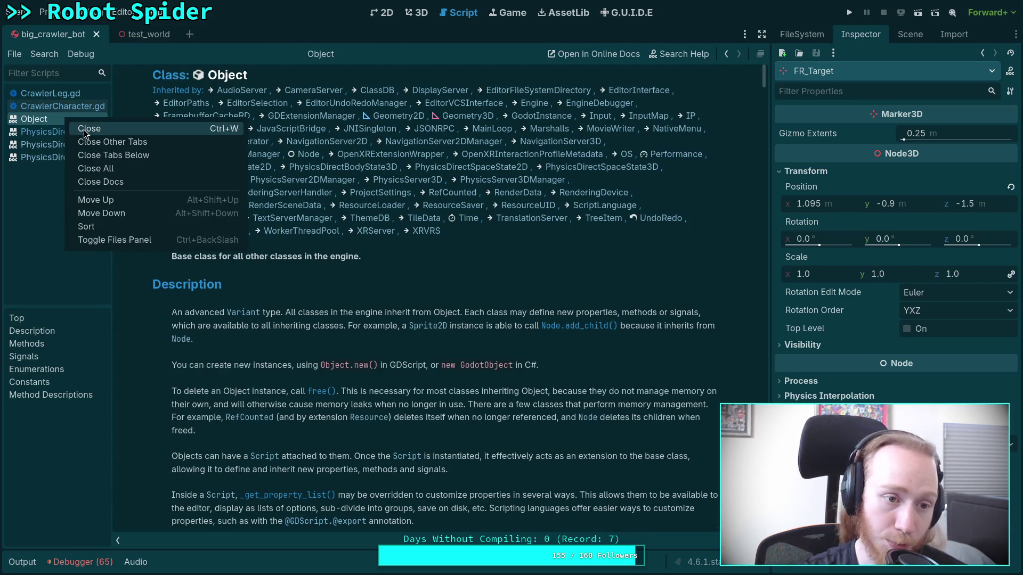
left_click(84, 129)
left_click(83, 132)
right_click(83, 131)
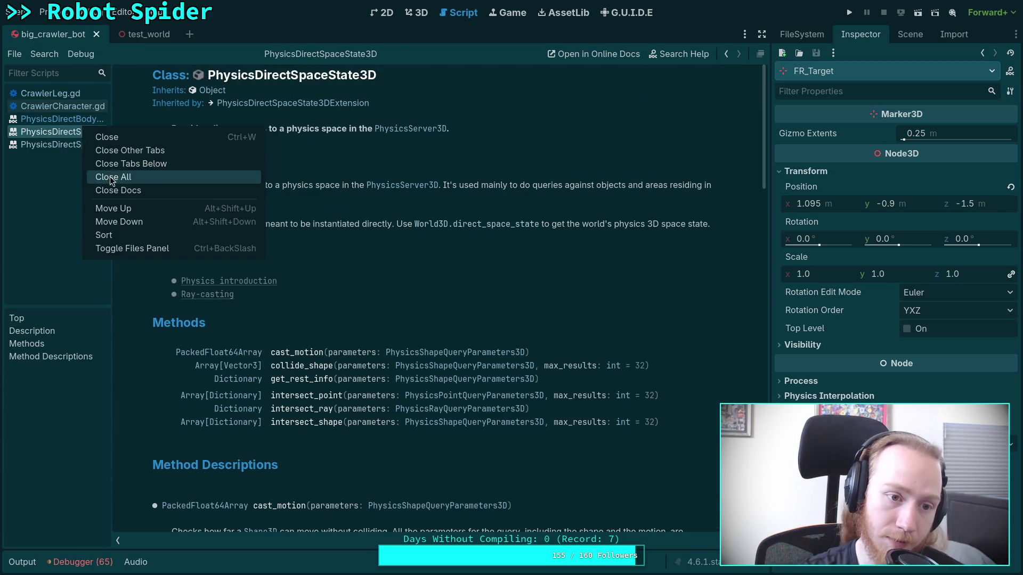
left_click(112, 190)
left_click(68, 94)
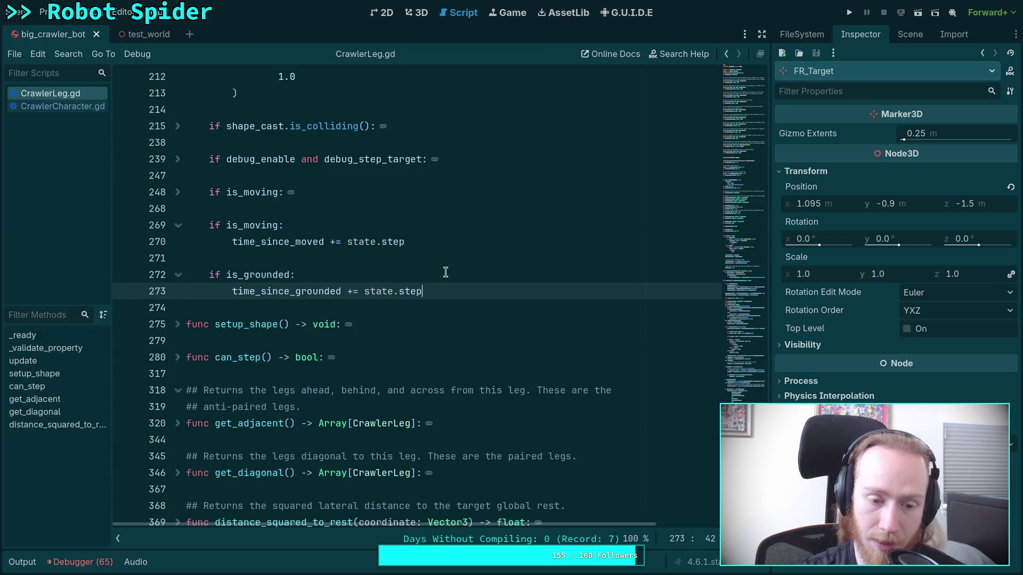
Select the update function's signature at line 136 in CrawlerLeg.gd, then return to CrawlerCharacter.gd
scroll(445, 272, "up", 15)
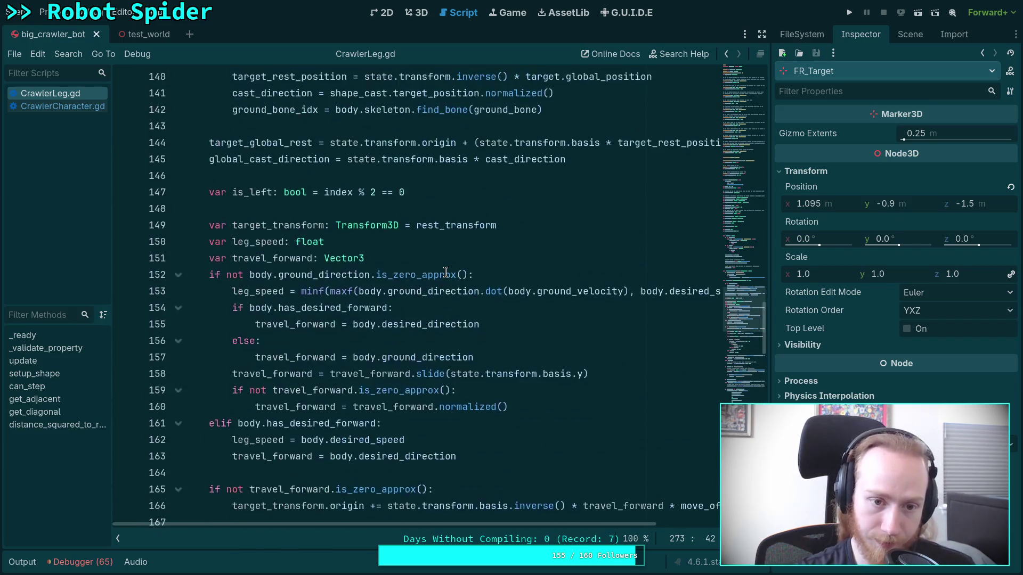
scroll(445, 272, "up", 5)
left_click(229, 357)
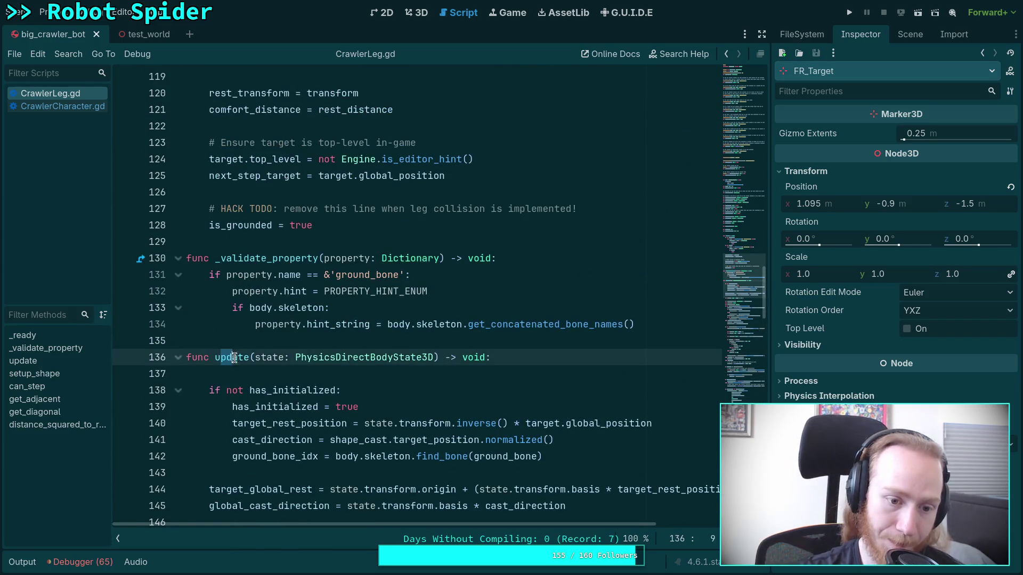
left_click_drag(229, 357, 509, 363)
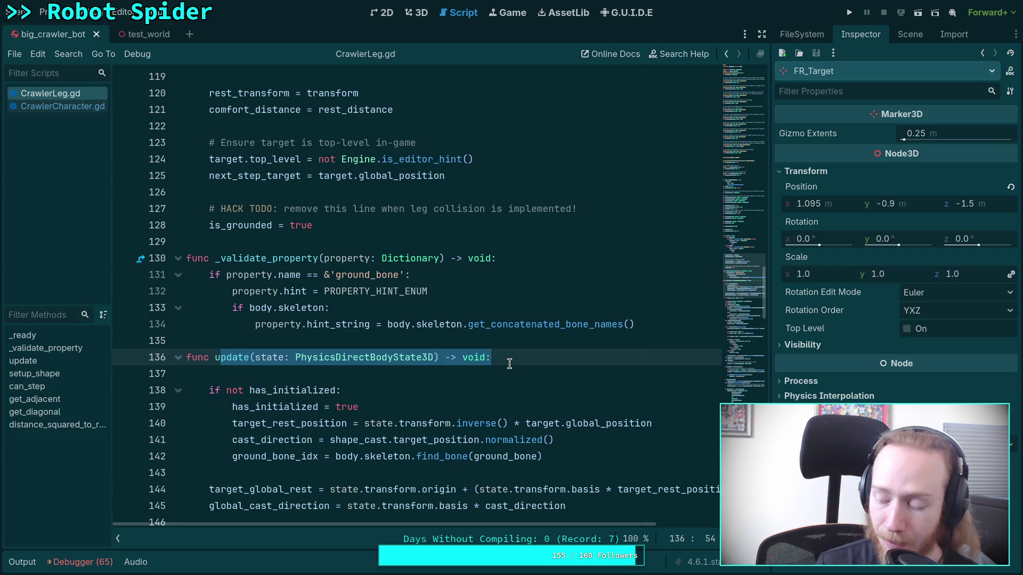
left_click(73, 107)
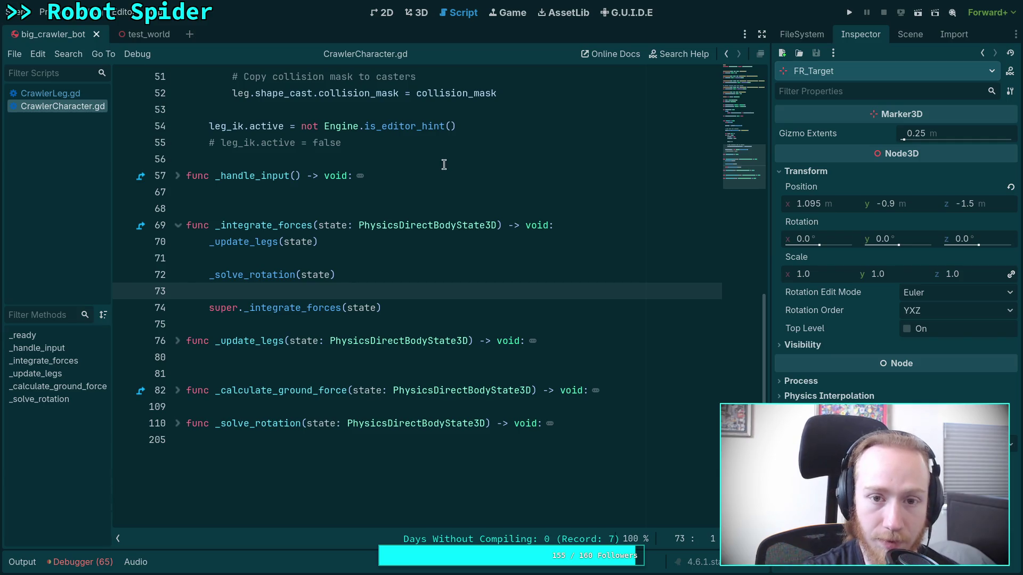
left_click(48, 11)
left_click(63, 32)
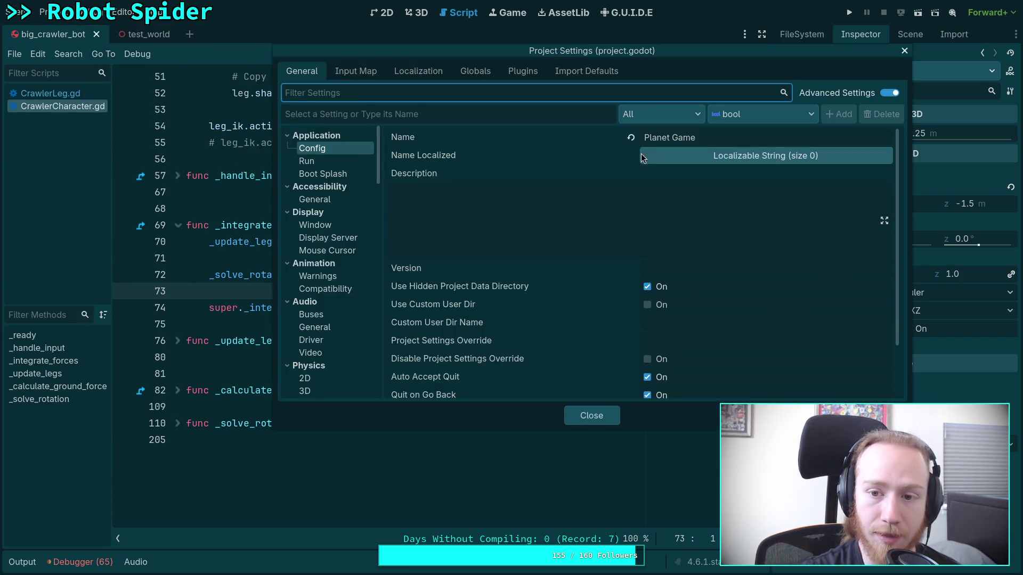
left_click(381, 74)
left_click(419, 71)
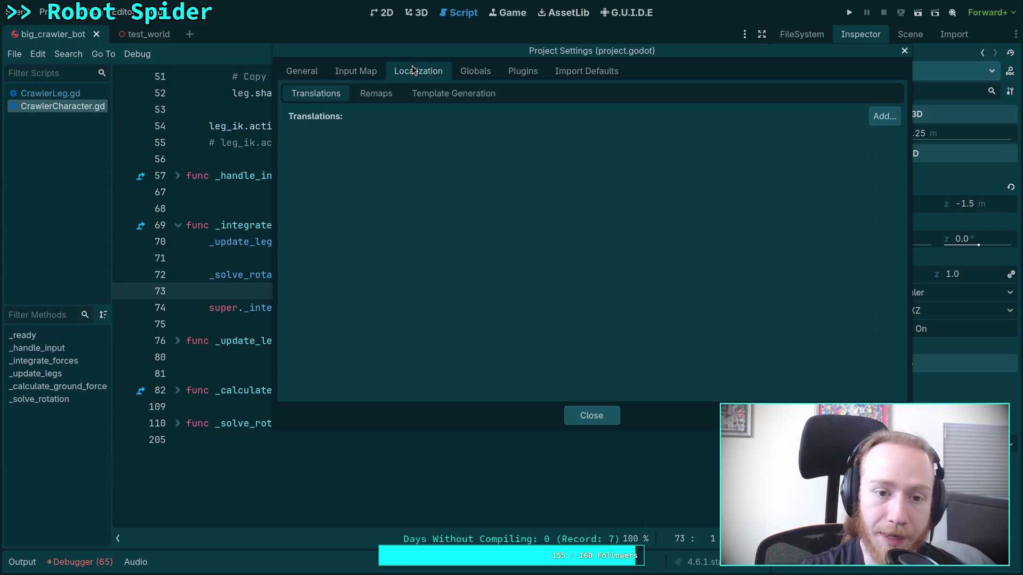
left_click(482, 69)
left_click(527, 71)
left_click(306, 79)
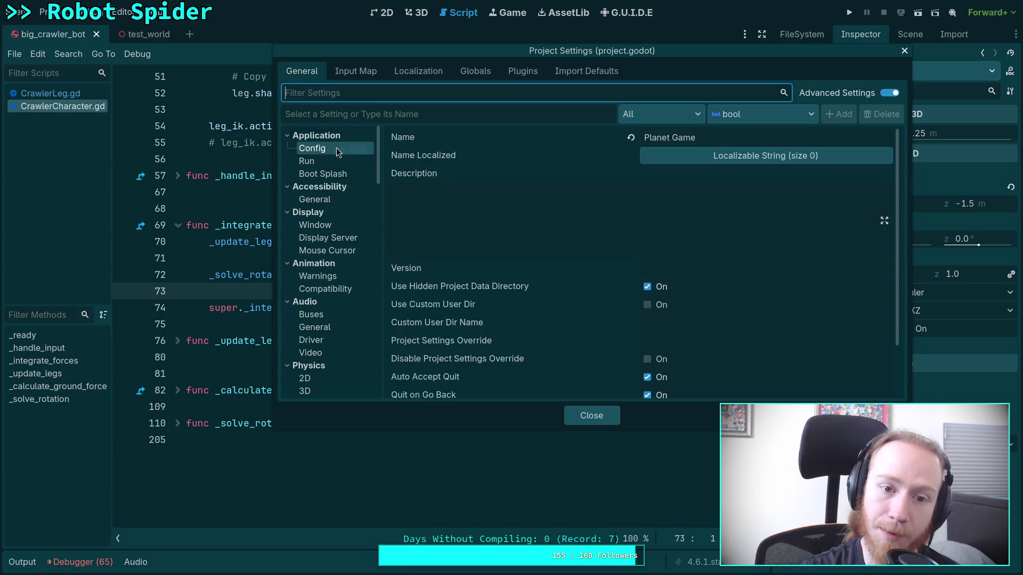
scroll(343, 274, "down", 5)
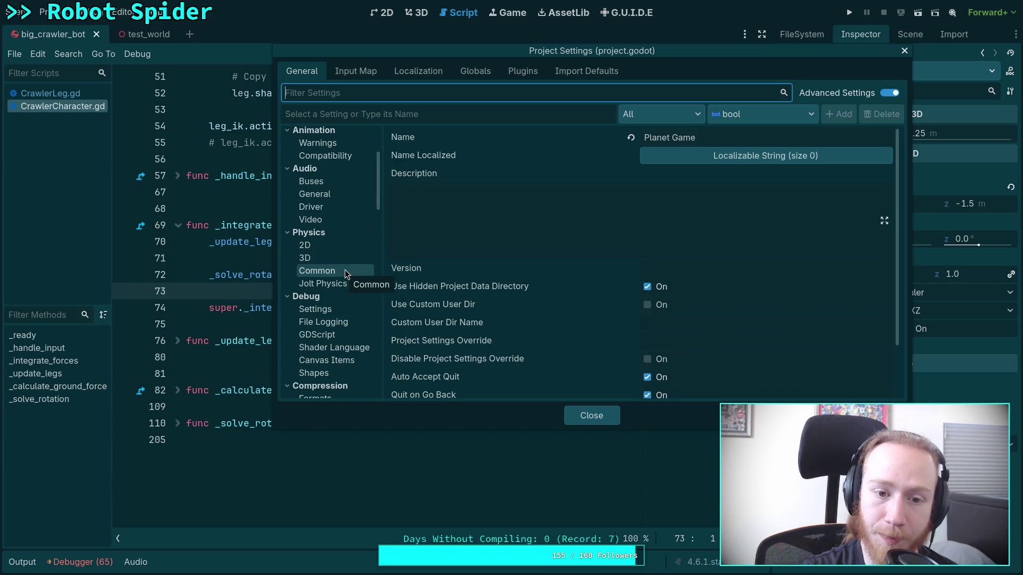
left_click(351, 285)
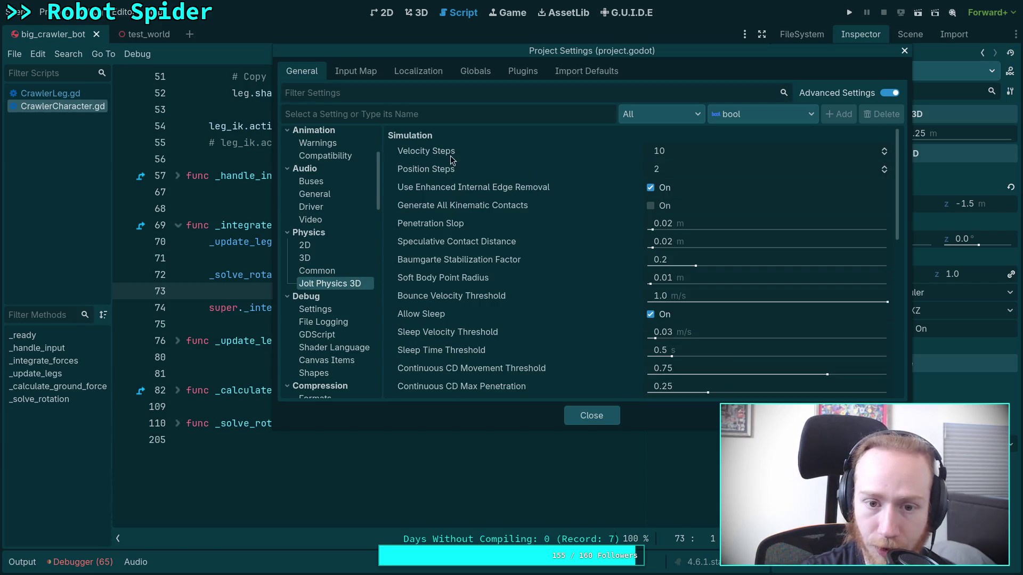
left_click(602, 415)
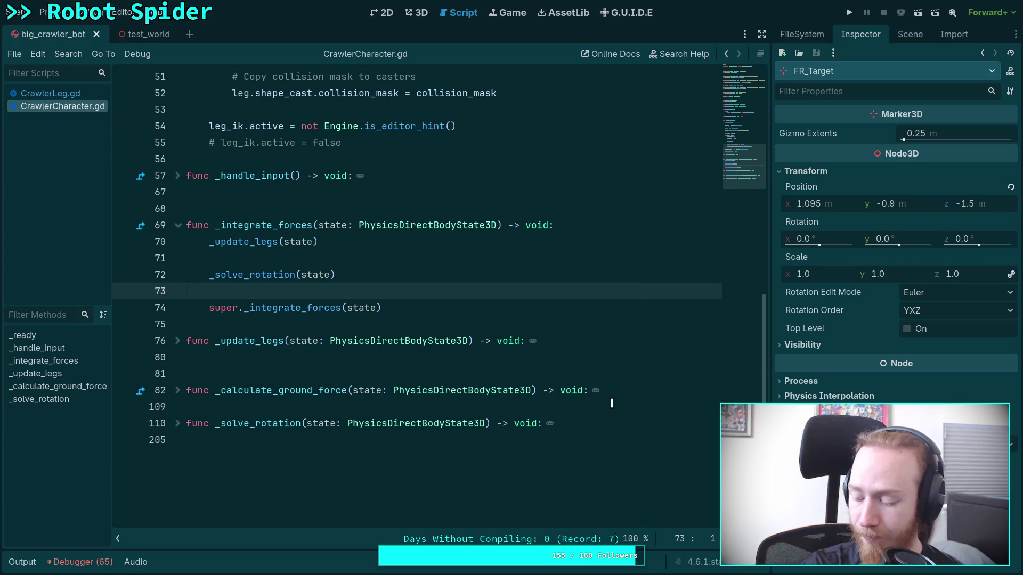
Check lines 75 and 73 in CrawlerCharacter.gd, then switch to CrawlerLeg.gd
left_click(385, 322)
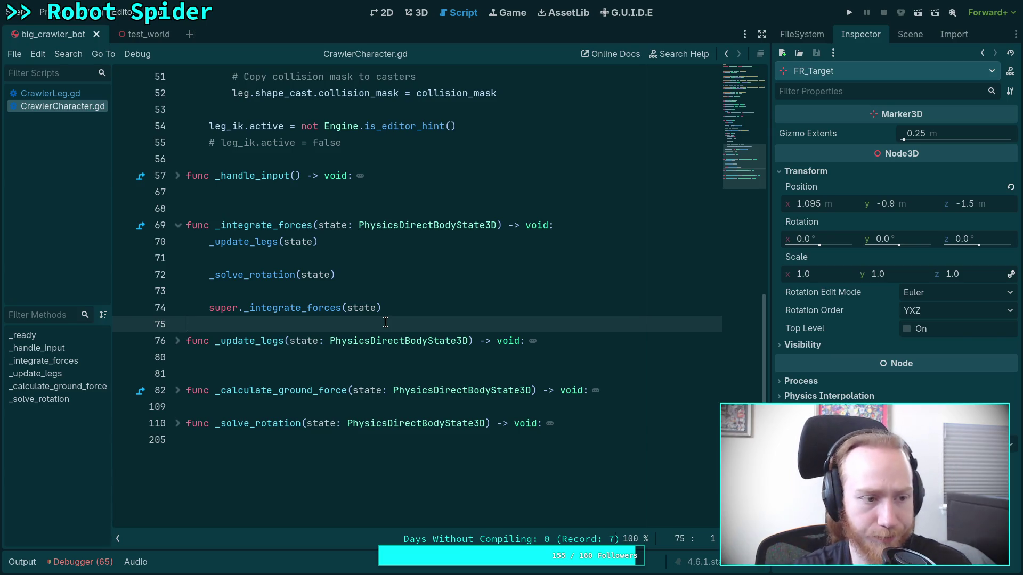
left_click(382, 292)
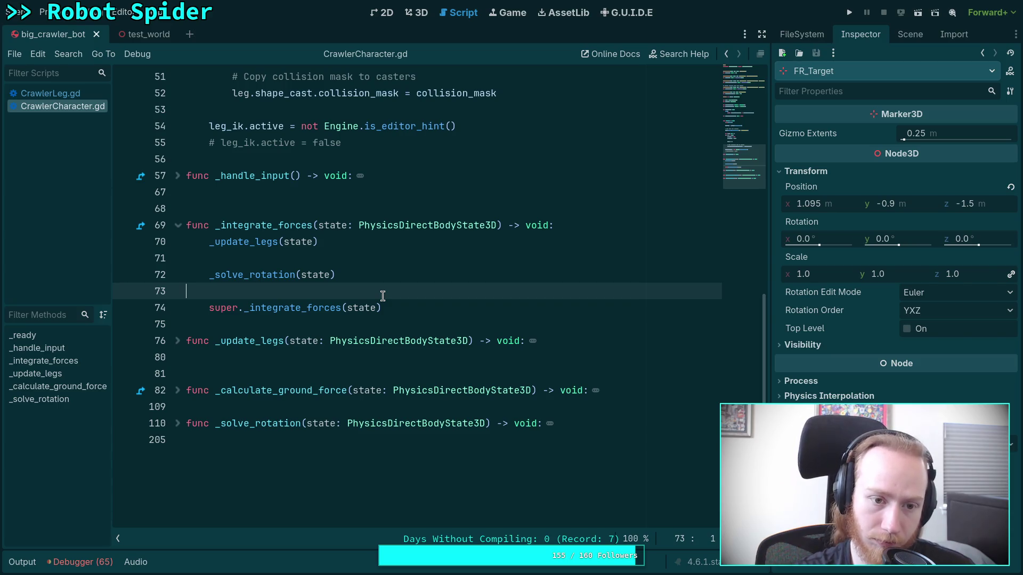
left_click(85, 97)
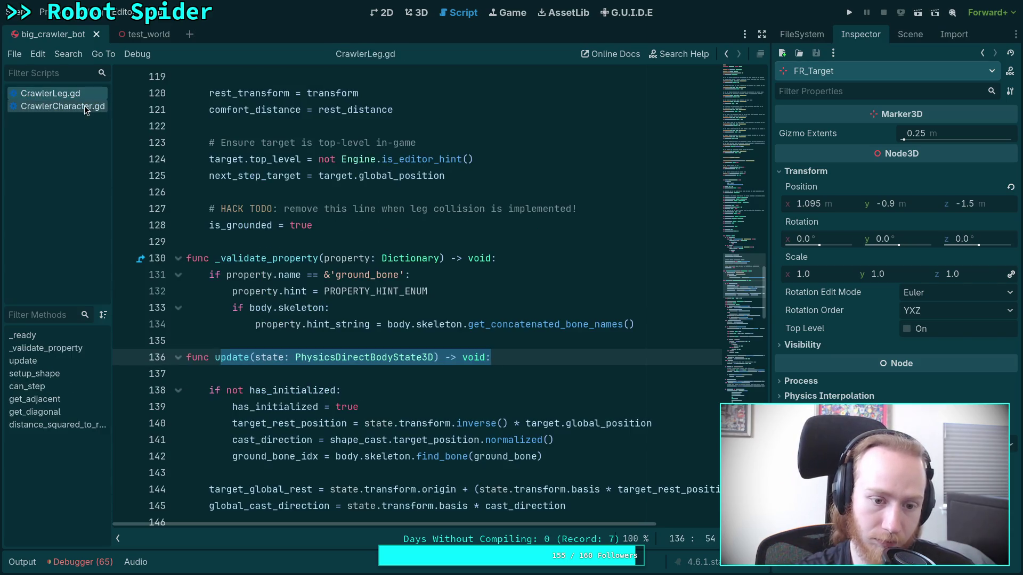
Place the caret on lines 135 and 143 of CrawlerLeg.gd, then switch to the Firefox Godot docs
left_click(277, 334)
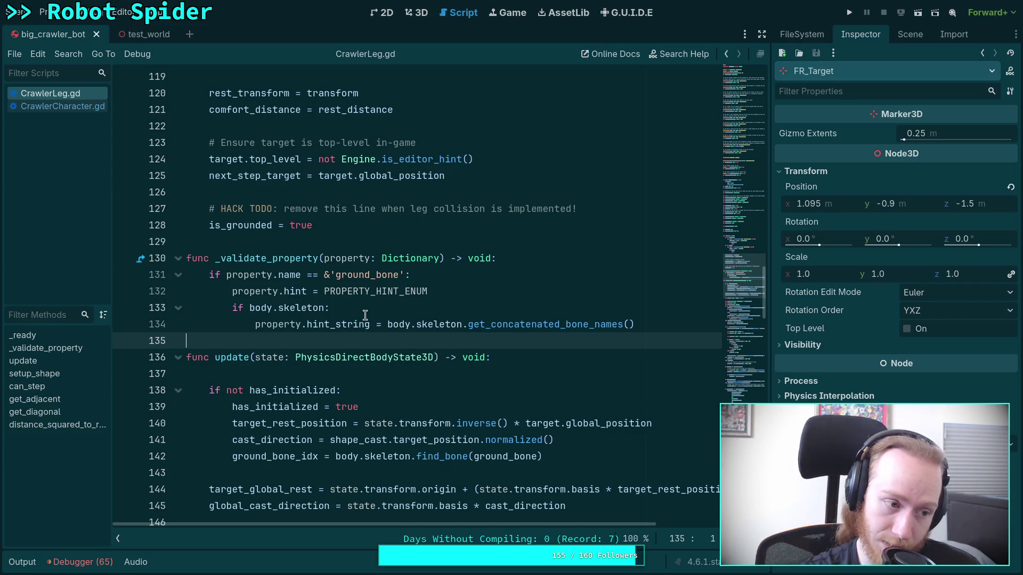
scroll(416, 323, "down", 3)
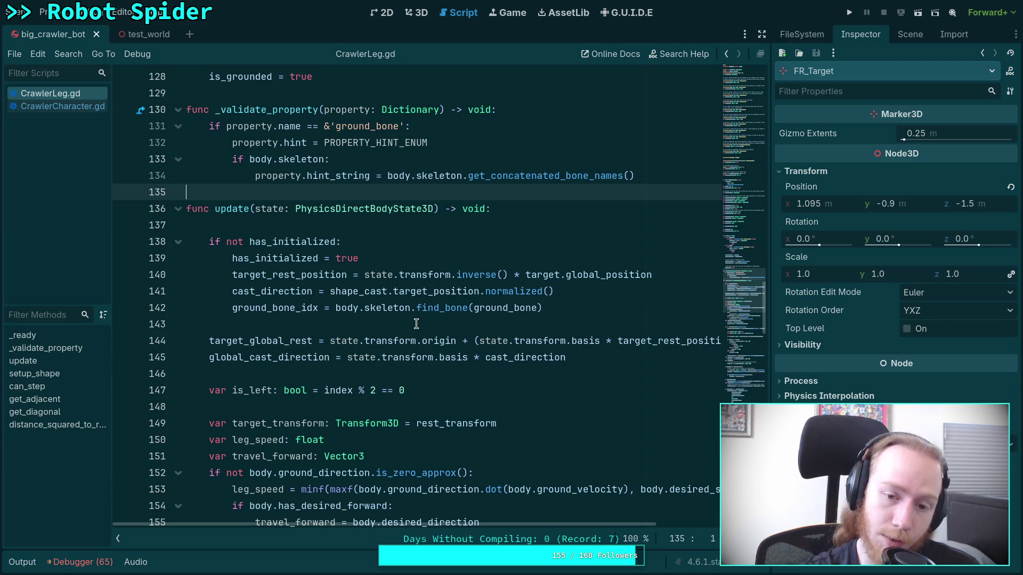
left_click(416, 323)
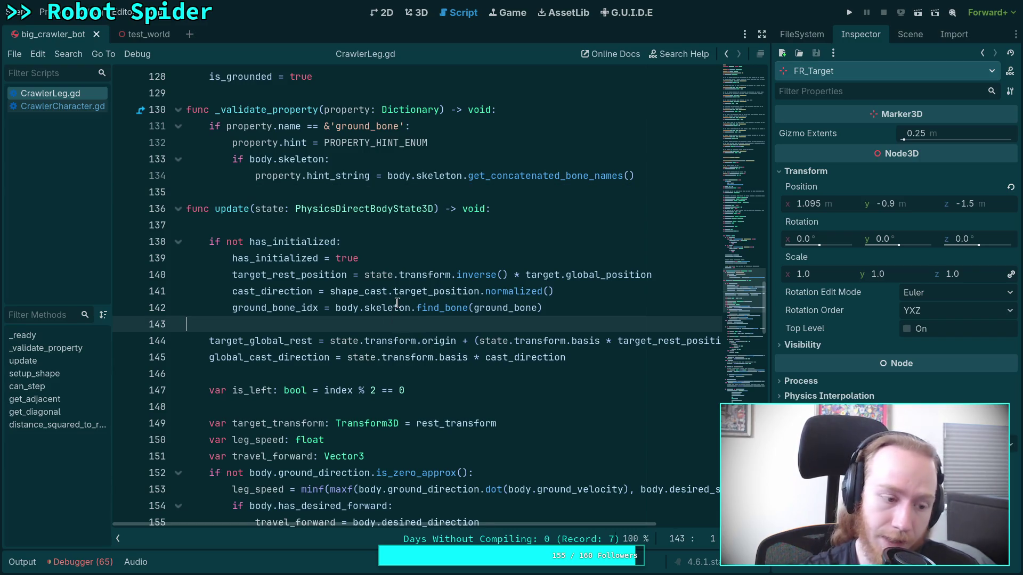
key("super+4")
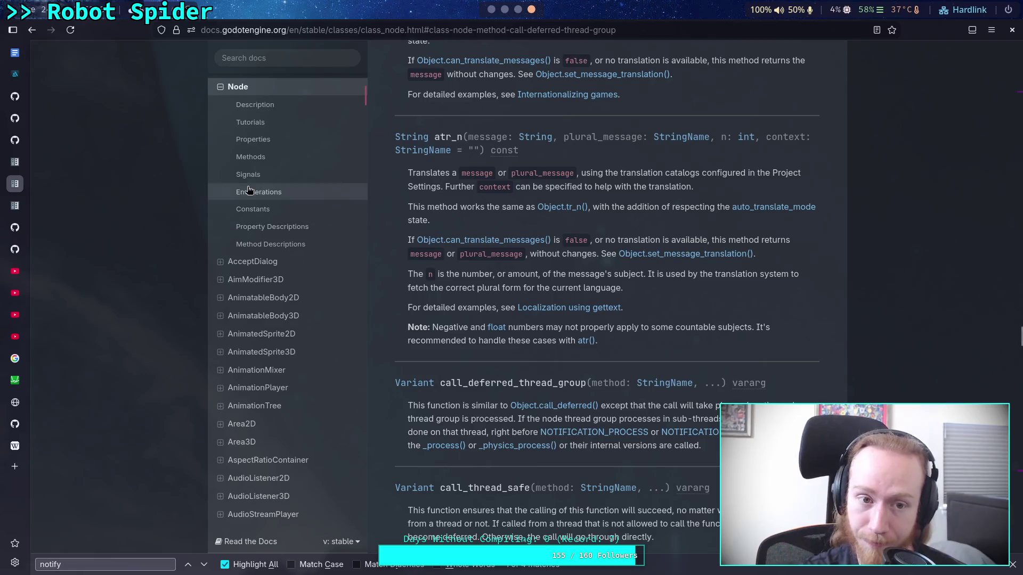
Open the PhysicsShapeQueryParameters3D docs page and skim it
left_click(15, 161)
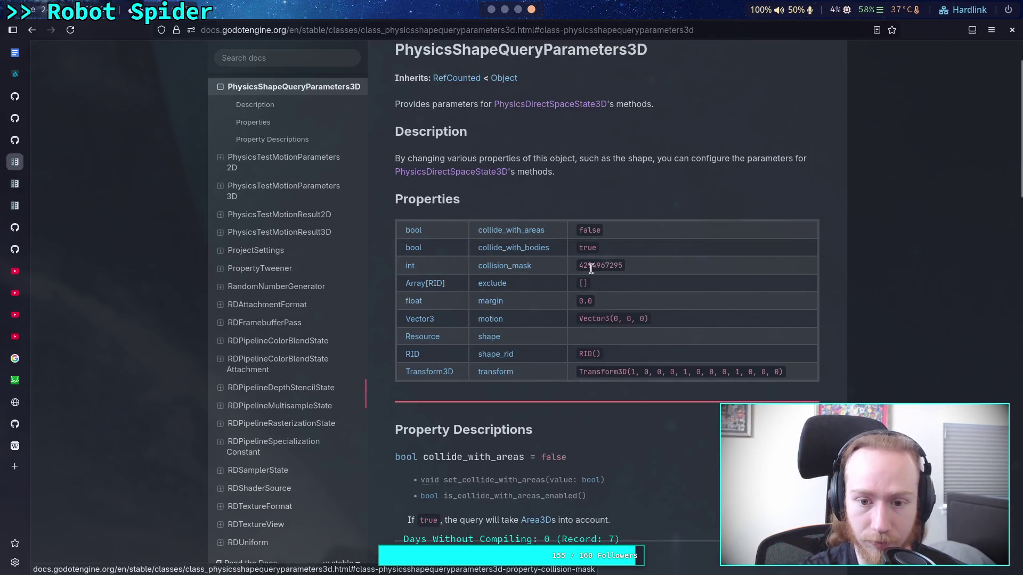
scroll(613, 272, "down", 3)
scroll(612, 273, "up", 5)
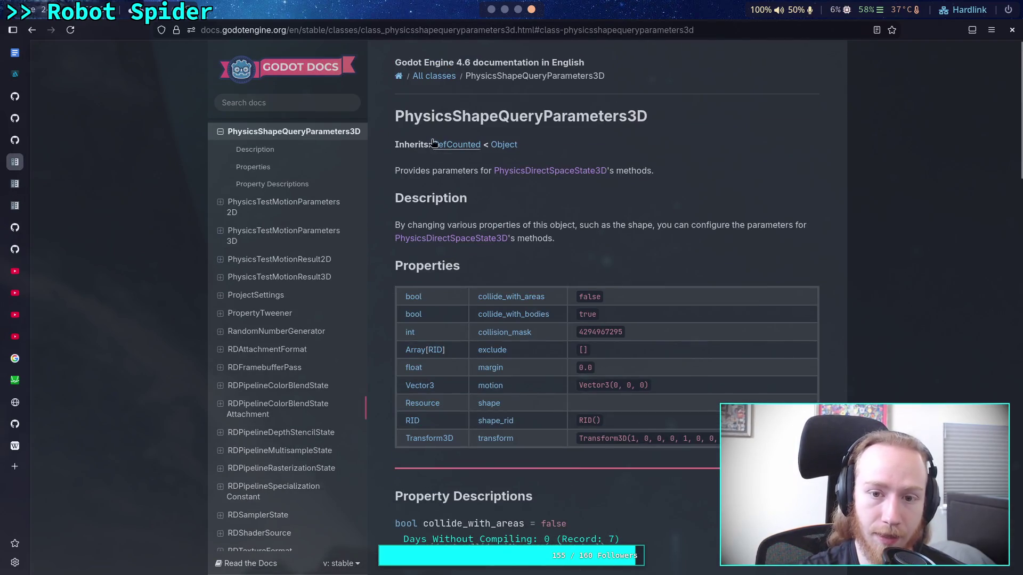
Follow the PhysicsDirectSpaceState3D link and scroll to its Method Descriptions starting at cast_motion
left_click(519, 174)
scroll(551, 255, "down", 3)
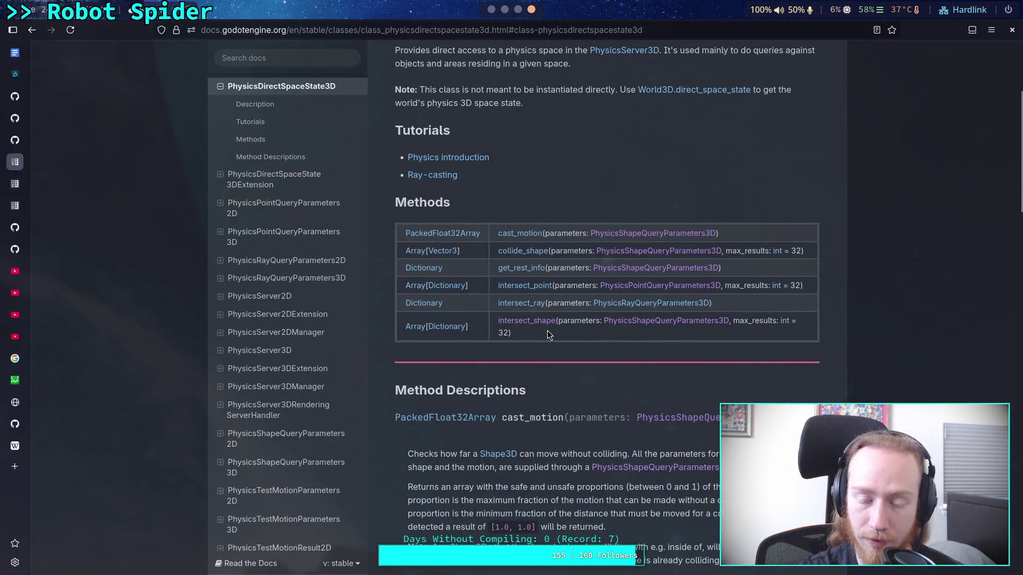
scroll(562, 330, "down", 6)
scroll(562, 330, "down", 6)
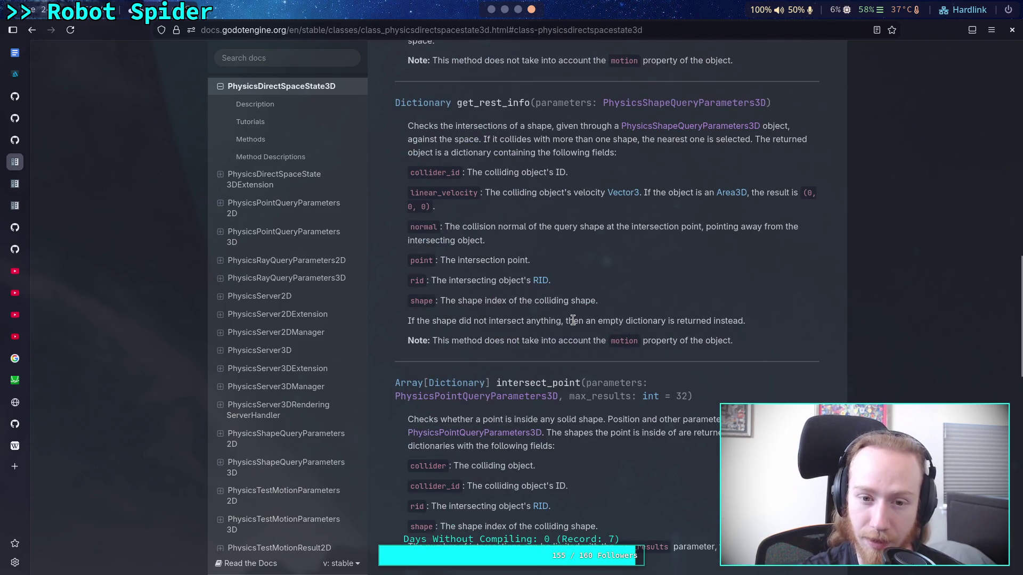
scroll(573, 320, "down", 12)
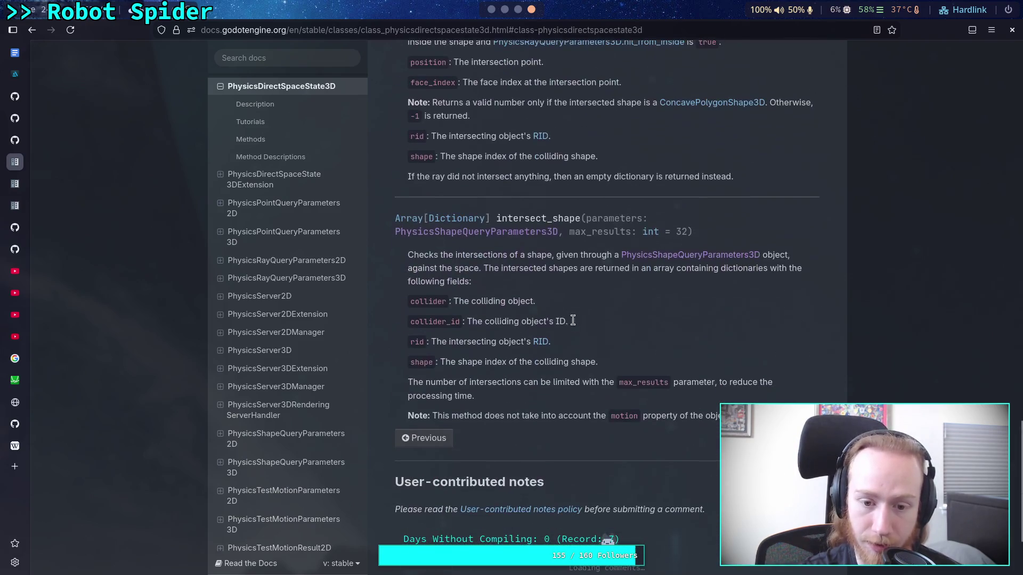
scroll(573, 320, "up", 5)
scroll(576, 325, "down", 7)
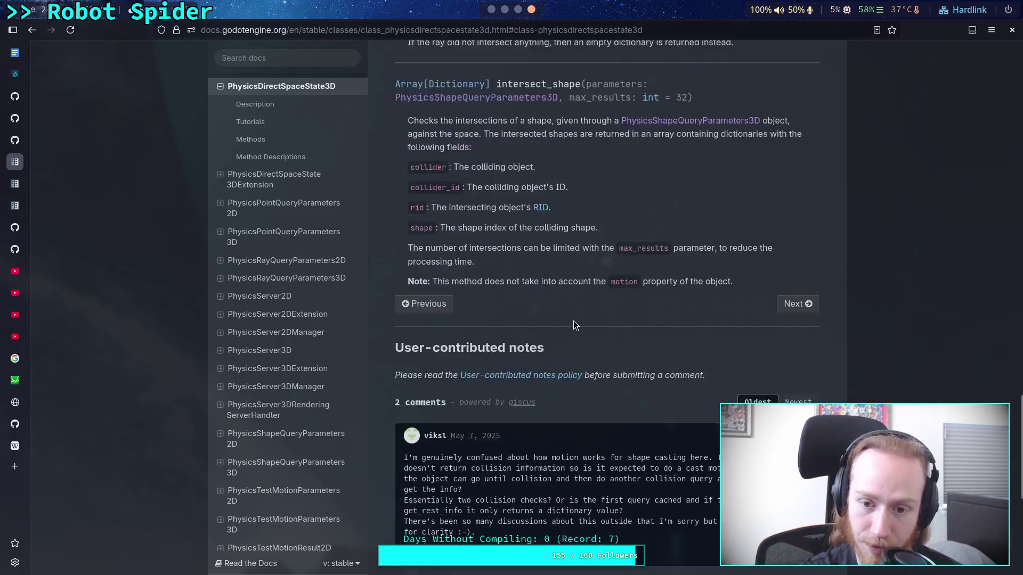
scroll(575, 326, "down", 3)
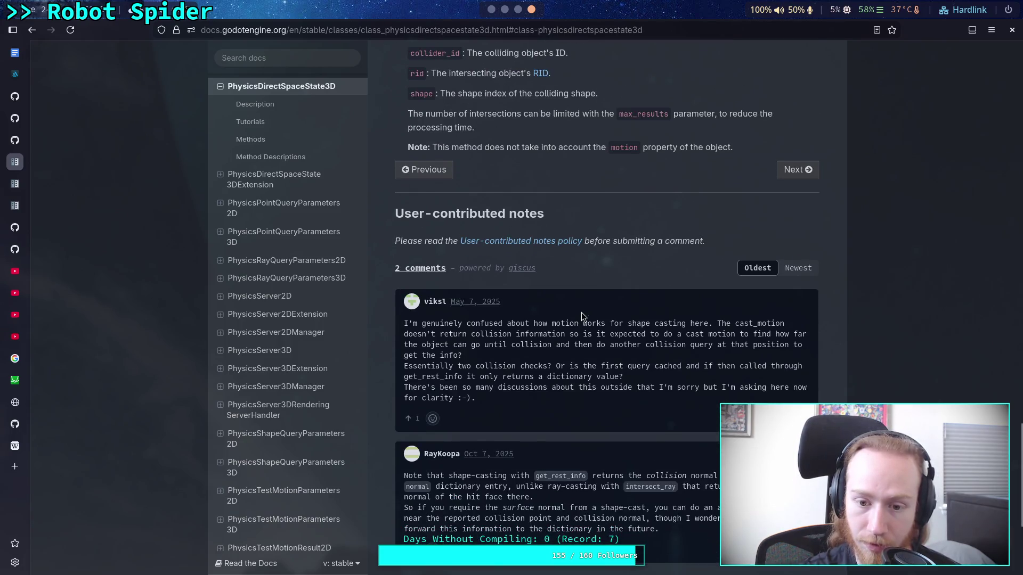
scroll(583, 308, "up", 1)
scroll(583, 308, "up", 1)
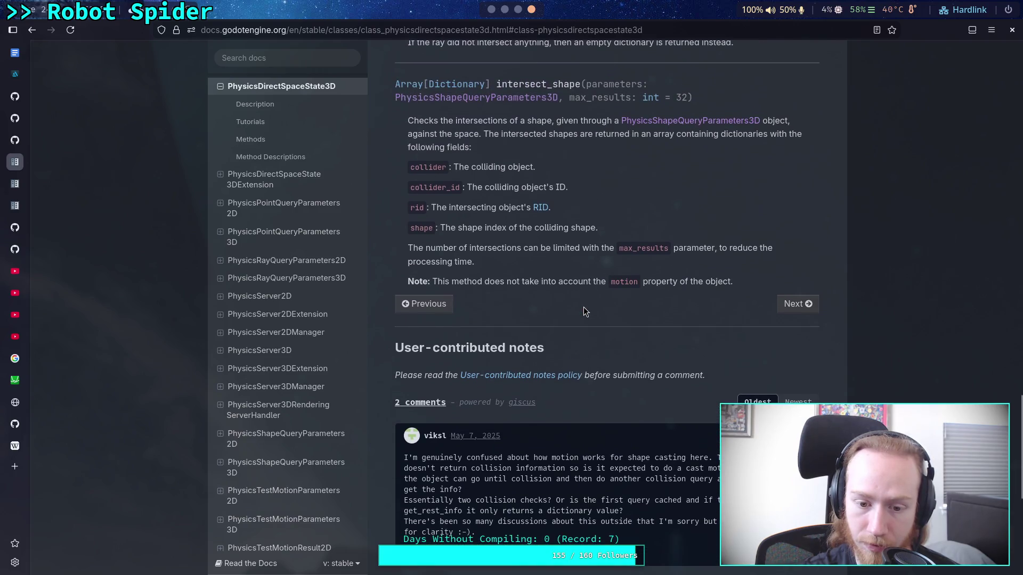
scroll(583, 307, "up", 12)
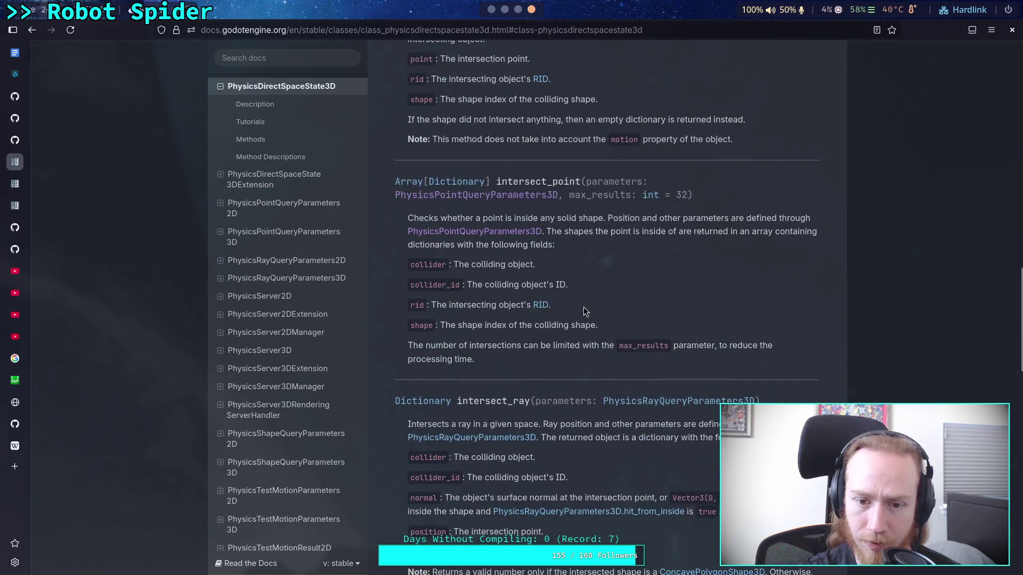
scroll(583, 306, "up", 7)
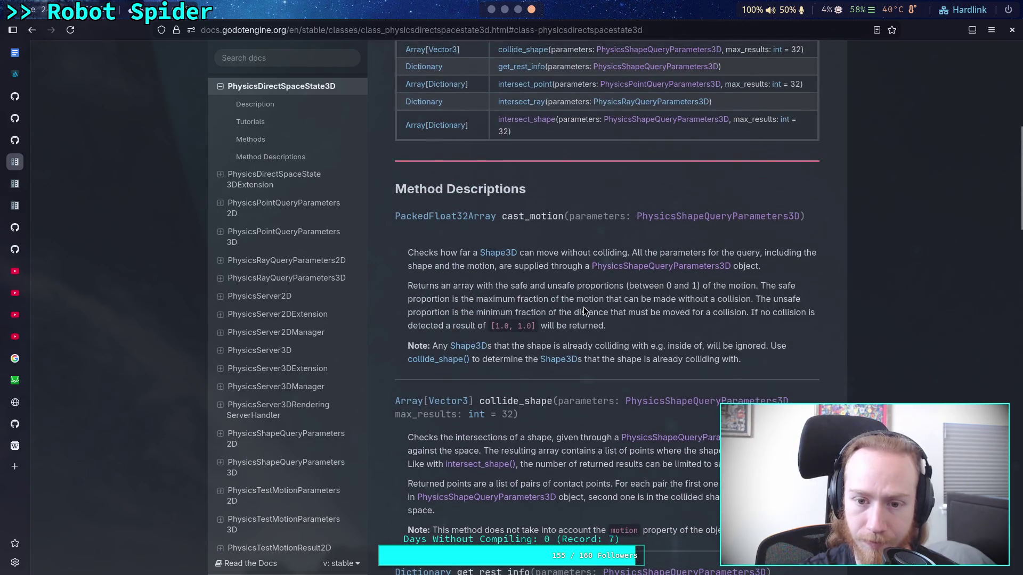
Read through cast_motion, collide_shape and get_rest_info, then switch to the Neovim workspace with chain_ik_3d.cpp
scroll(583, 308, "down", 1)
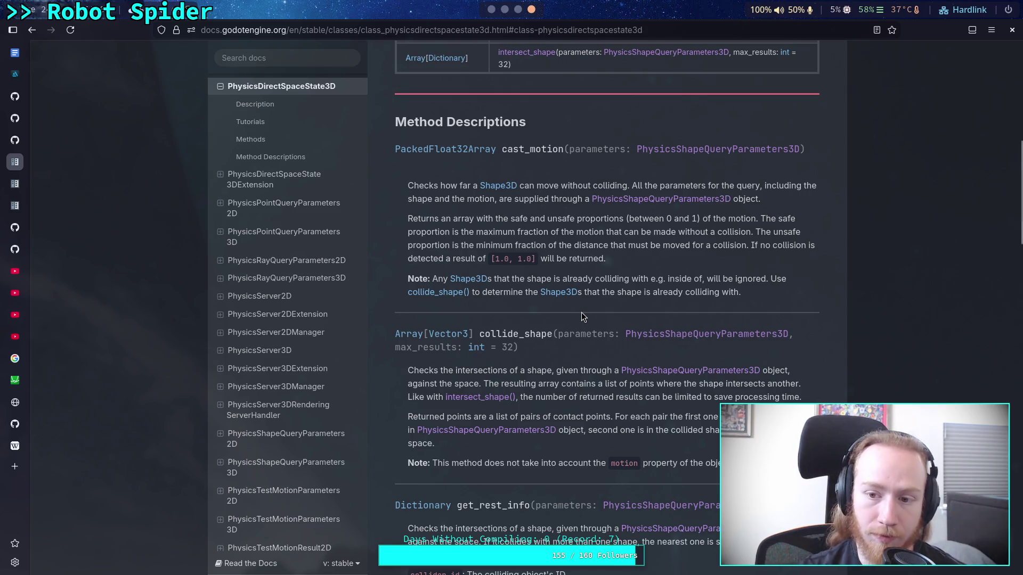
scroll(574, 306, "down", 3)
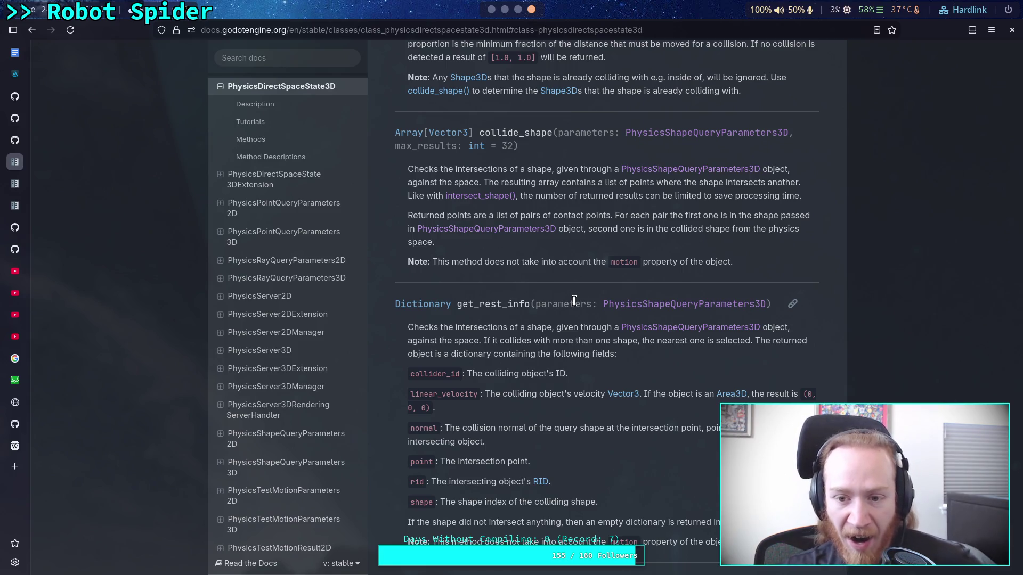
scroll(574, 301, "down", 2)
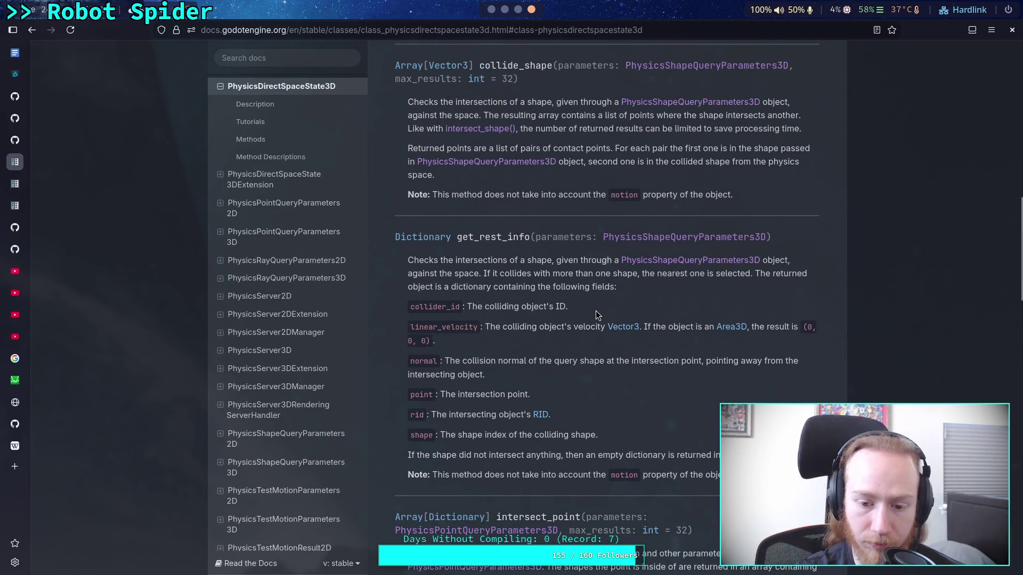
scroll(595, 311, "down", 2)
scroll(595, 311, "up", 2)
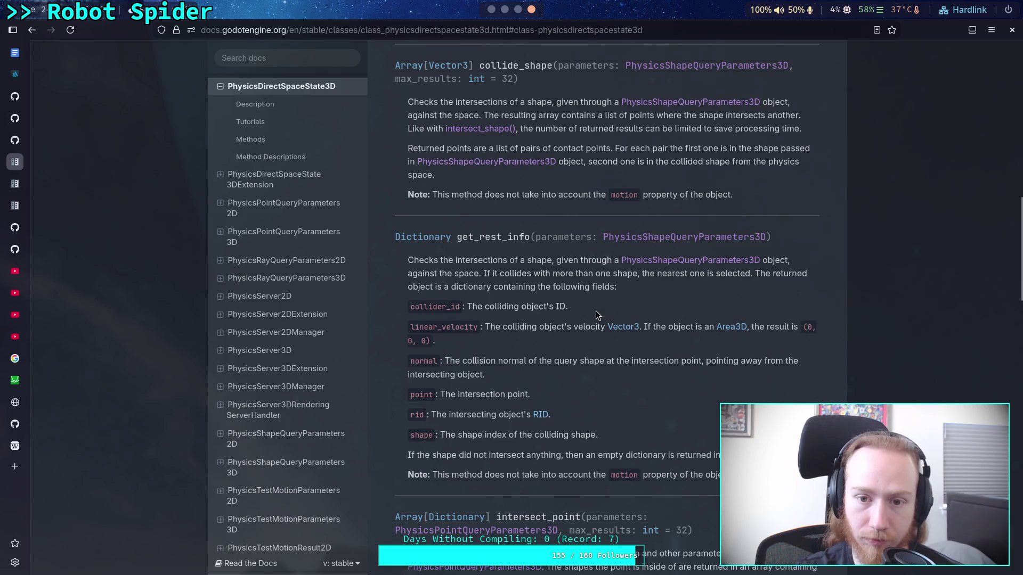
scroll(596, 312, "down", 2)
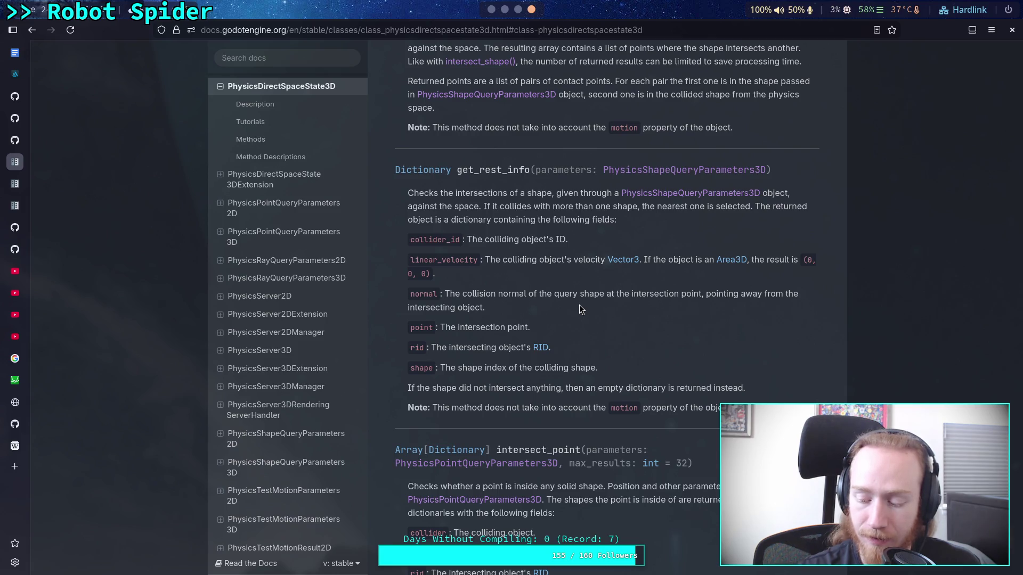
left_click(503, 9)
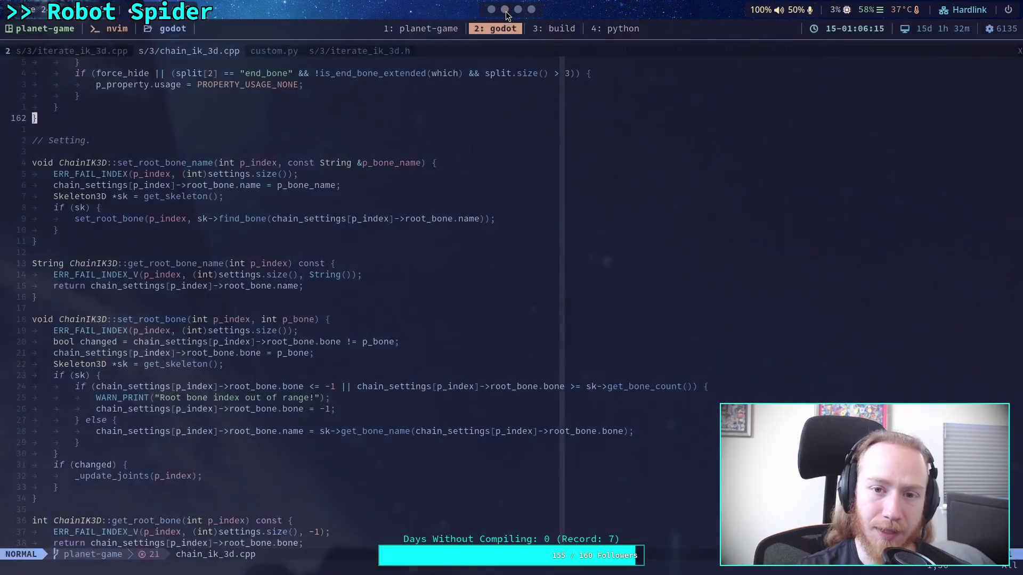
Return to the Godot editor and show the big_crawler_bot spider in the 3D view
left_click(493, 10)
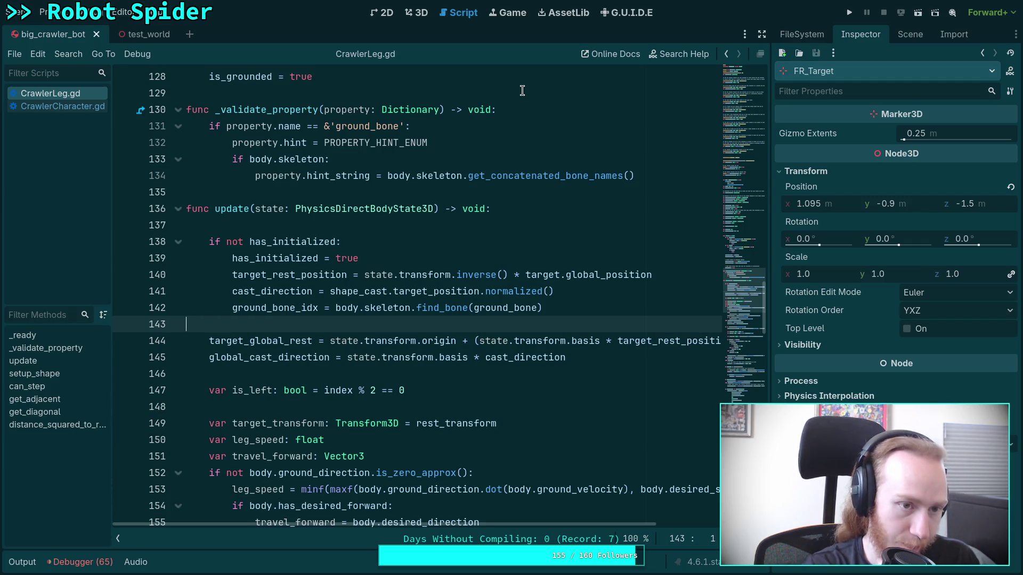
key("ctrl+F2")
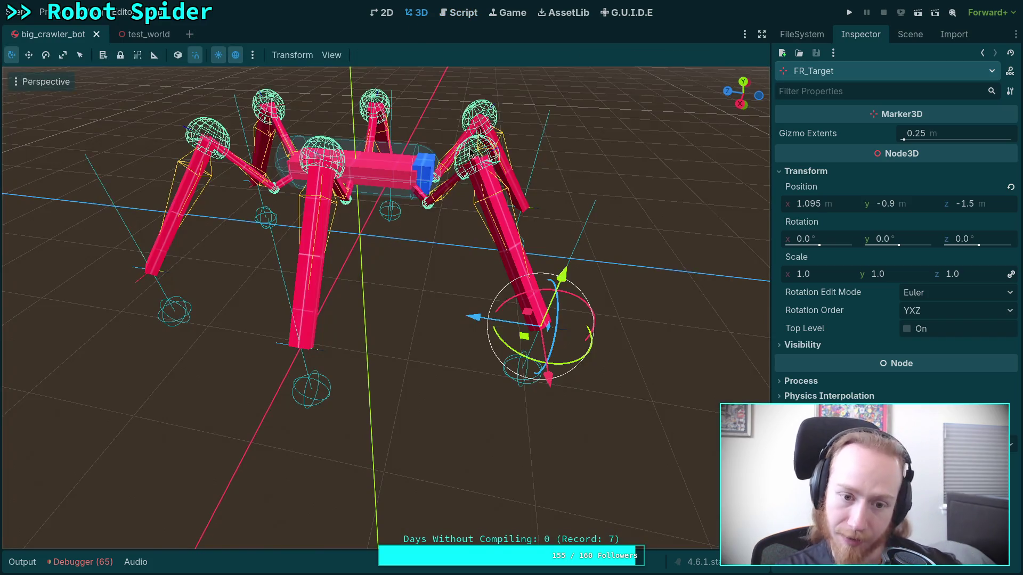
Select the Skeleton3D node and display its Bones list in the Inspector
left_click(904, 35)
left_click(832, 126)
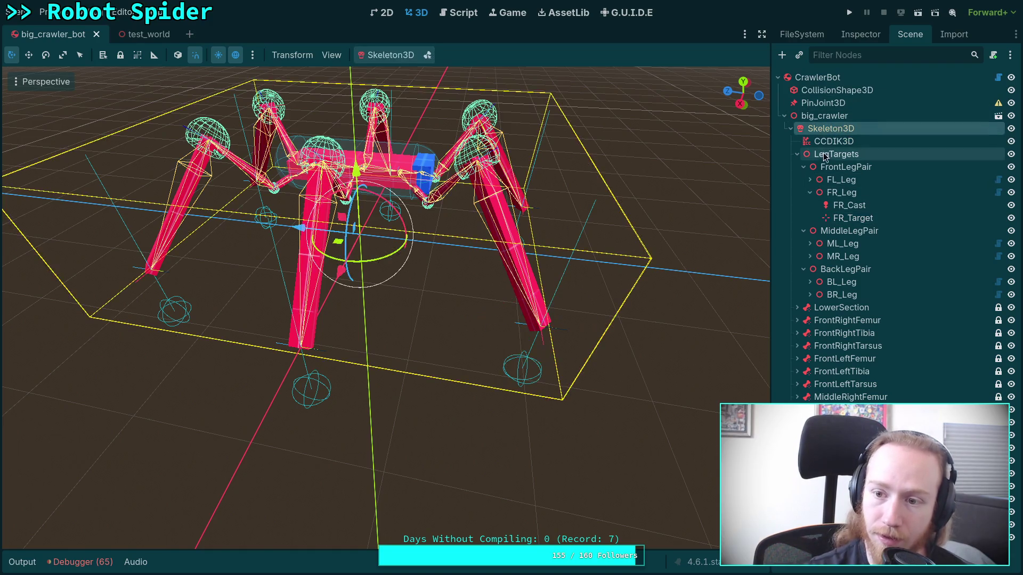
left_click(860, 34)
left_click(870, 206)
mouse_move(593, 234)
left_mouse_down()
mouse_move(586, 181)
mouse_move(586, 224)
left_mouse_up()
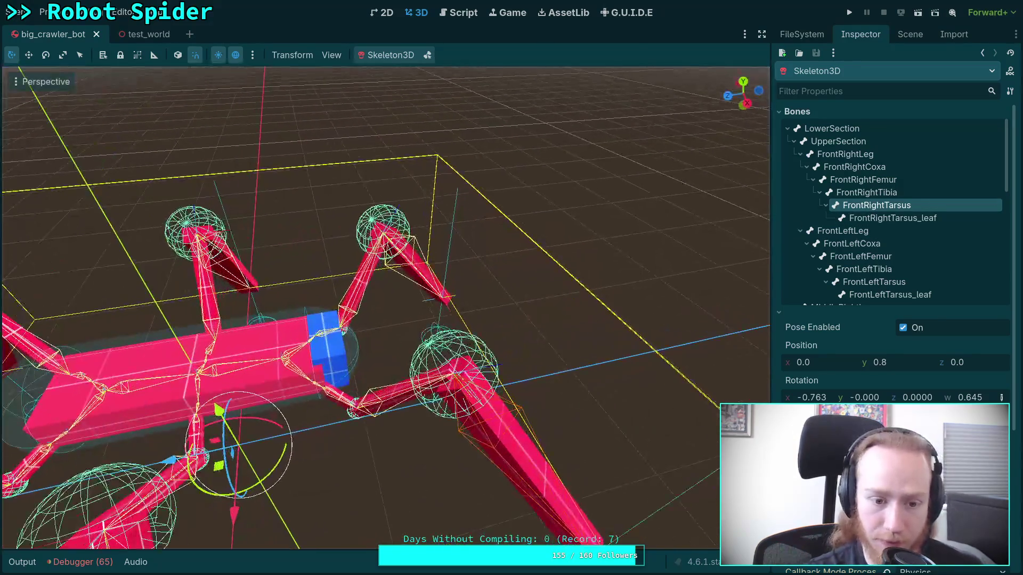
Check the LowerSection and UpperSection poses, then collapse every leg branch except FrontRightLeg
left_click(832, 130)
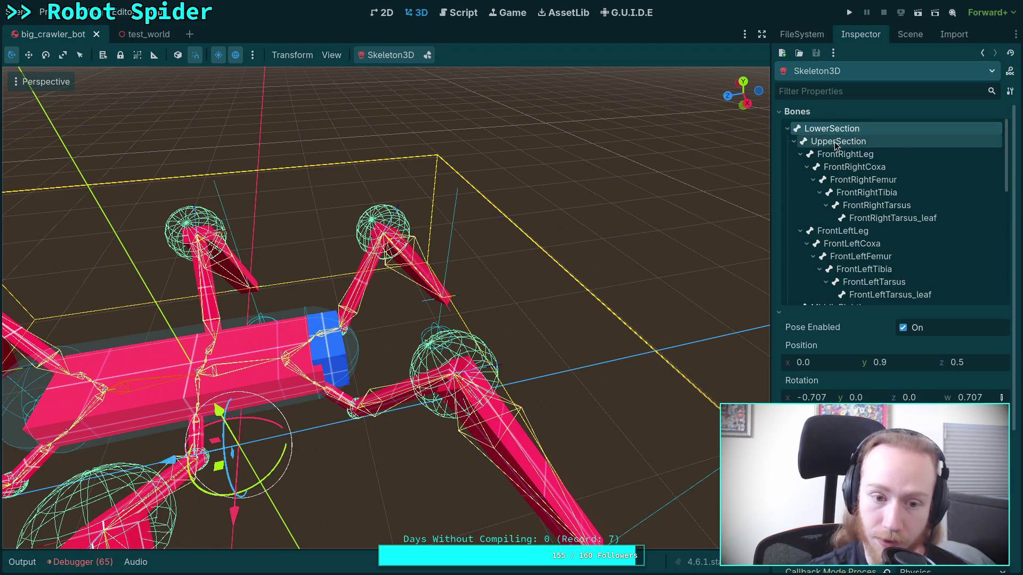
left_click(836, 143)
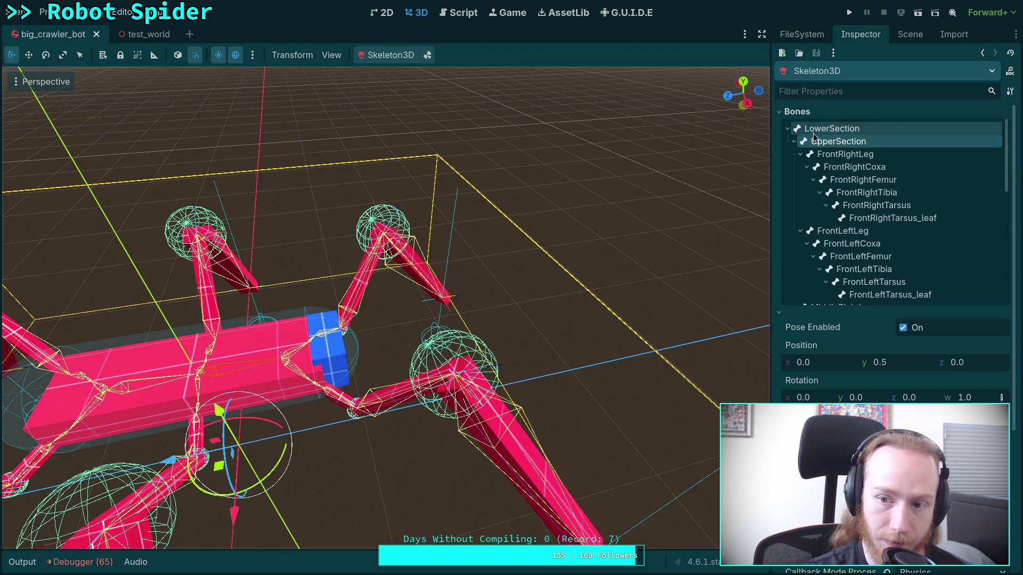
left_click(798, 232)
left_click(793, 244)
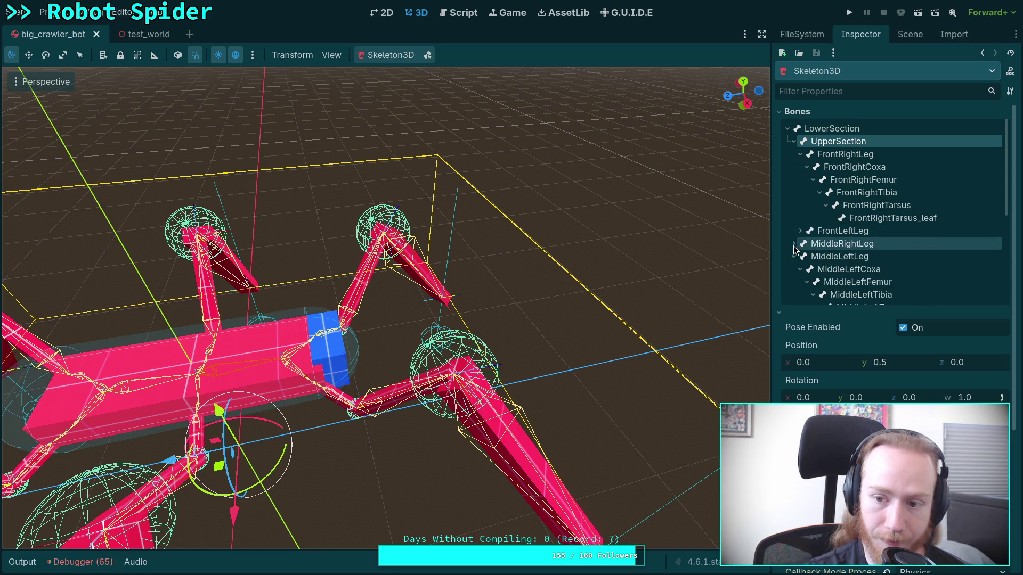
left_click(794, 257)
left_click(793, 270)
left_click(793, 282)
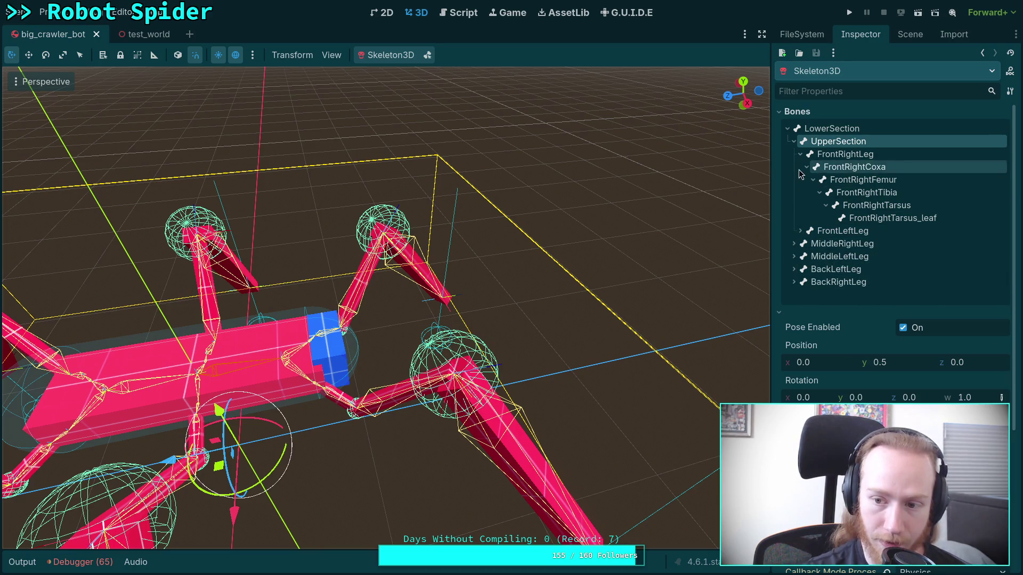
Compare the MiddleRight, MiddleLeft, BackLeft and BackRight leg-root bone poses
left_click(817, 245)
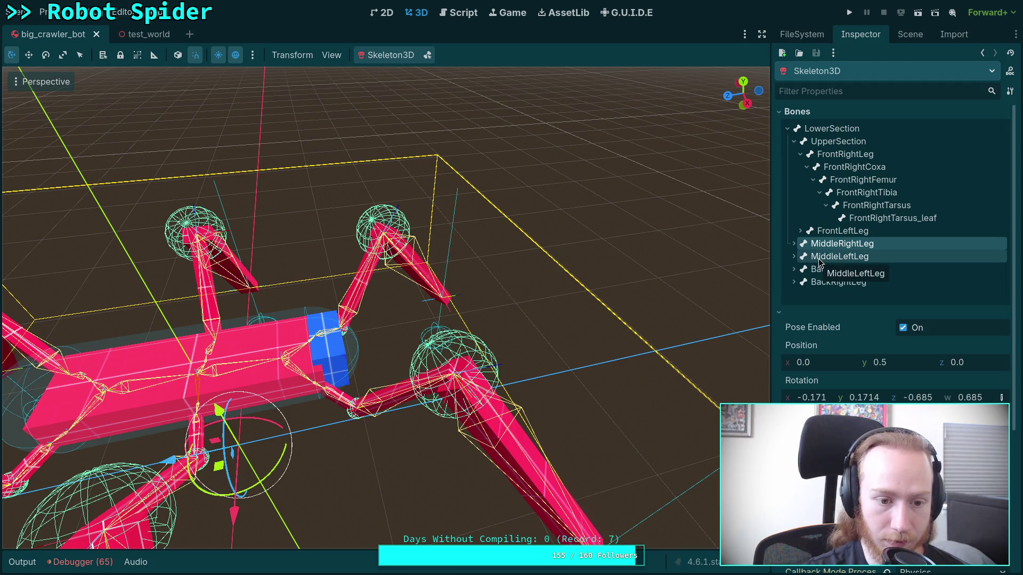
left_click(823, 257)
left_click(839, 270)
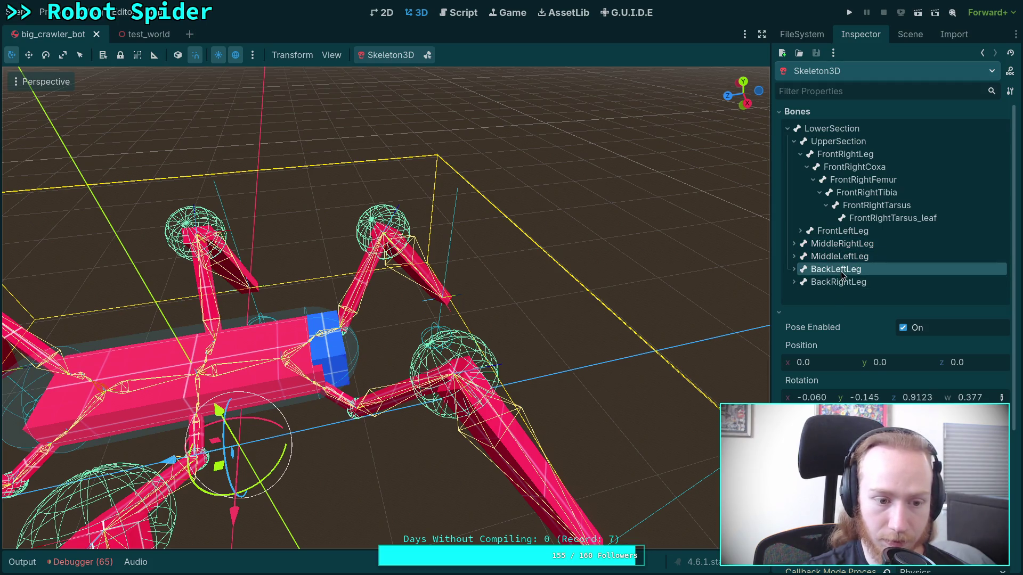
left_click(835, 282)
left_click(833, 260)
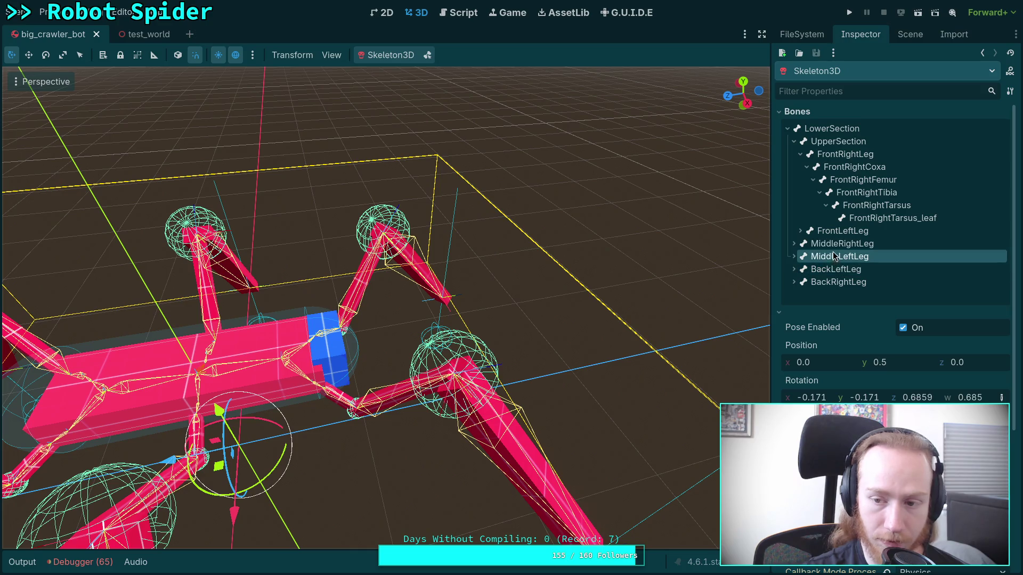
left_click(837, 247)
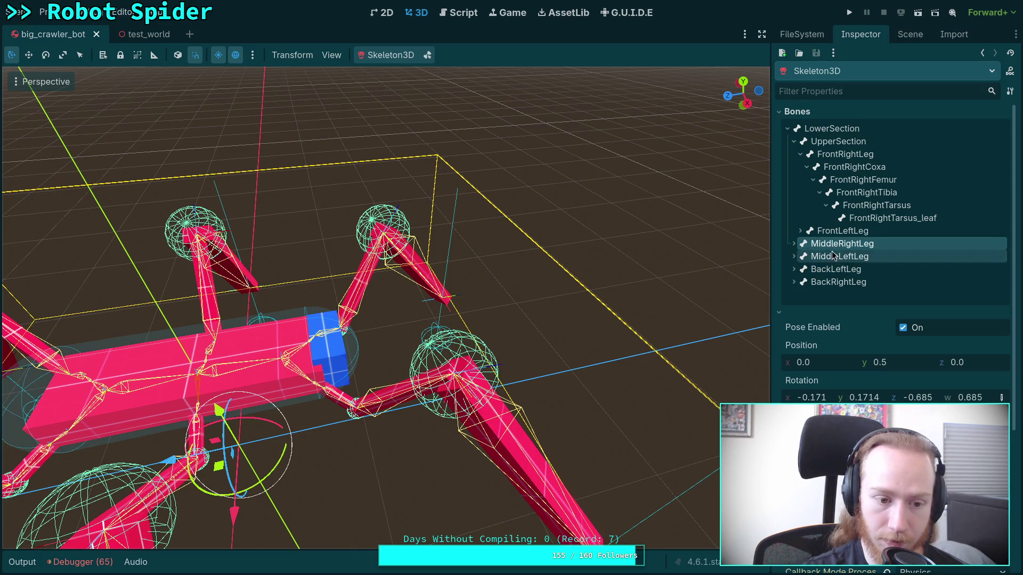
left_click(826, 262)
left_click(827, 269)
left_click(829, 282)
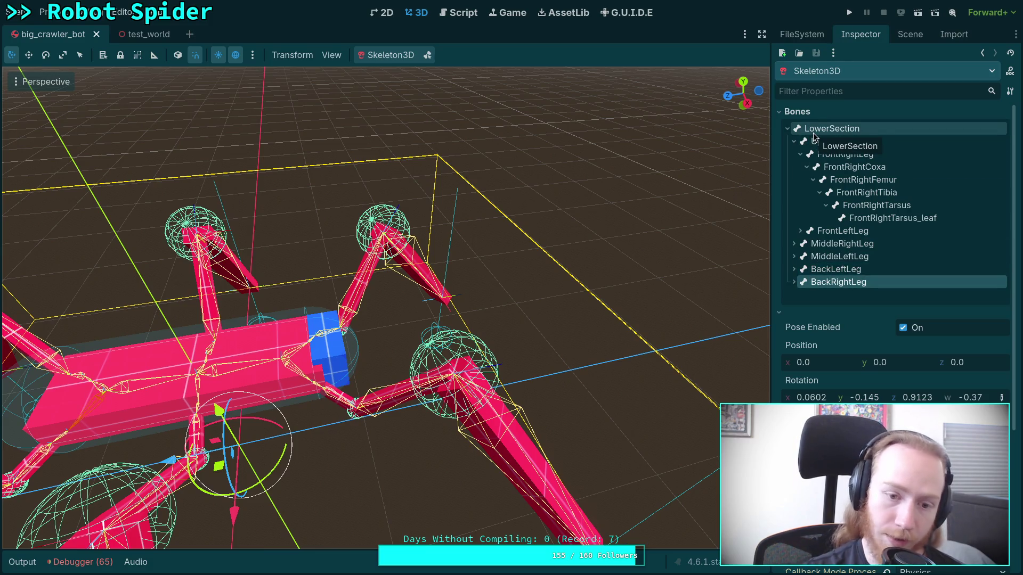
Recheck the LowerSection and UpperSection poses, UpperSection at 0, 0.5, 0 with zero rotation
left_click(813, 131)
left_click(819, 143)
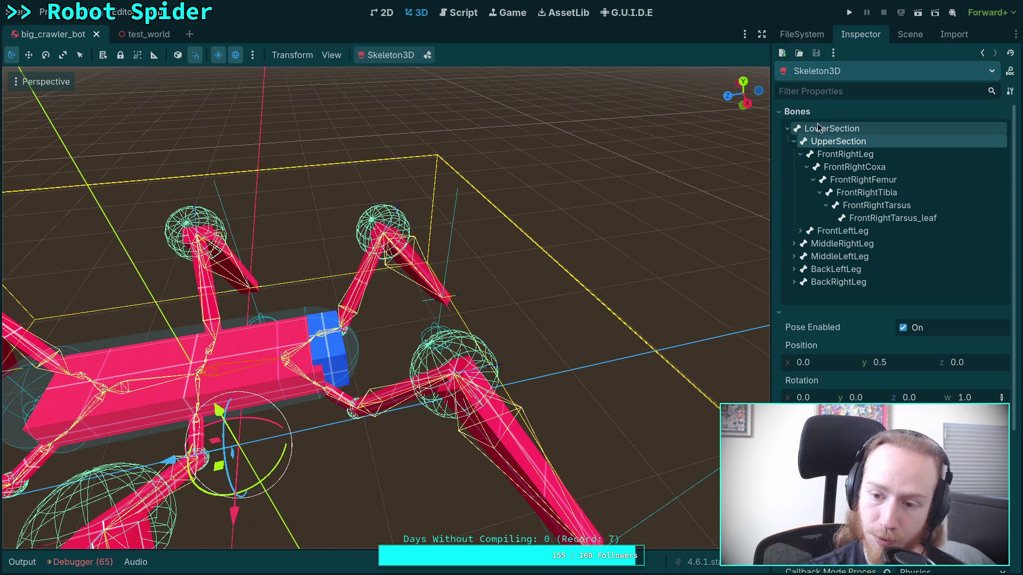
left_click(817, 125)
From above the spider's front, compare LowerSection, UpperSection, FrontRightLeg and FrontRightCoxa poses
left_click_drag(442, 277, 389, 285)
scroll(331, 358, "up", 2)
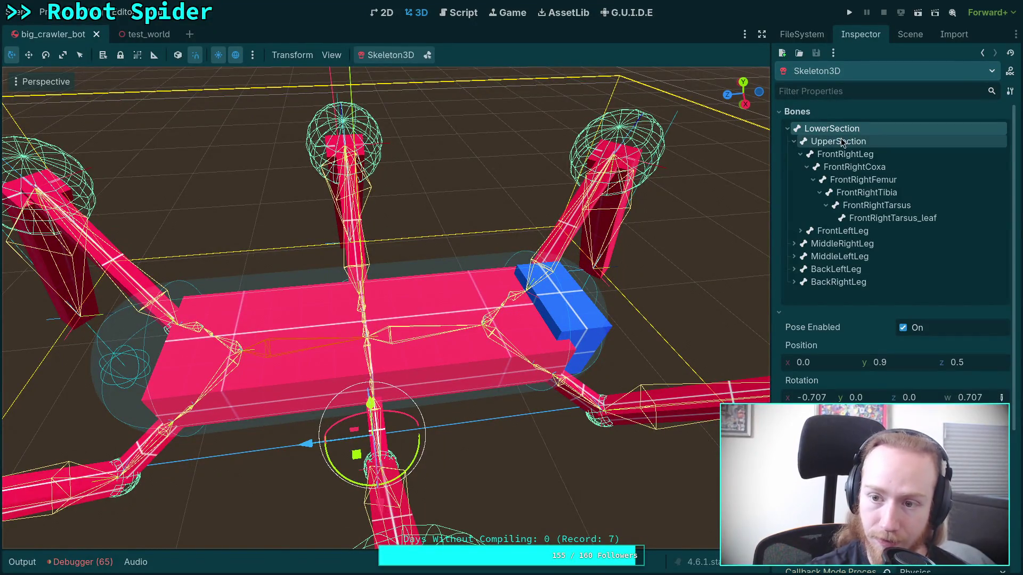
left_click(840, 142)
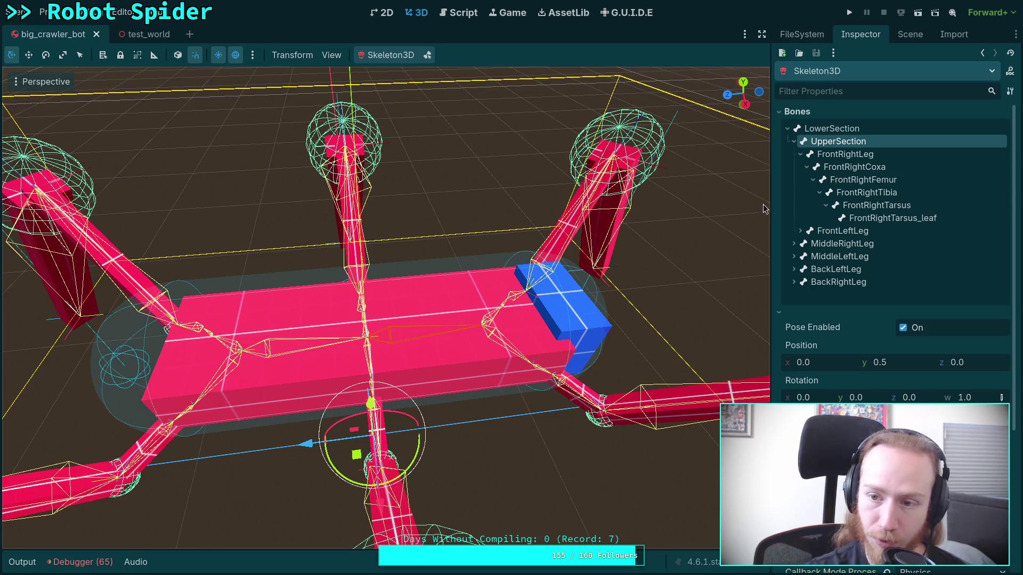
left_click(830, 130)
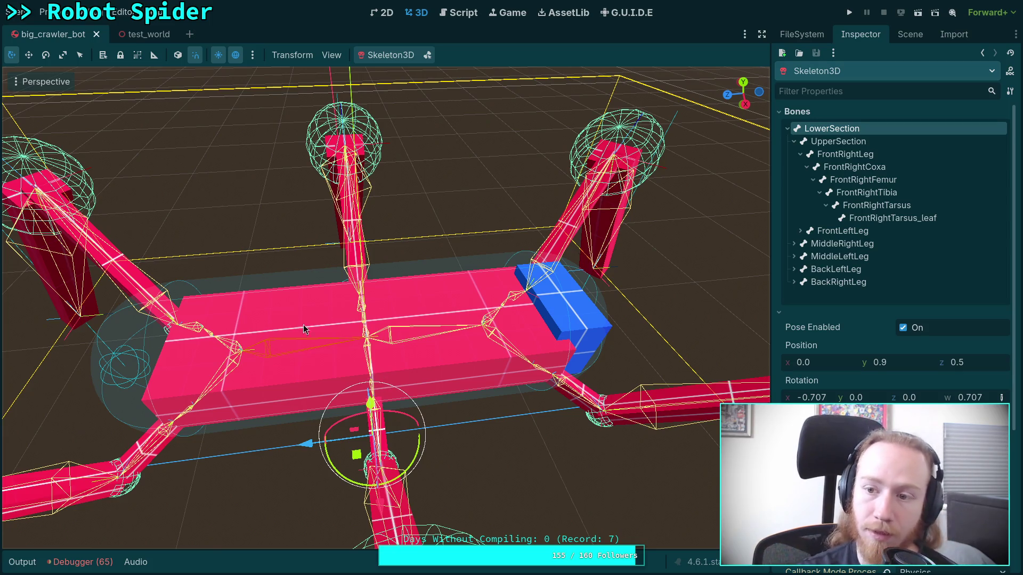
left_click(812, 142)
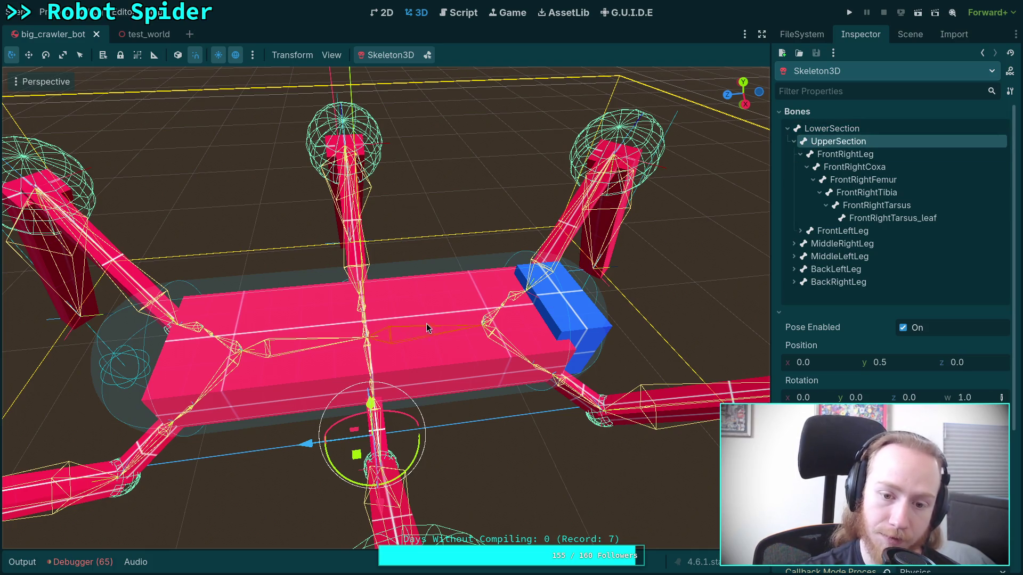
left_click(828, 159)
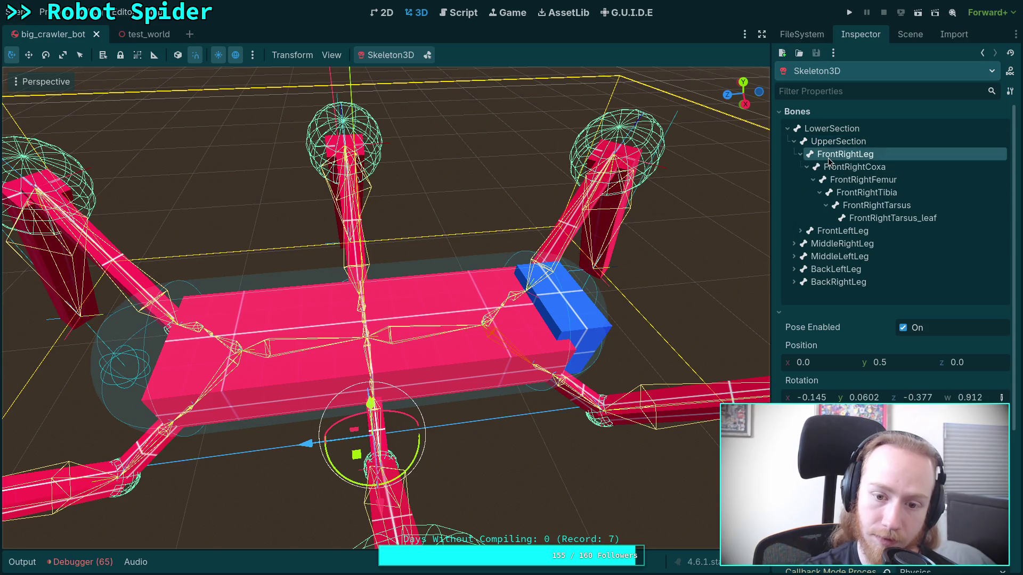
left_click(828, 168)
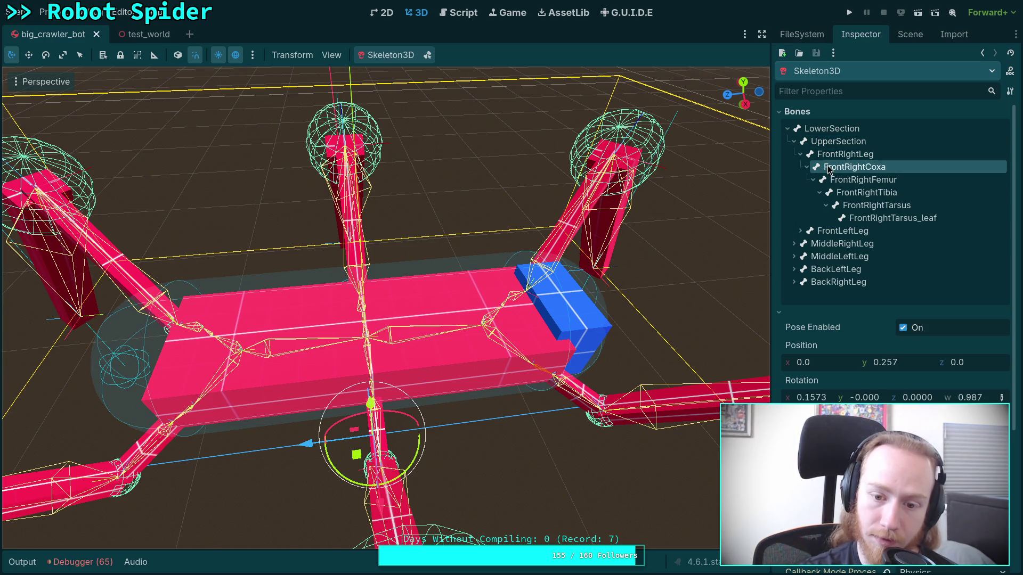
left_click(828, 154)
left_click(823, 129)
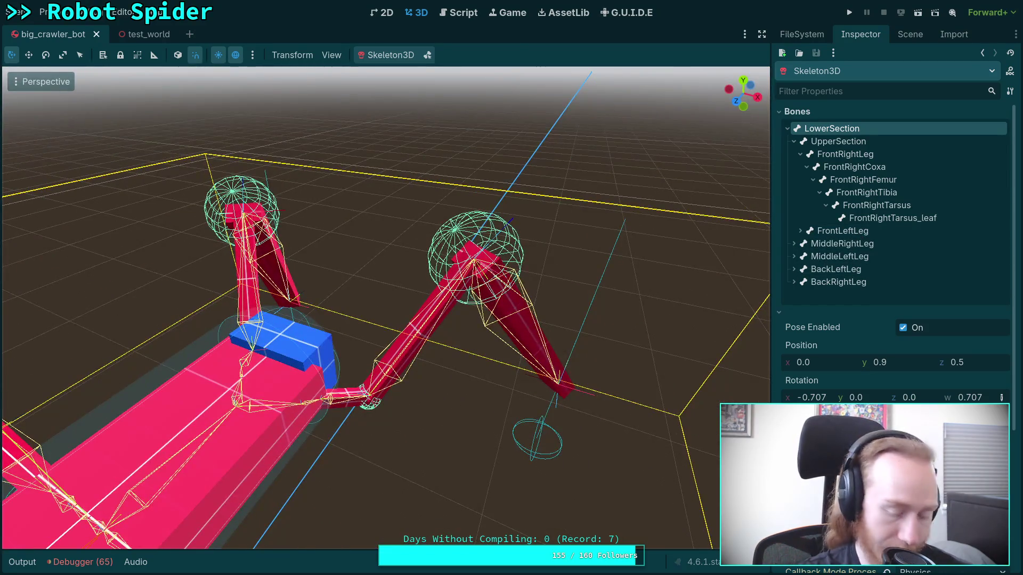
Read FrontRightTarsus's pose (0, 0.8, 0; rotation -0.763, 0, 0, 0.645) and view the front-right foot closely
left_click(858, 205)
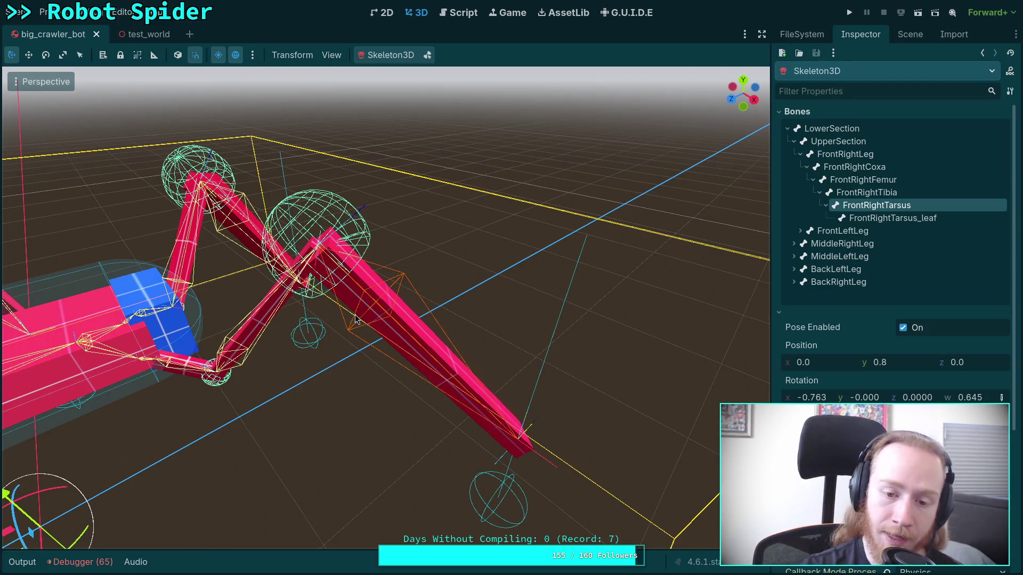
left_click_drag(499, 424, 395, 397)
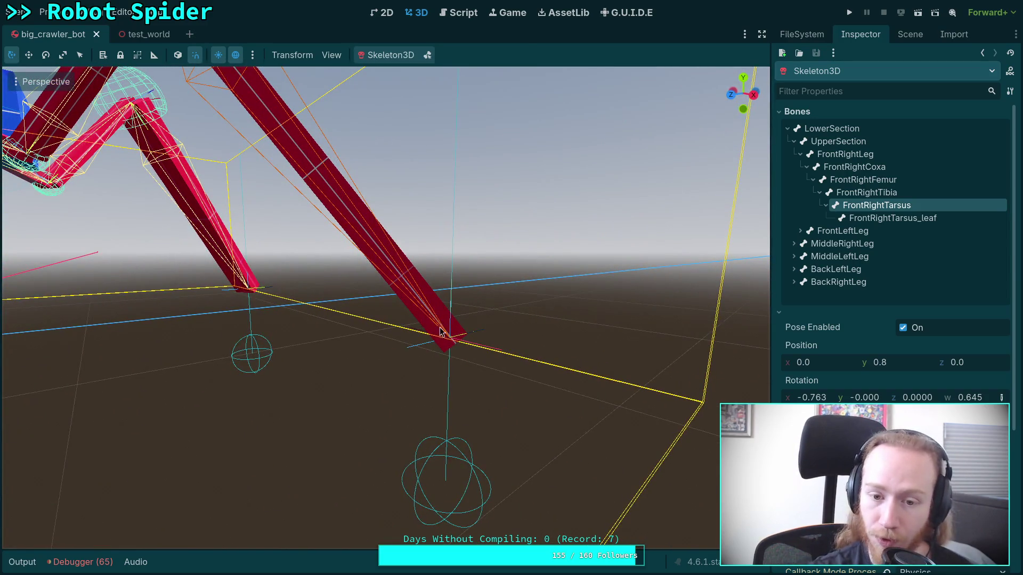
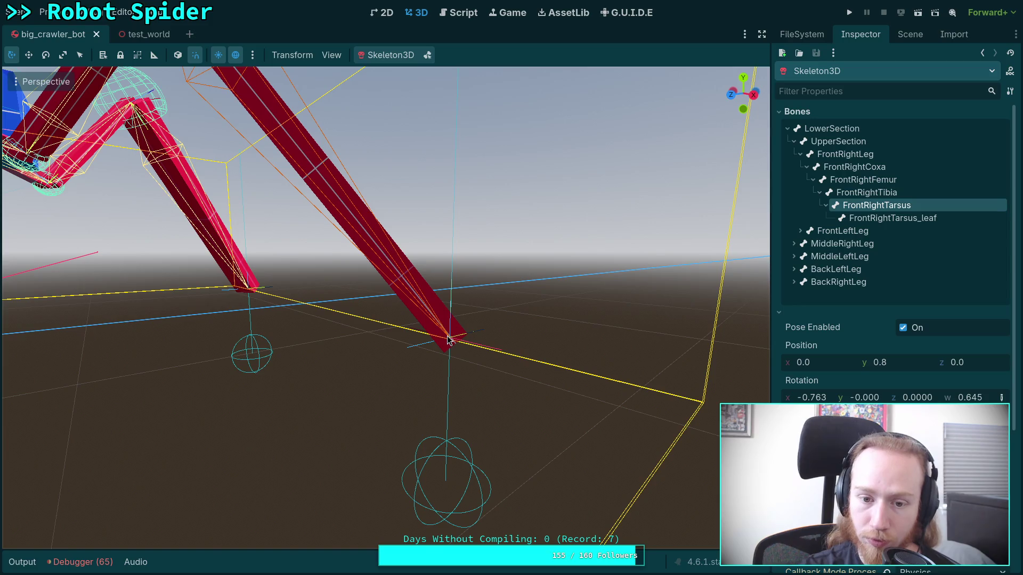
Inspect the FrontRight leg bones' poses, comparing FrontRightTarsus against FrontRightTarsus_leaf
left_click(868, 192)
left_click(879, 181)
left_click(873, 193)
left_click(868, 167)
left_click(868, 155)
left_click(868, 166)
left_click(868, 179)
left_click(867, 193)
left_click(865, 206)
left_click(867, 220)
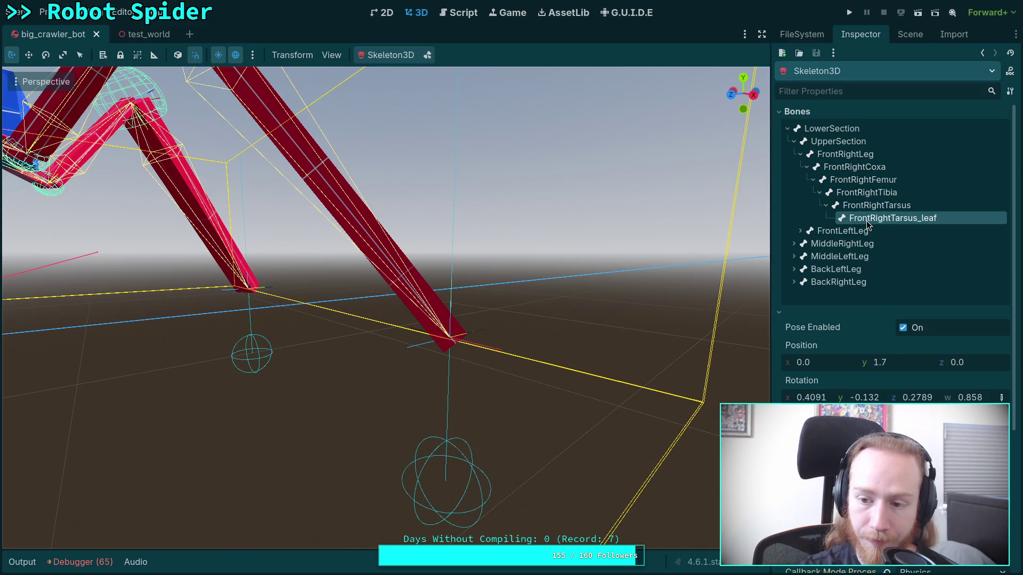
left_click(869, 208)
left_click(869, 223)
left_click(871, 207)
left_click(871, 219)
left_click(871, 207)
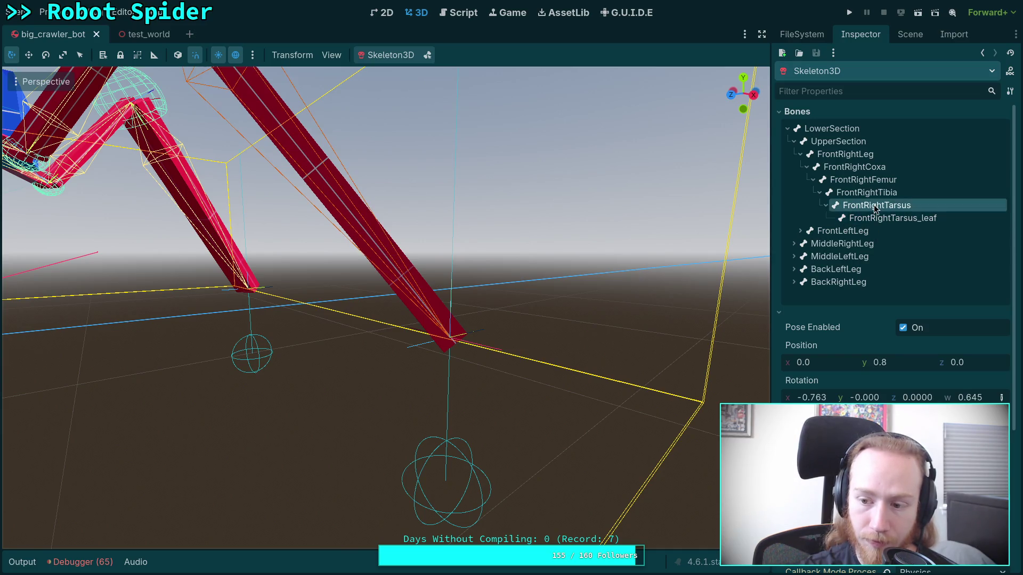
scroll(386, 307, "down", 5)
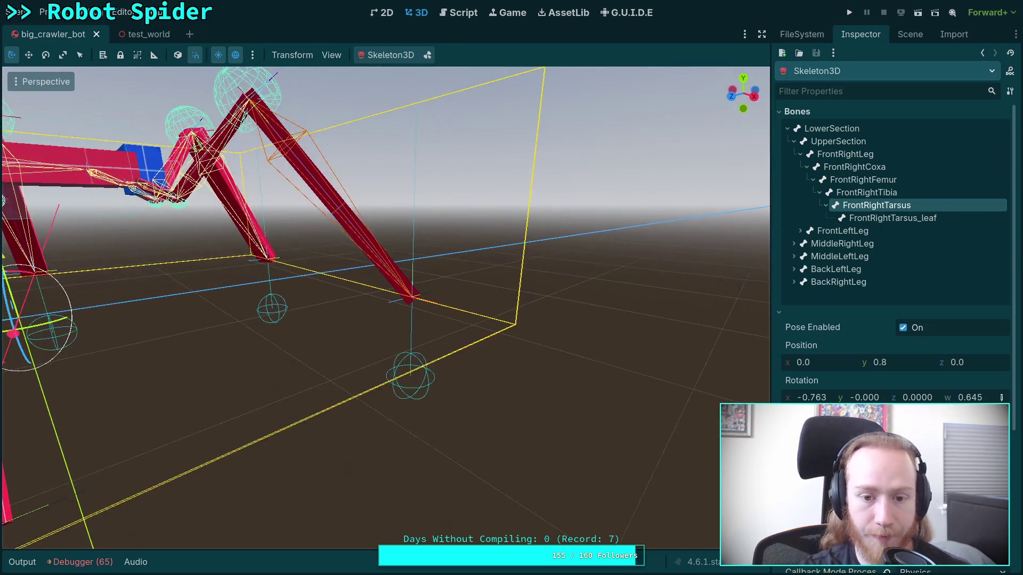
left_click(885, 218)
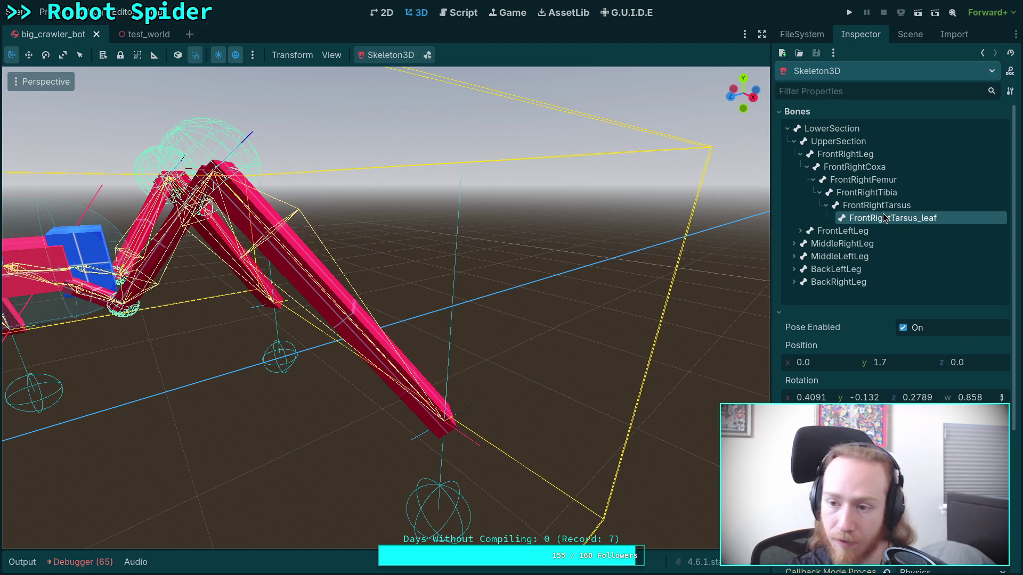
left_click(881, 207)
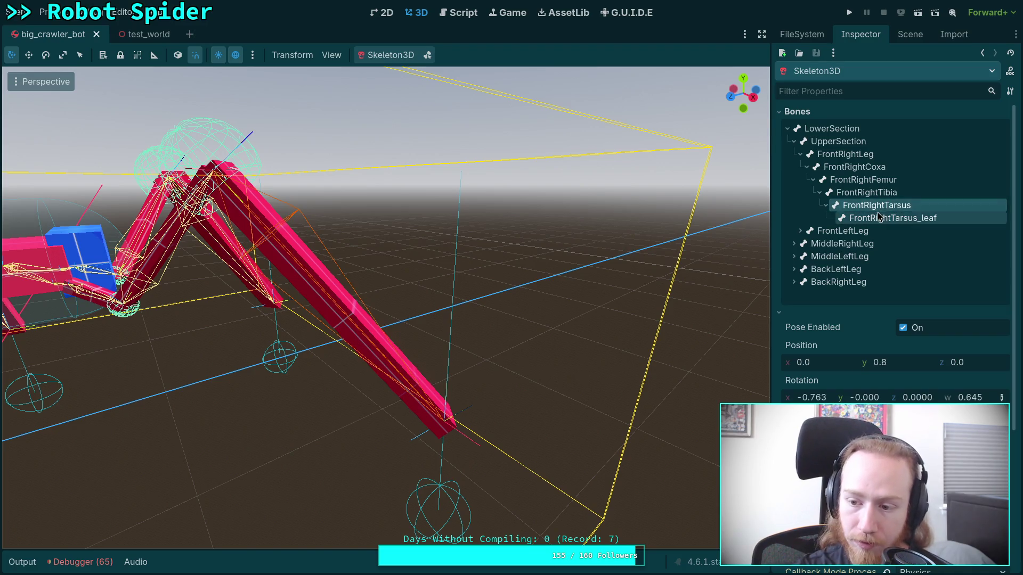
left_click(879, 217)
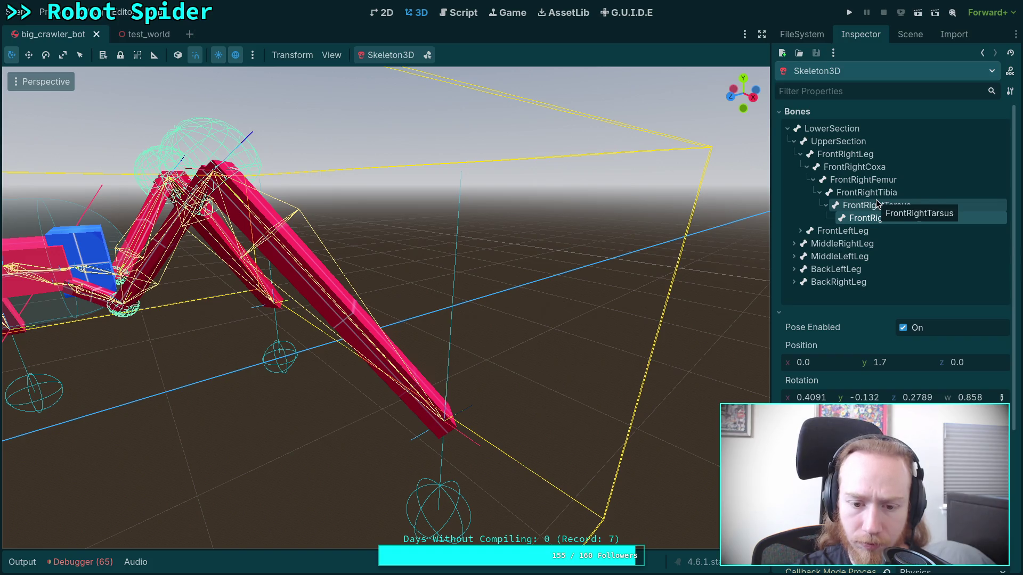
left_click(877, 205)
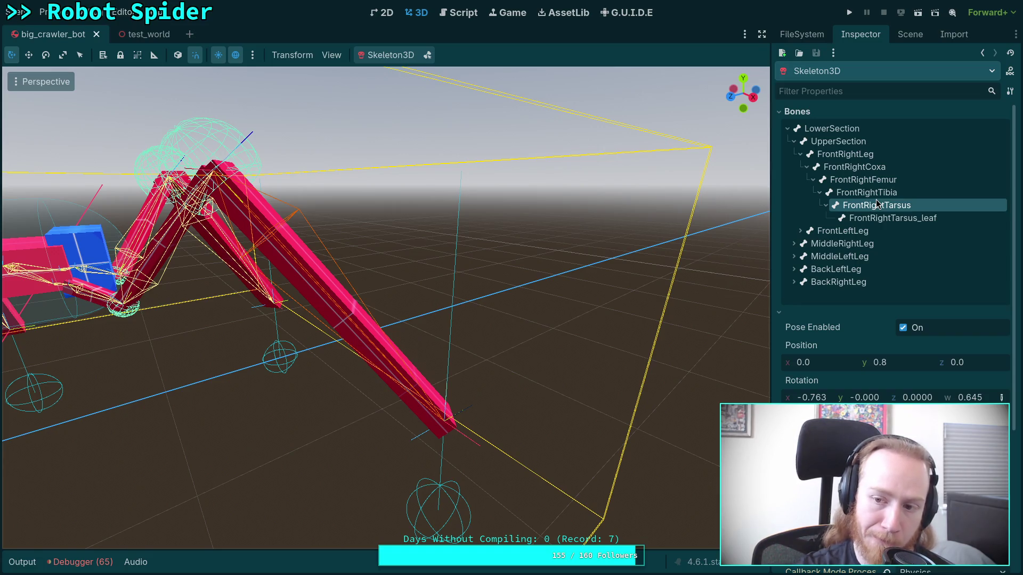
Recheck the FrontRight bone chain from FrontRightLeg root down to FrontRightTarsus_leaf
left_click(876, 193)
left_click(880, 181)
left_click(882, 170)
left_click(877, 181)
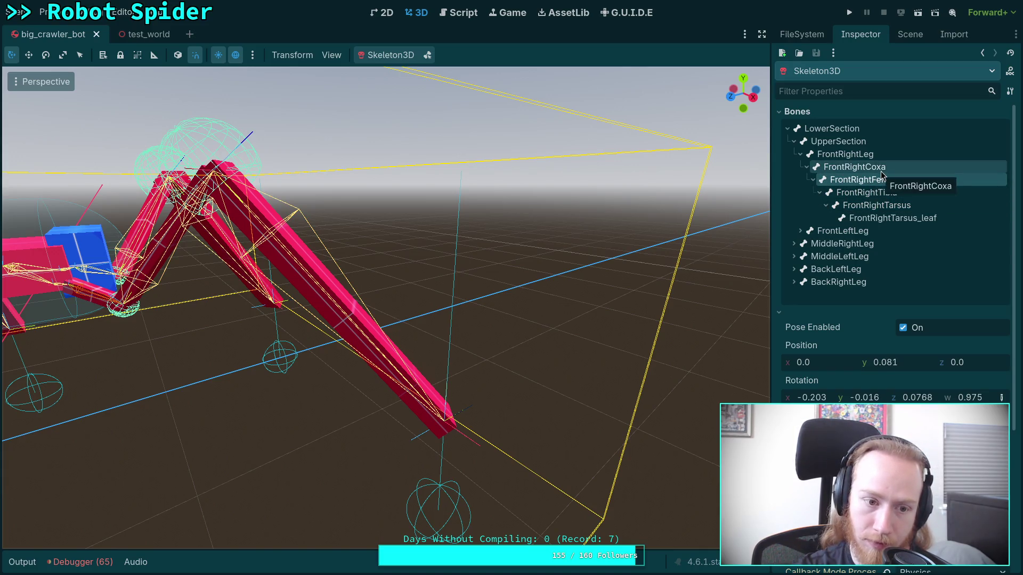
left_click(880, 171)
left_click(882, 156)
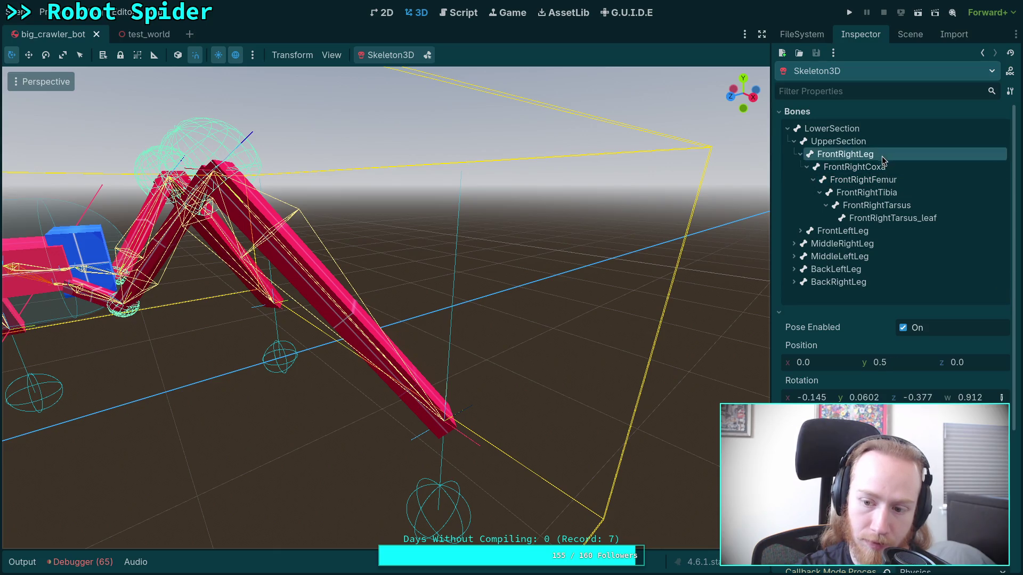
left_click(882, 168)
left_click(879, 180)
left_click(869, 219)
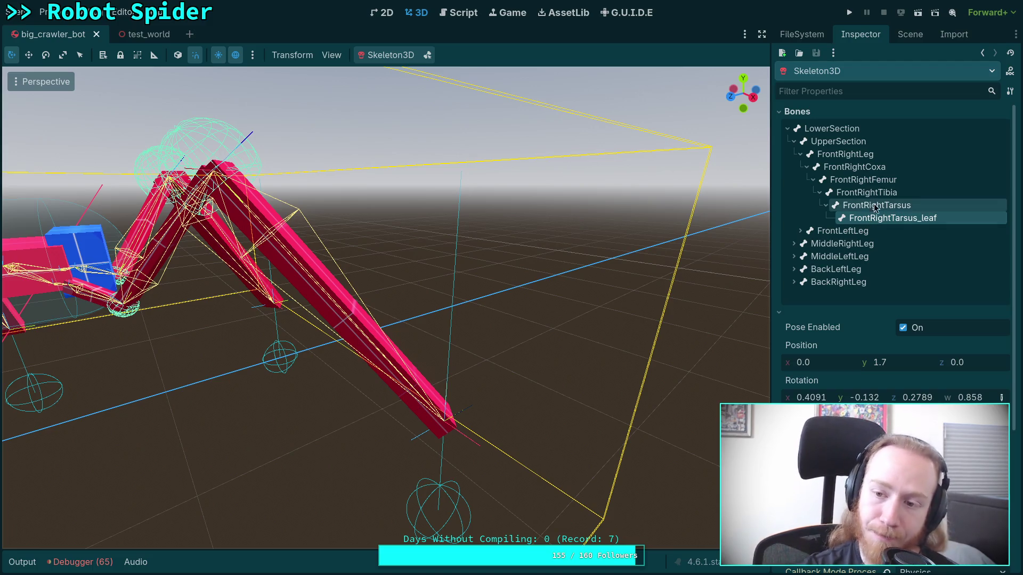
left_click(876, 207)
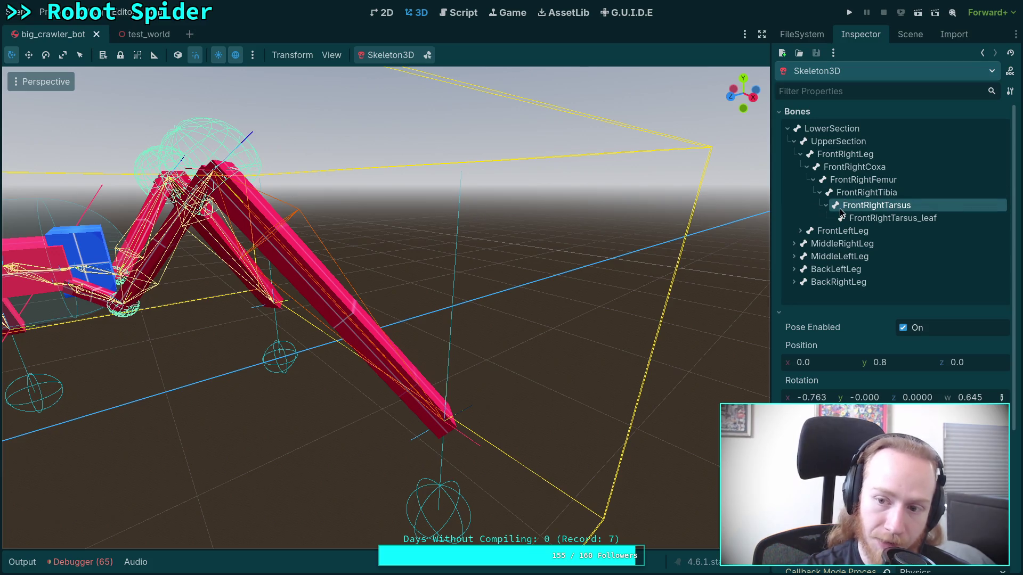
left_click(873, 218)
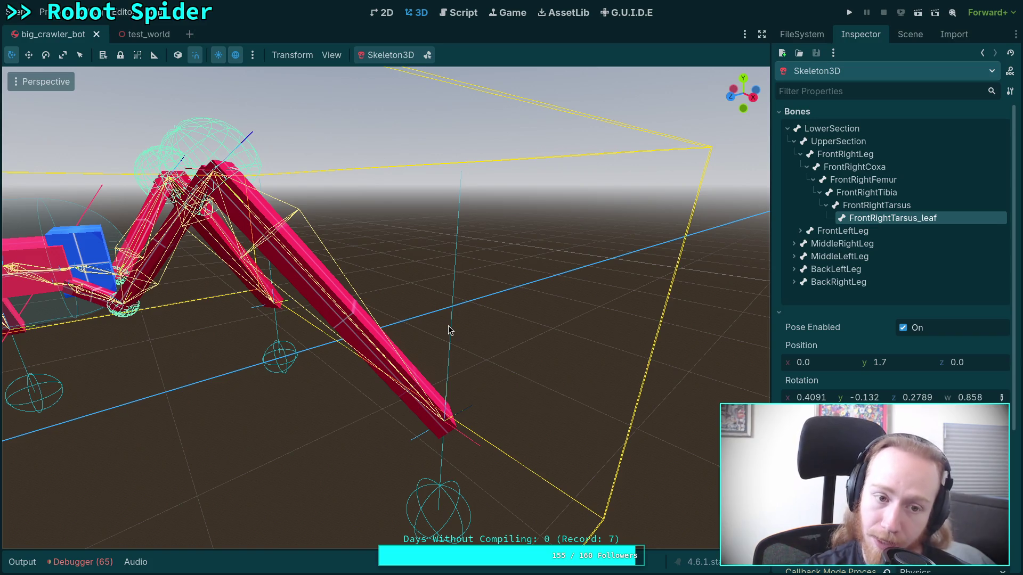
left_click(876, 207)
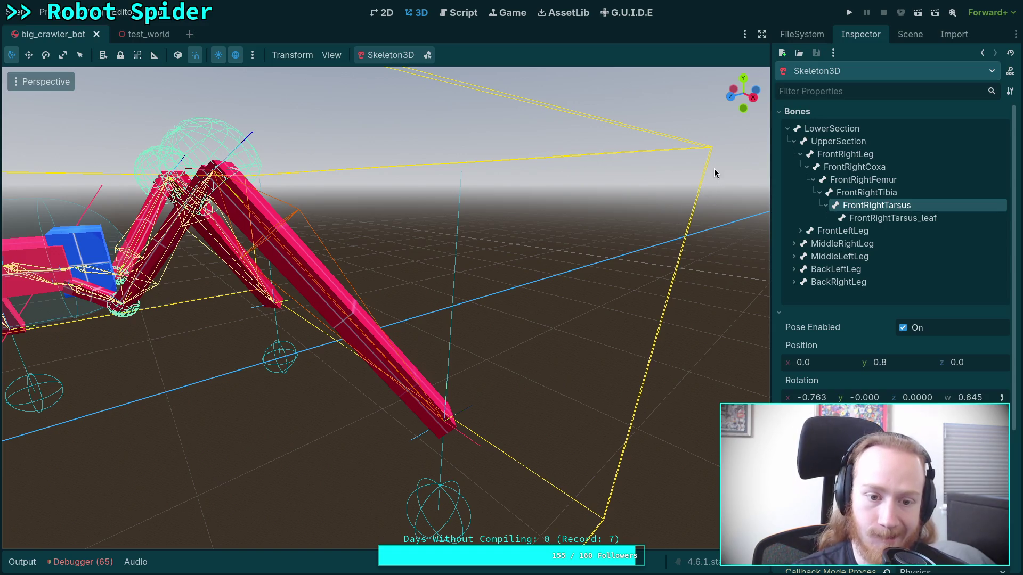
Glance at the Script and Game views, return to 3D, and show the Scene node tree
left_click(461, 16)
left_click(508, 12)
left_click(458, 13)
left_click(420, 16)
left_click(910, 34)
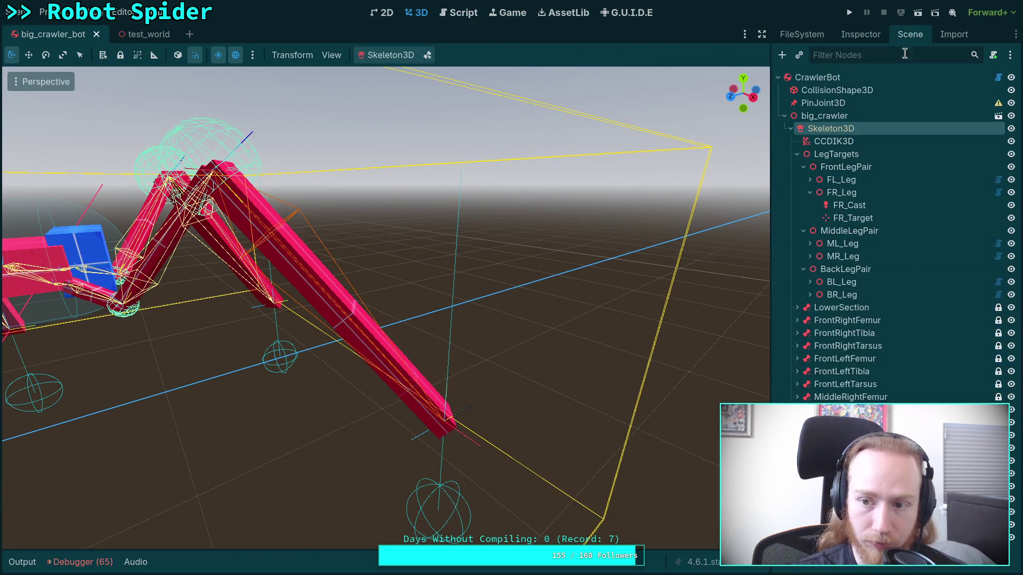
Select FL_Leg and FR_Leg, then expand the FrontRightTarsus bone node in the Scene tree
left_click(833, 181)
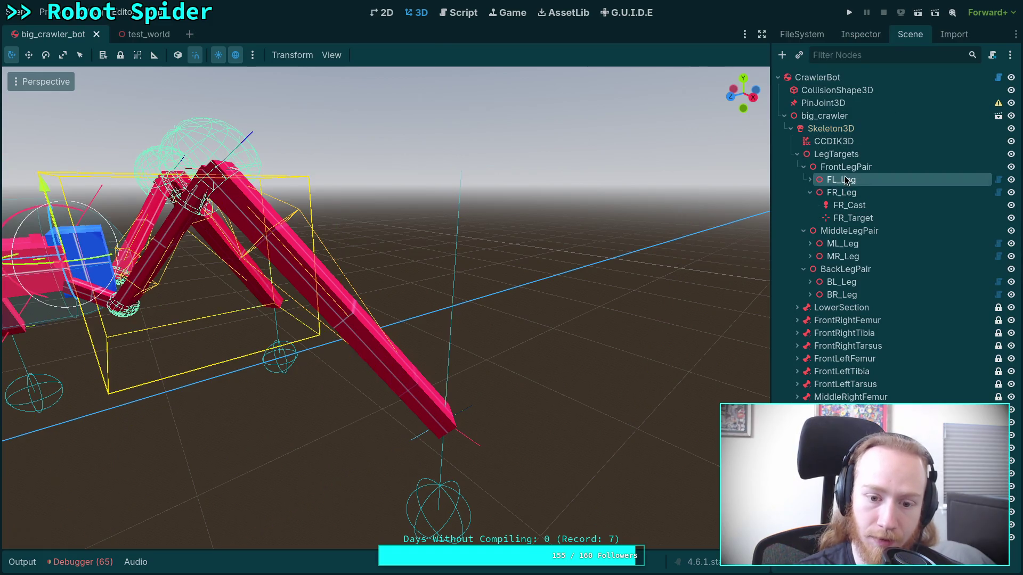
left_click(809, 180)
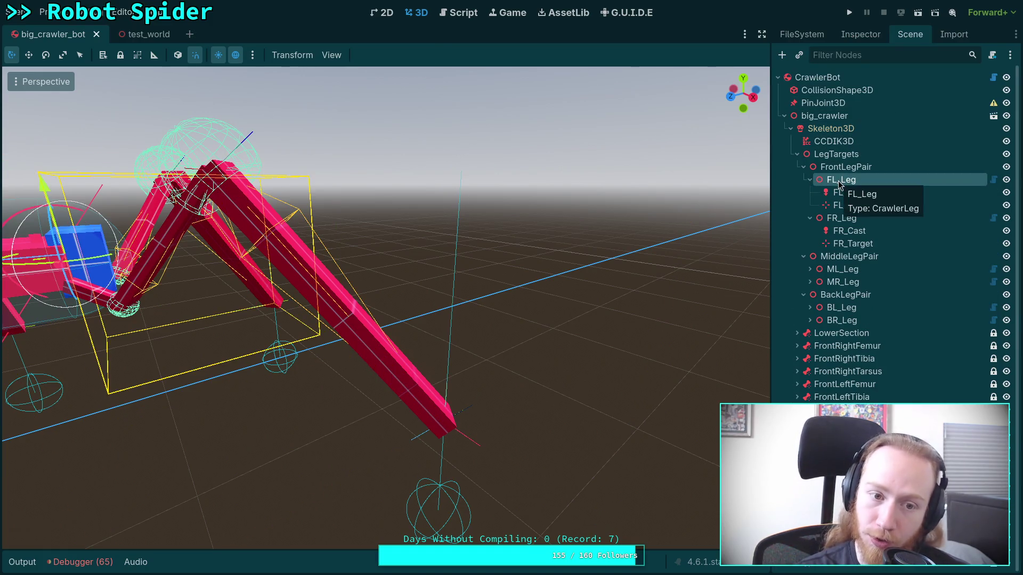
left_click(831, 219)
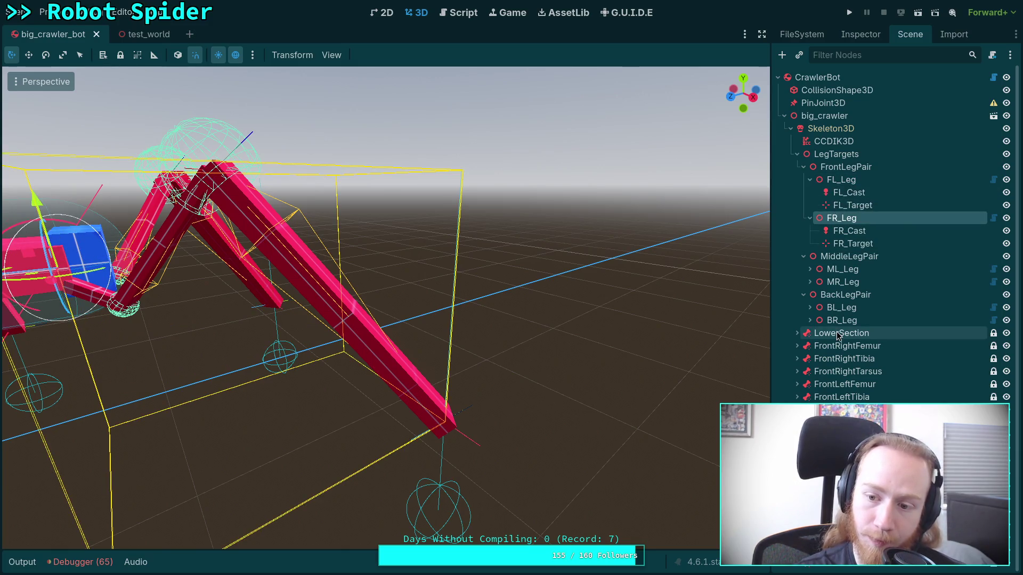
left_click(845, 351)
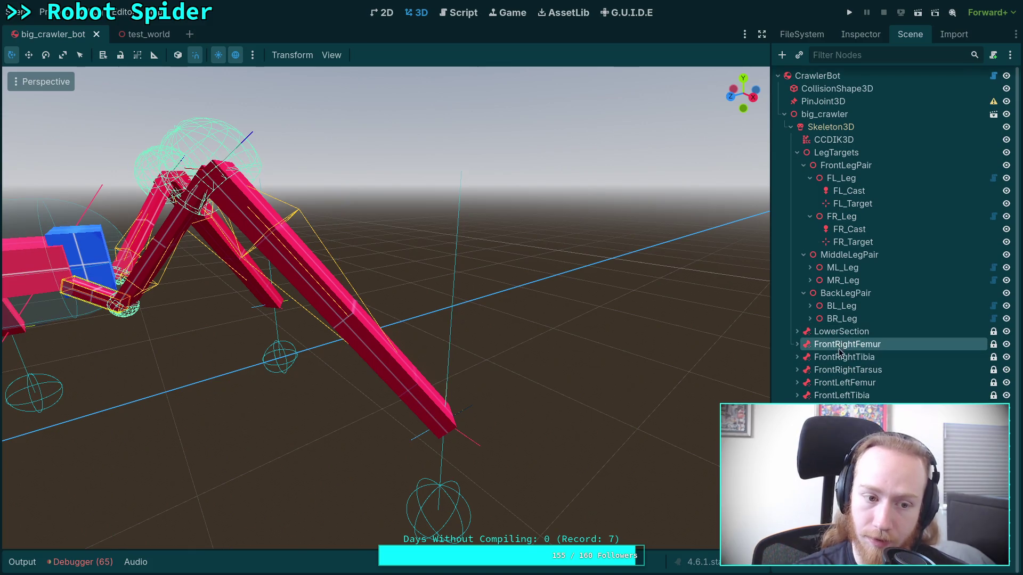
left_click(830, 371)
key("Right")
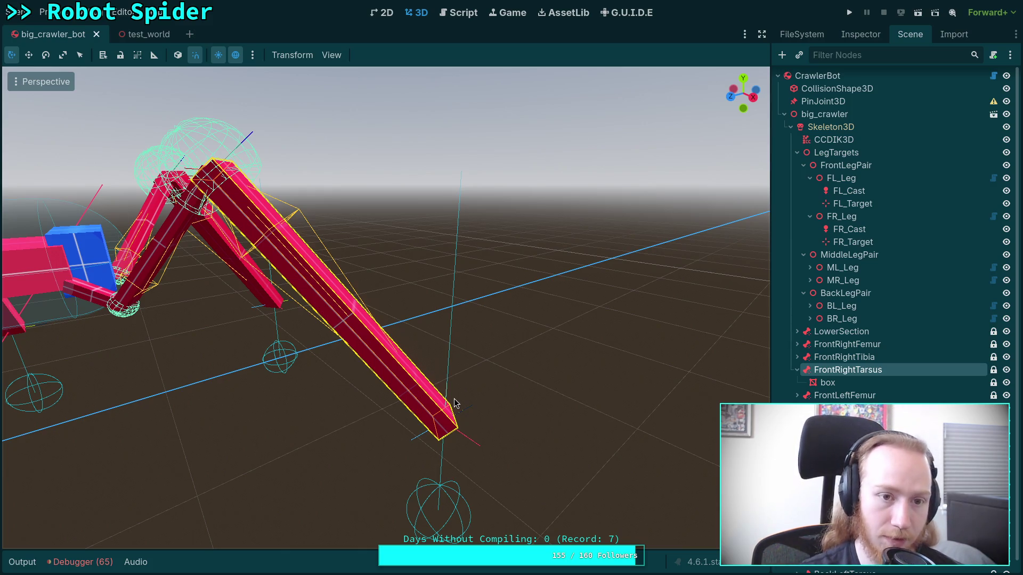
View FrontRightTarsus in the Inspector, then bring up CrawlerLeg.gd in the script editor
left_click(860, 34)
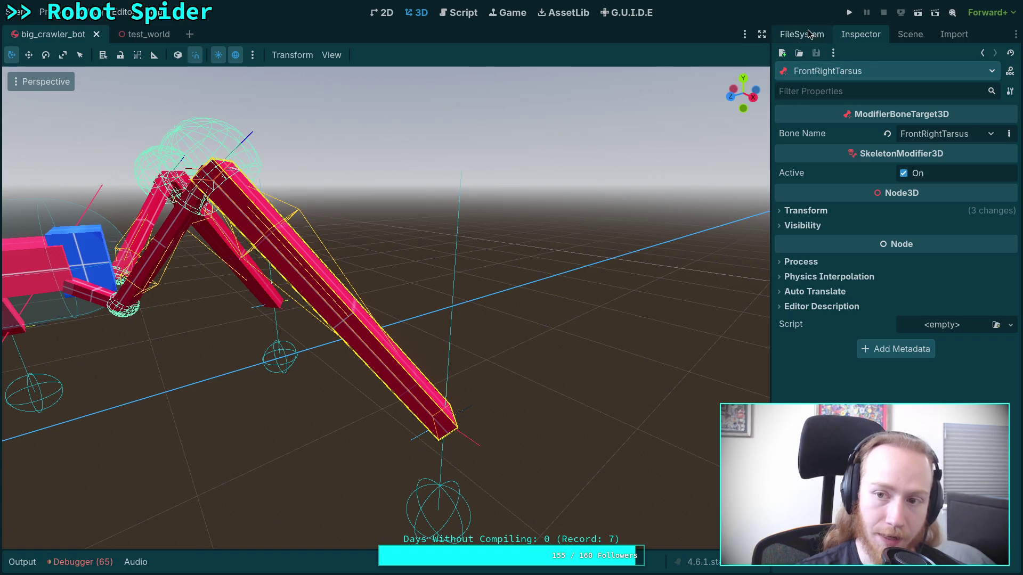
left_click(809, 35)
left_click(459, 12)
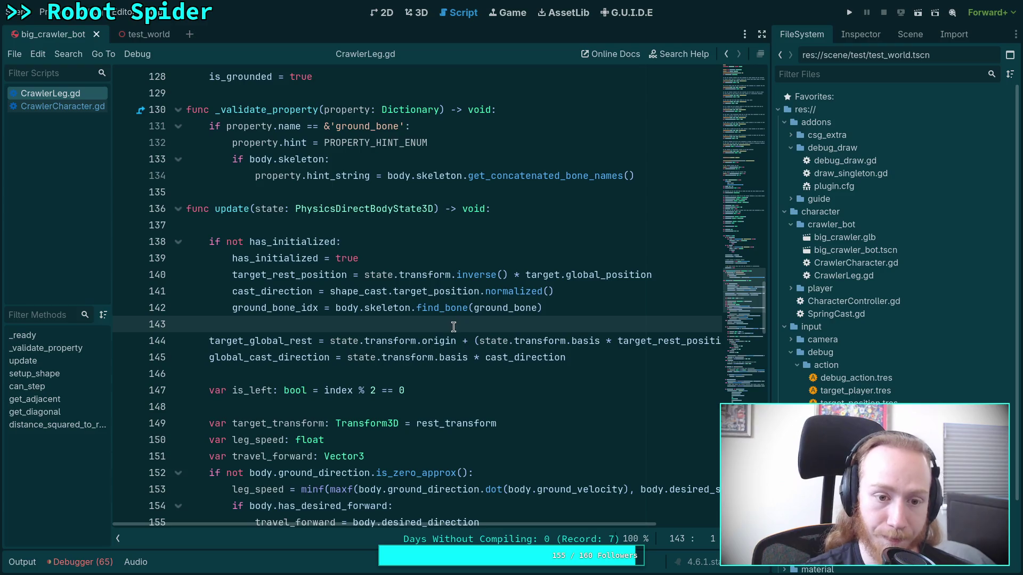
Select ground_bone_idx on line 142, then go back to the big_crawler_bot 3D view
double_click(266, 307)
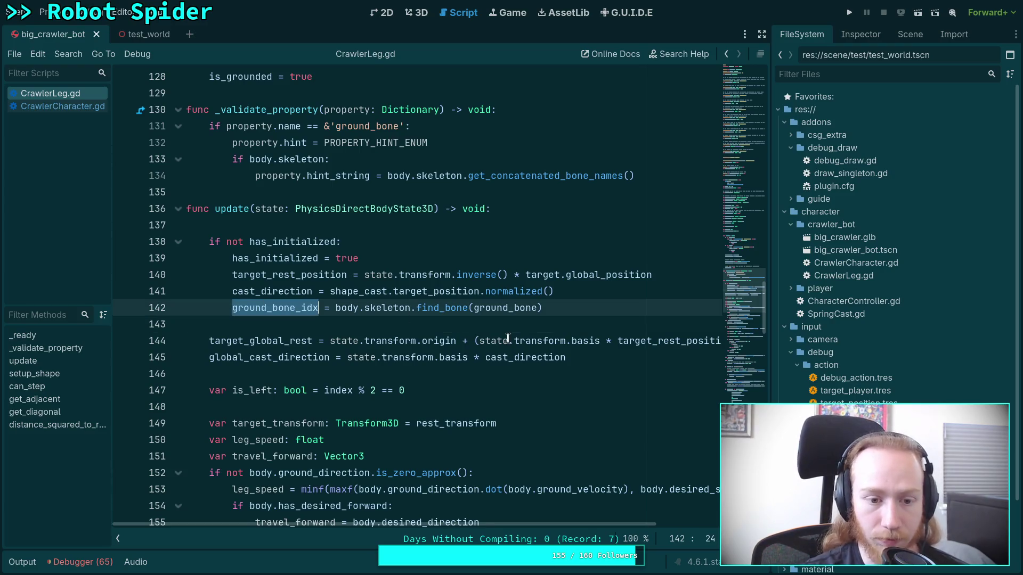
scroll(507, 338, "down", 2)
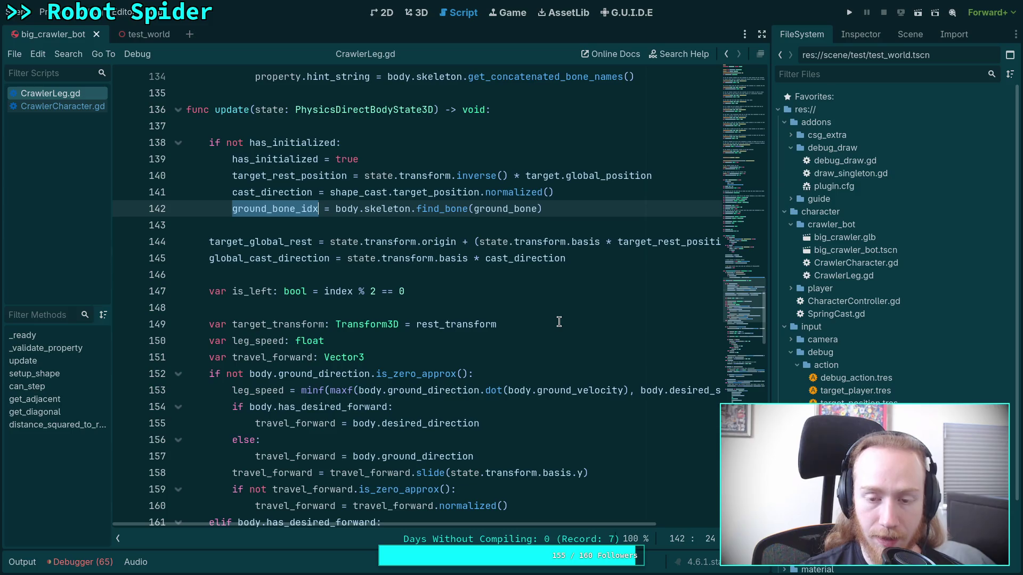
left_click(411, 14)
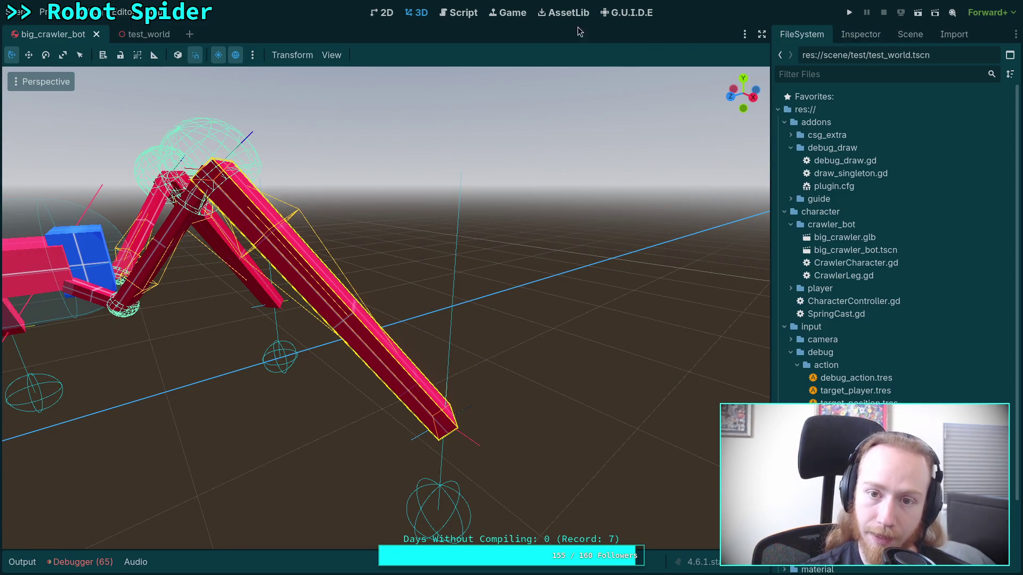
Show the Scene node tree, then switch back to the CrawlerLeg.gd script
left_click(897, 40)
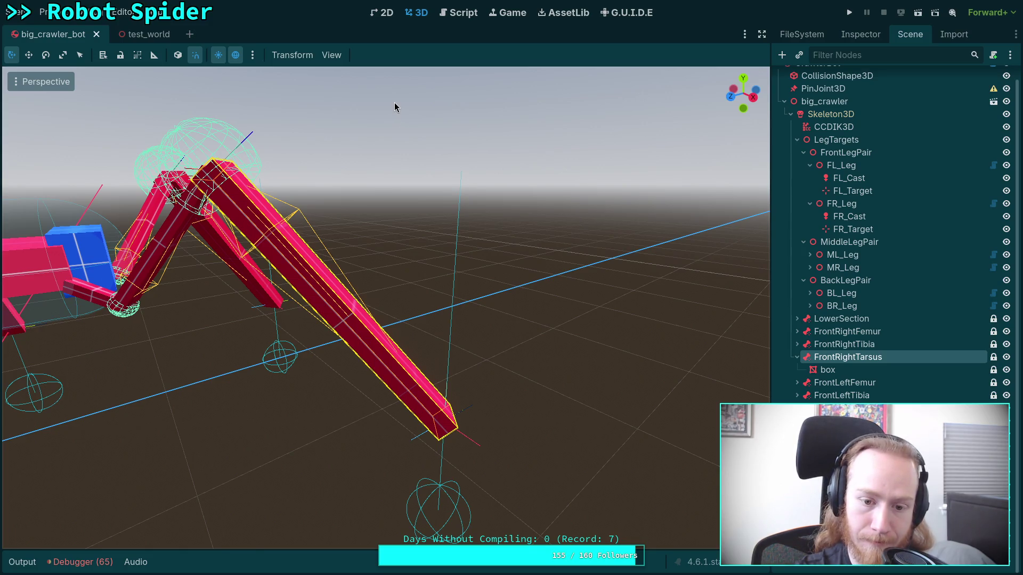
left_click(472, 13)
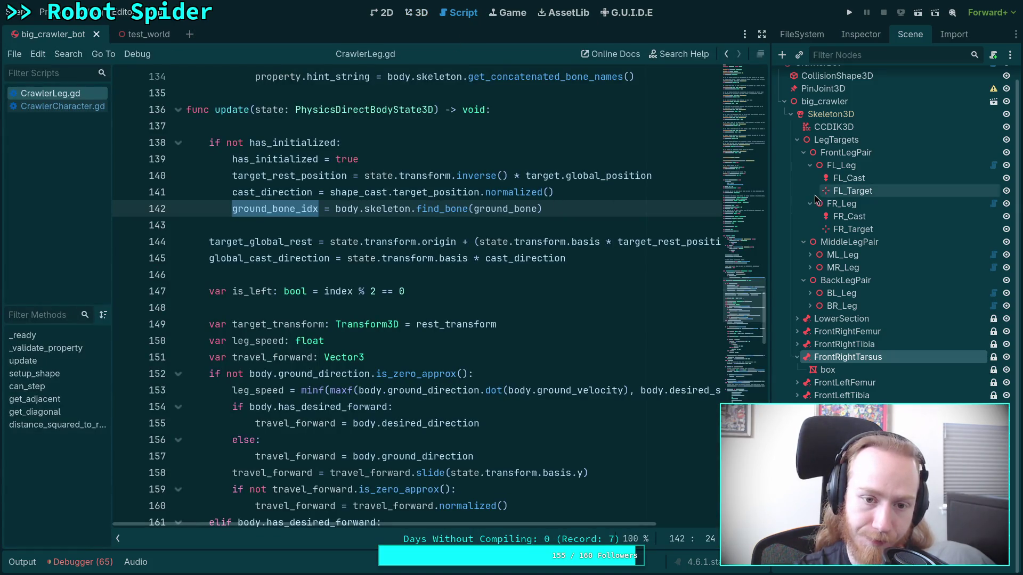
Add a line 143 with an autocompleted body.skeleton.get_bone_parent call
scroll(419, 326, "up", 3)
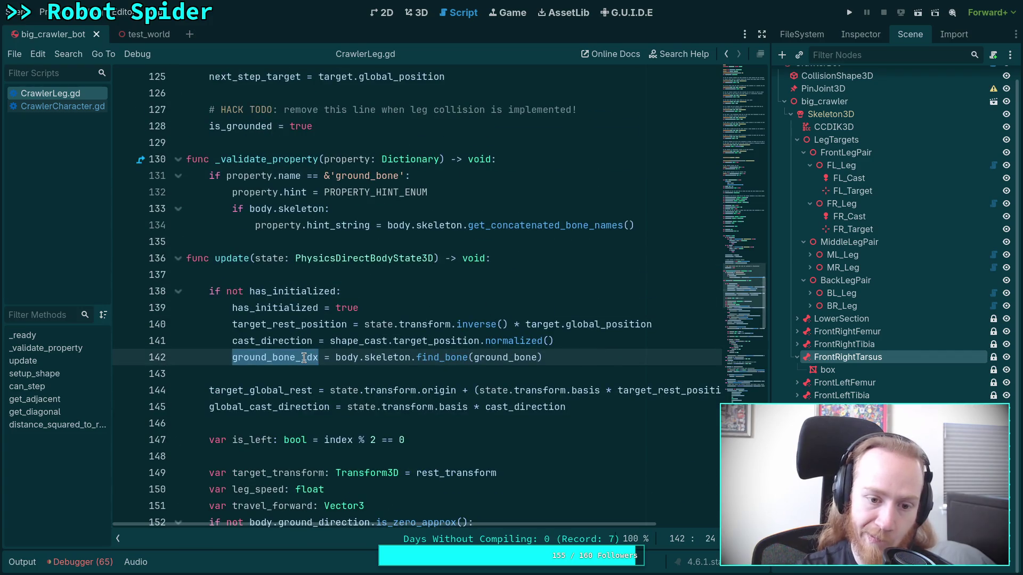
mouse_move(303, 358)
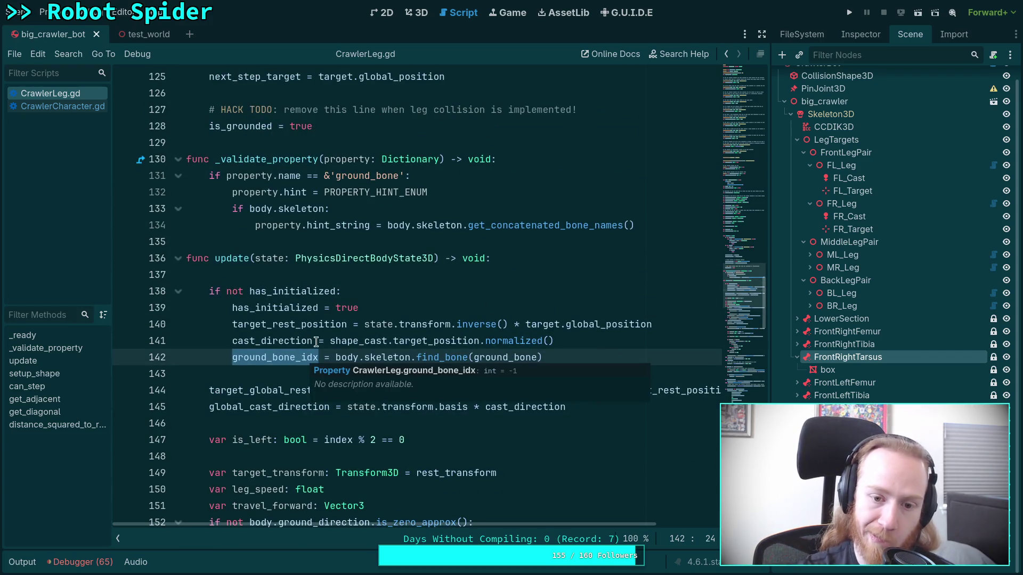
left_click(586, 357)
key("Return")
type("body.skeleton.")
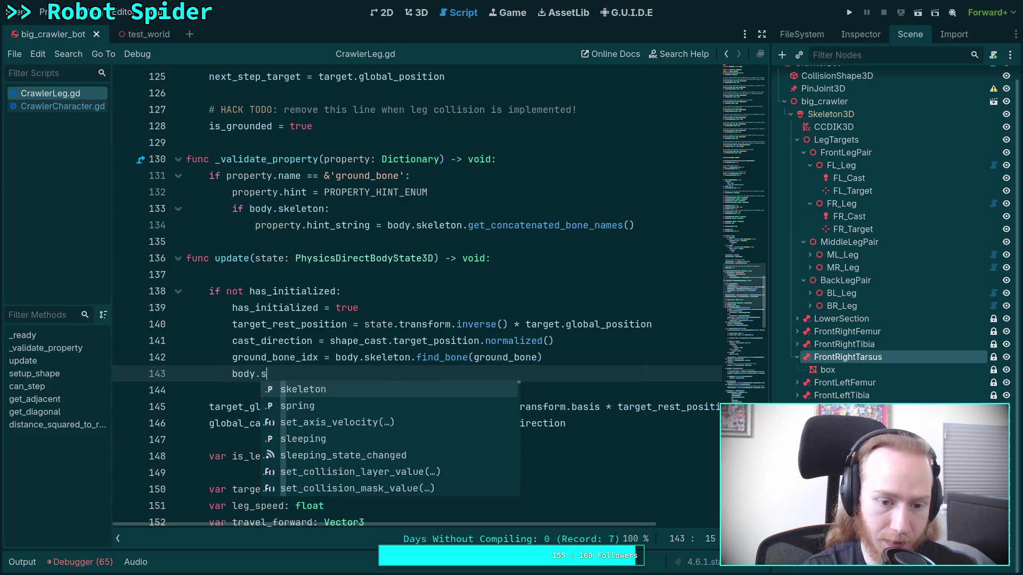
type("bone")
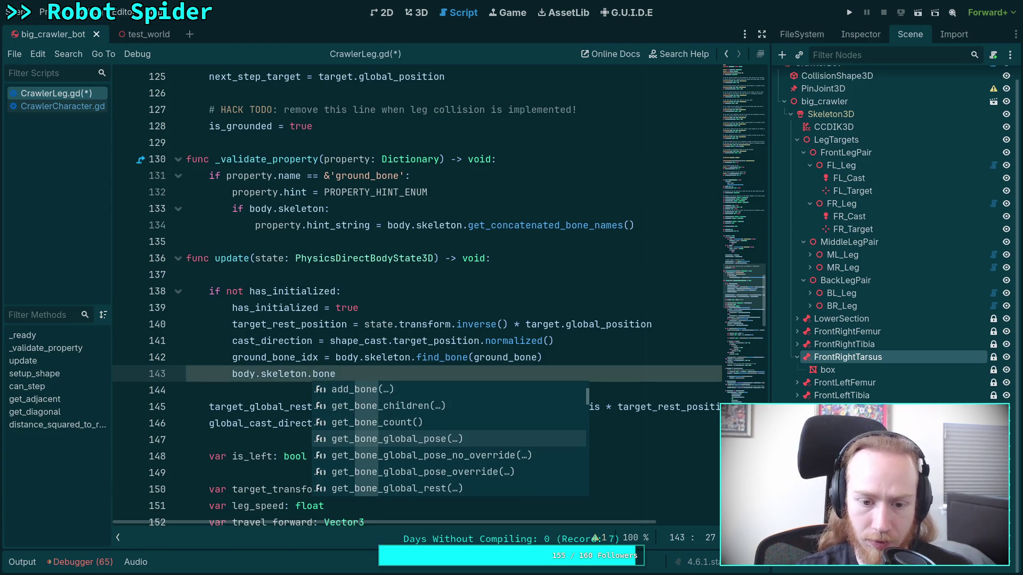
key("Down")
key("Down")
key("Down")
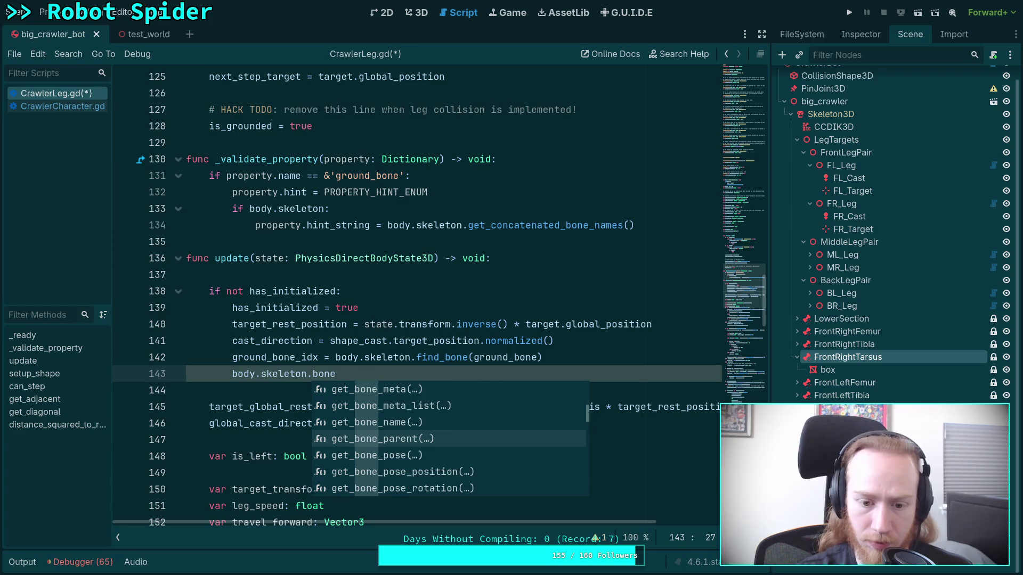
key("Return")
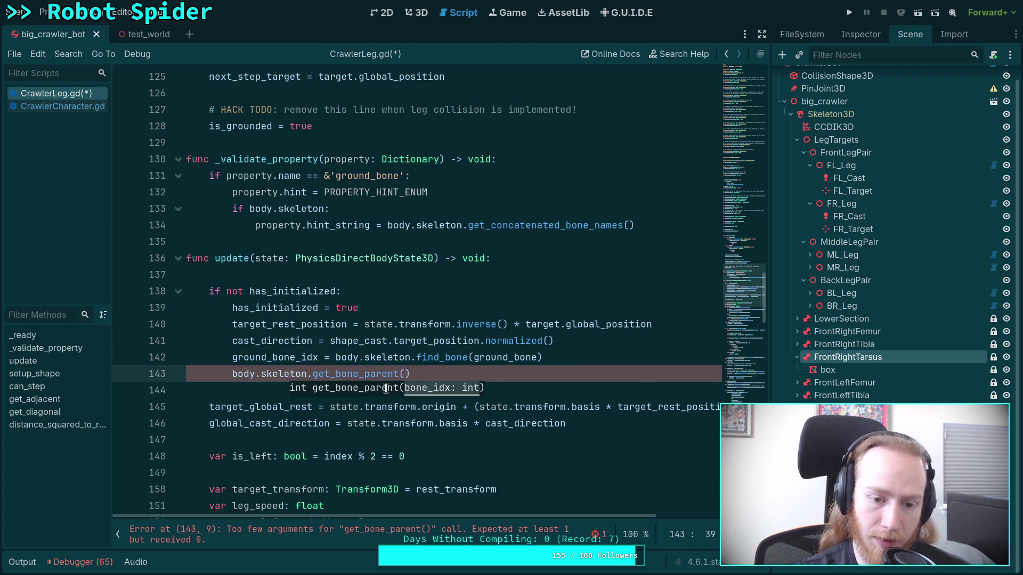
Delete the unfinished get_bone_parent line, leaving the ground_bone_idx lookup last
mouse_move(390, 375)
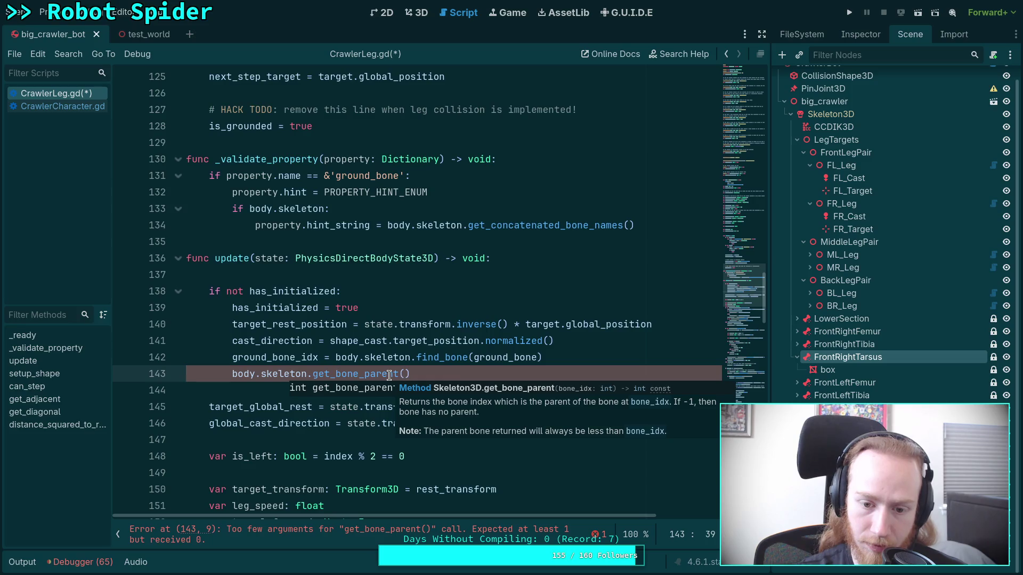
left_click(431, 376)
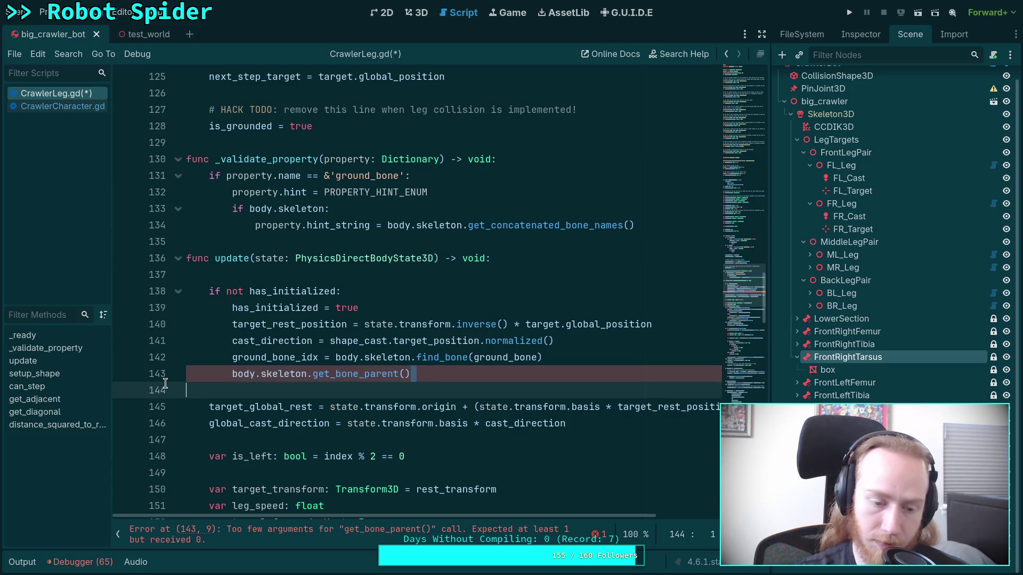
left_click_drag(431, 376, 186, 384)
key("BackSpace")
key("BackSpace")
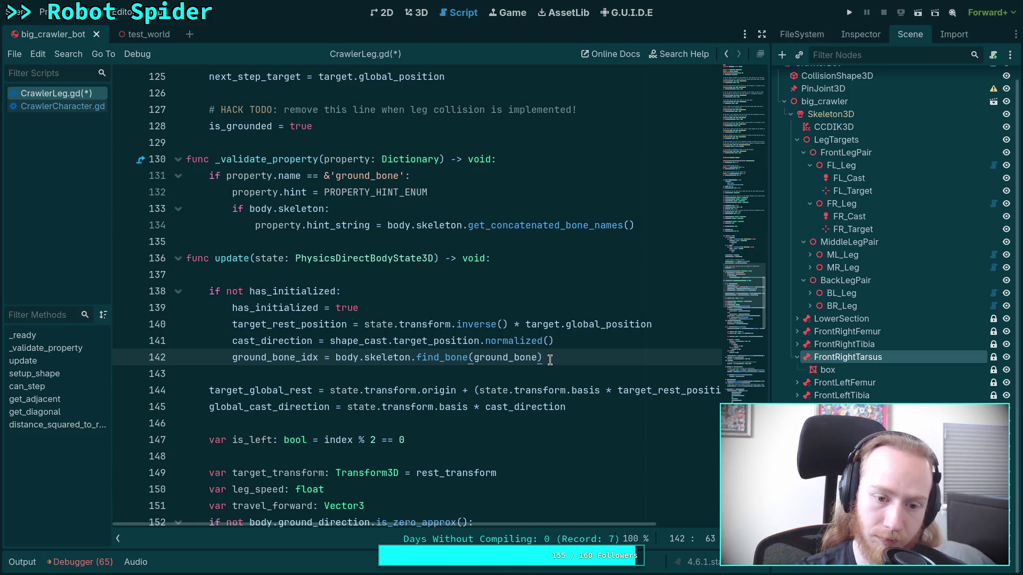
scroll(546, 365, "up", 2)
scroll(541, 363, "down", 2)
double_click(286, 357)
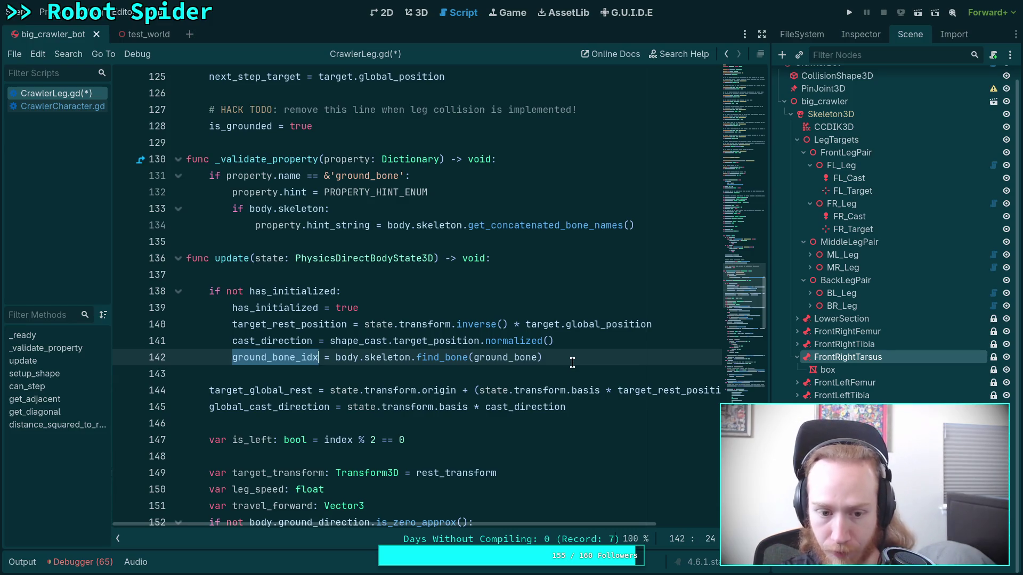
mouse_move(744, 286)
left_mouse_down()
mouse_move(750, 88)
mouse_move(738, 200)
left_mouse_up()
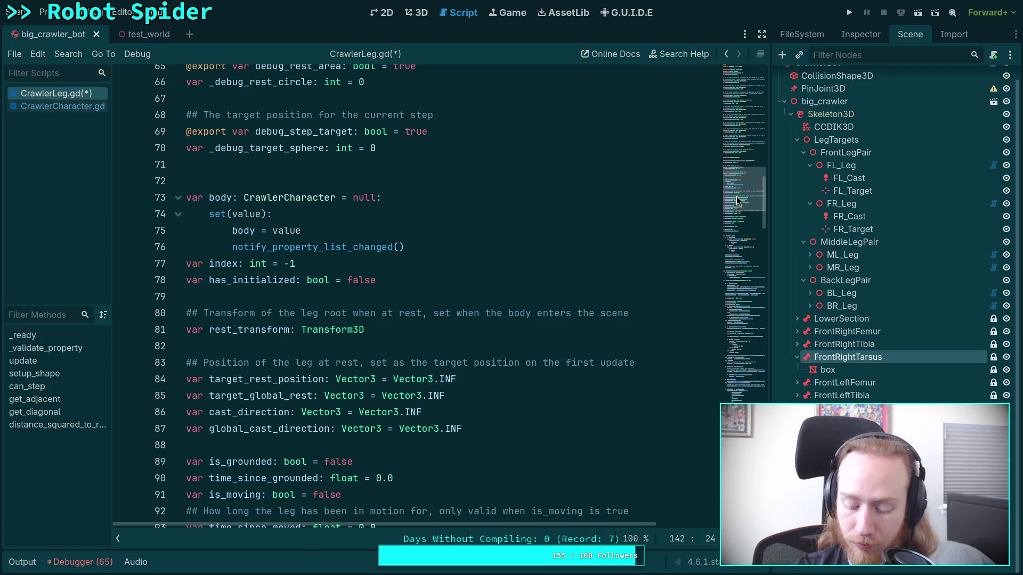
Declare var ground_bone_parent_idx: int = -1 below the ground_bone_idx declaration
scroll(440, 308, "down", 7)
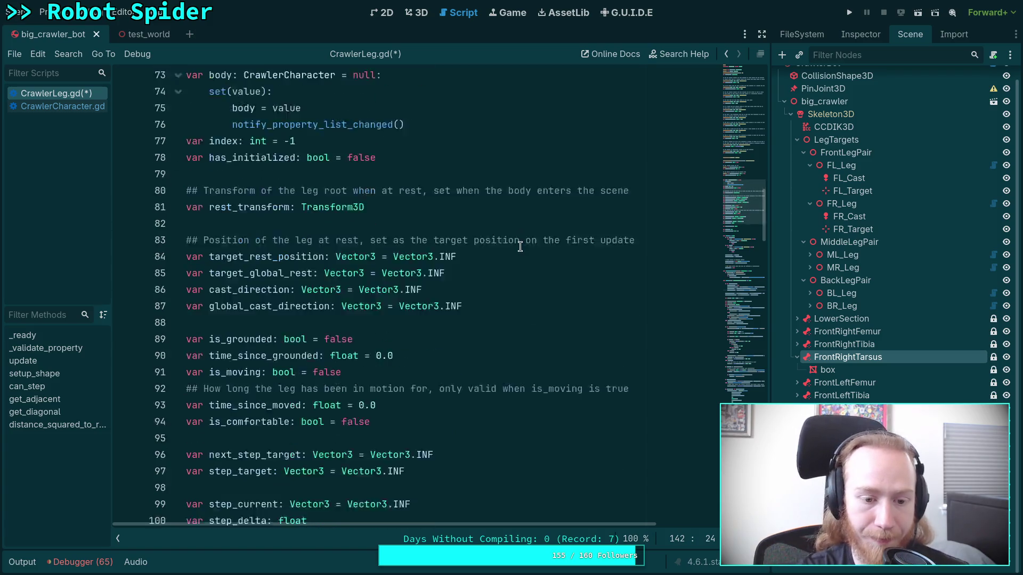
left_click(436, 381)
key("Return")
type("var ground-")
key("BackSpace")
type("_bone_parent_idx:")
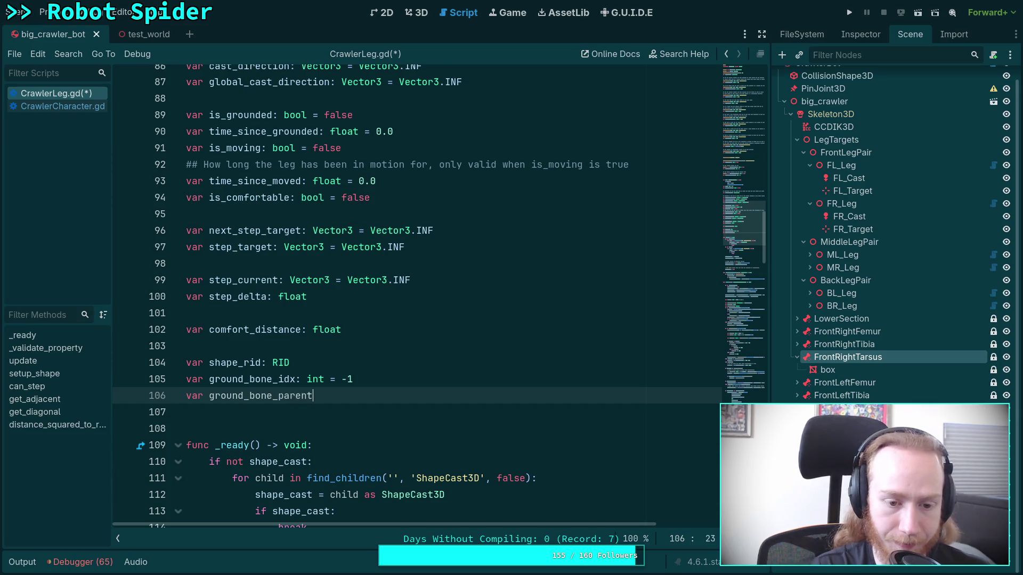
type(" int = -1")
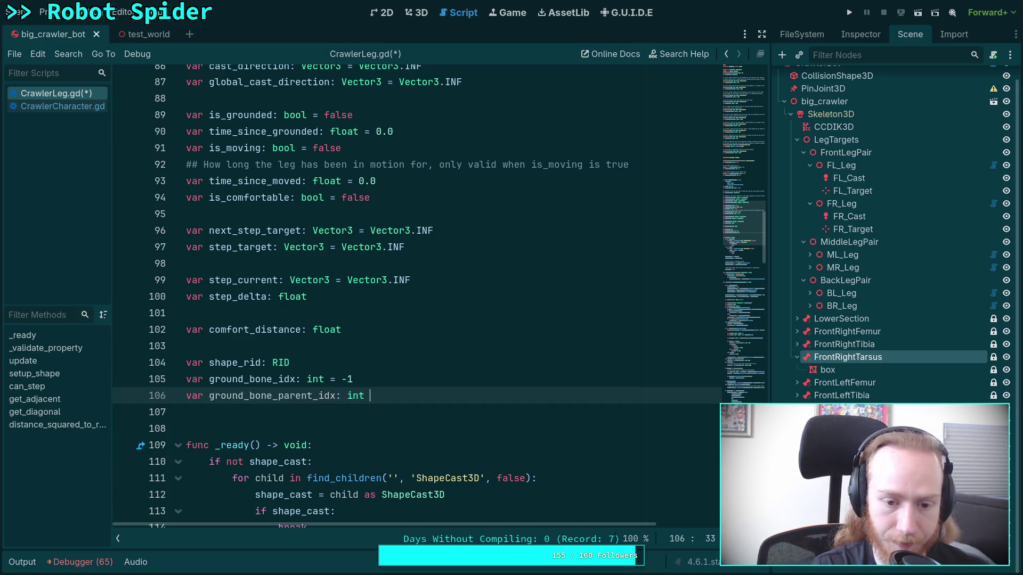
Assign ground_bone_parent_idx from body.skeleton.get_bone_parent(ground_bone_idx) in the init block
scroll(531, 492, "down", 5)
scroll(531, 492, "down", 9)
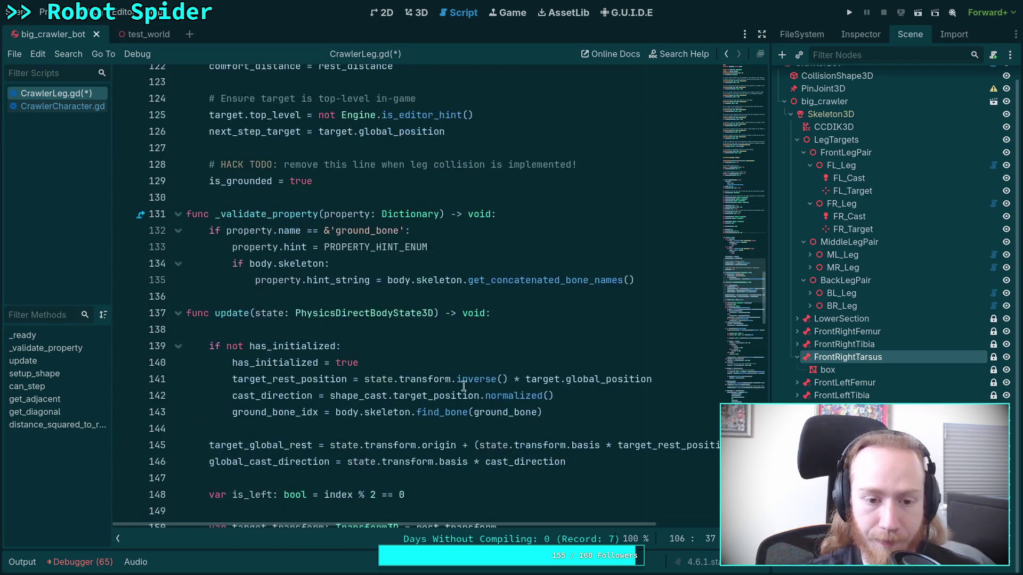
left_click(565, 313)
key("Return")
type("ground_bo")
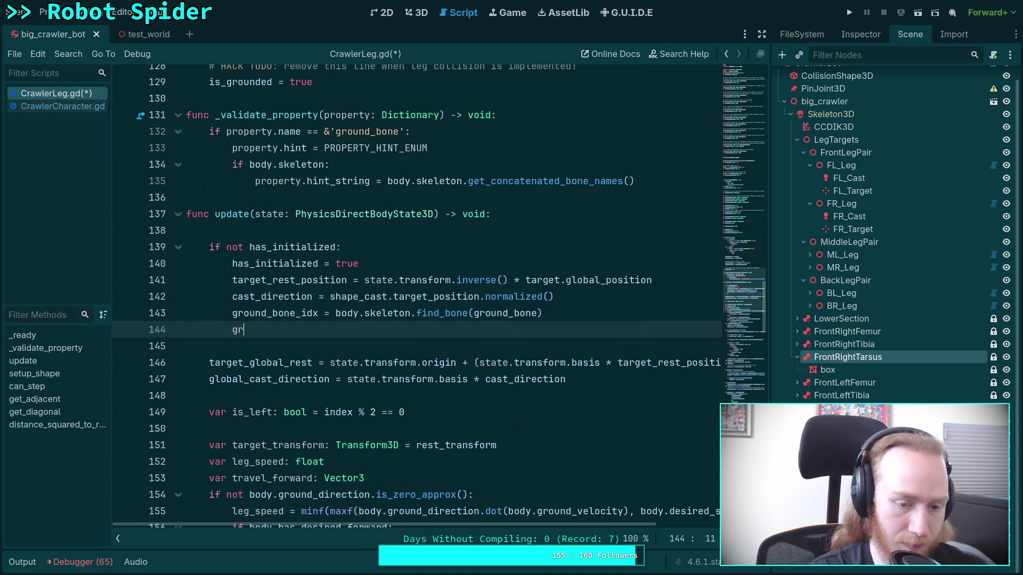
key("Down")
key("Down")
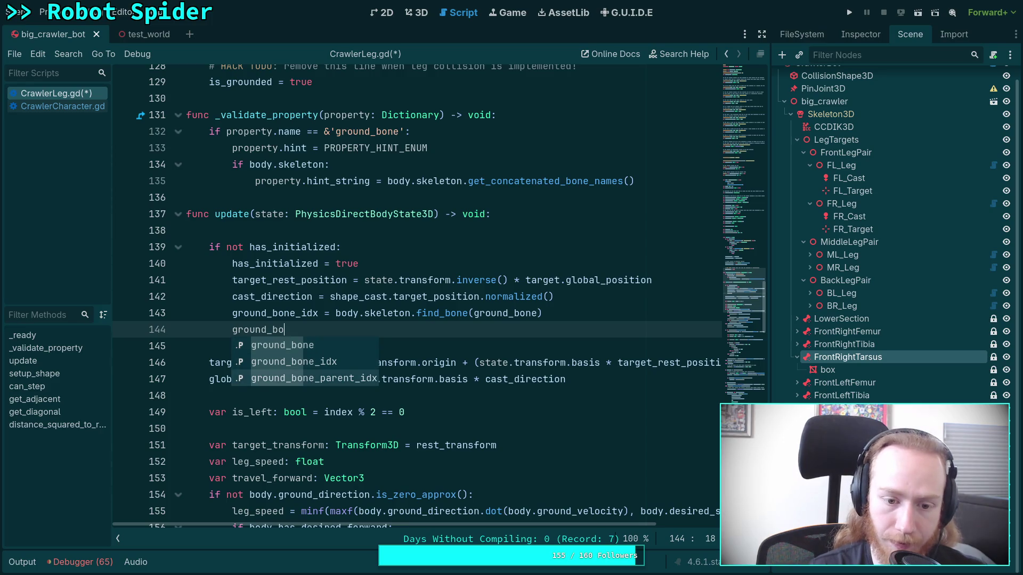
key("Return")
type(". = body.ske")
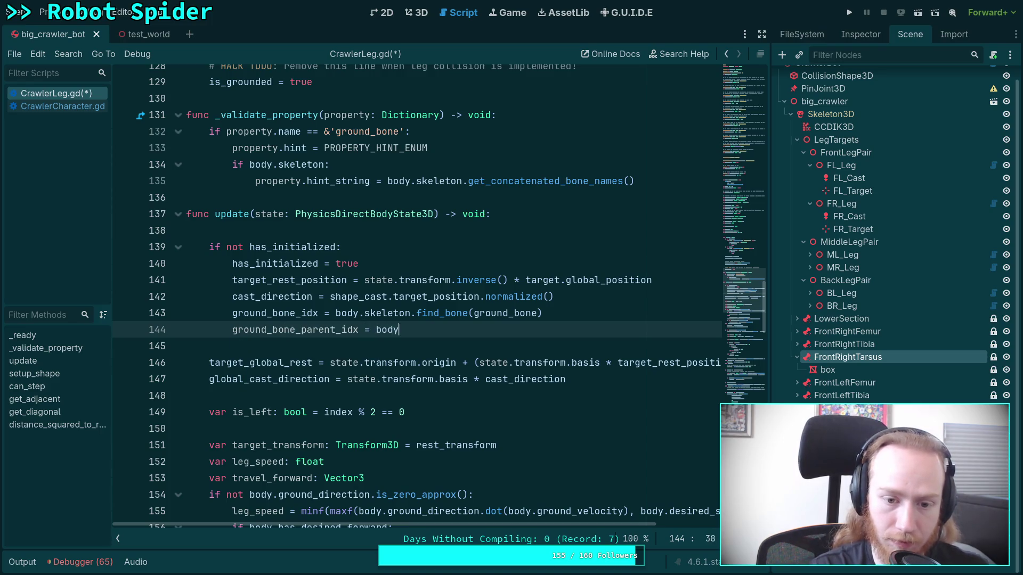
key("Return")
type(".bone_pa")
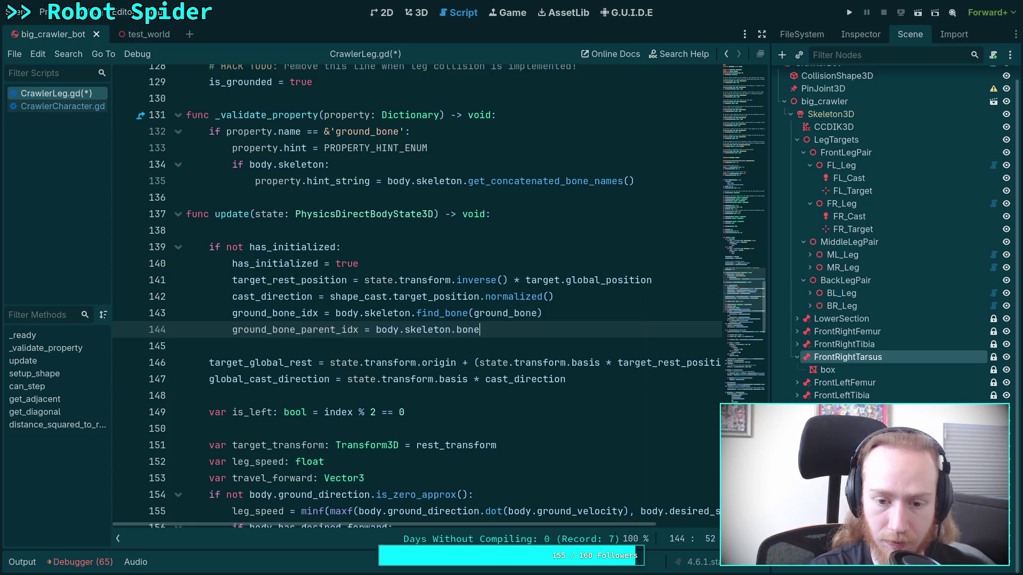
key("Return")
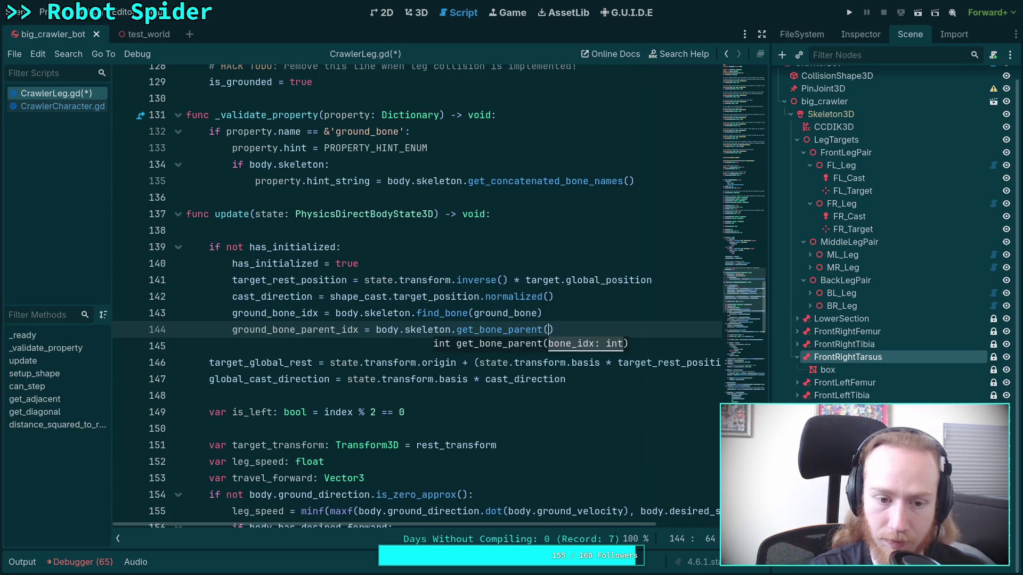
type("ground_bone_id")
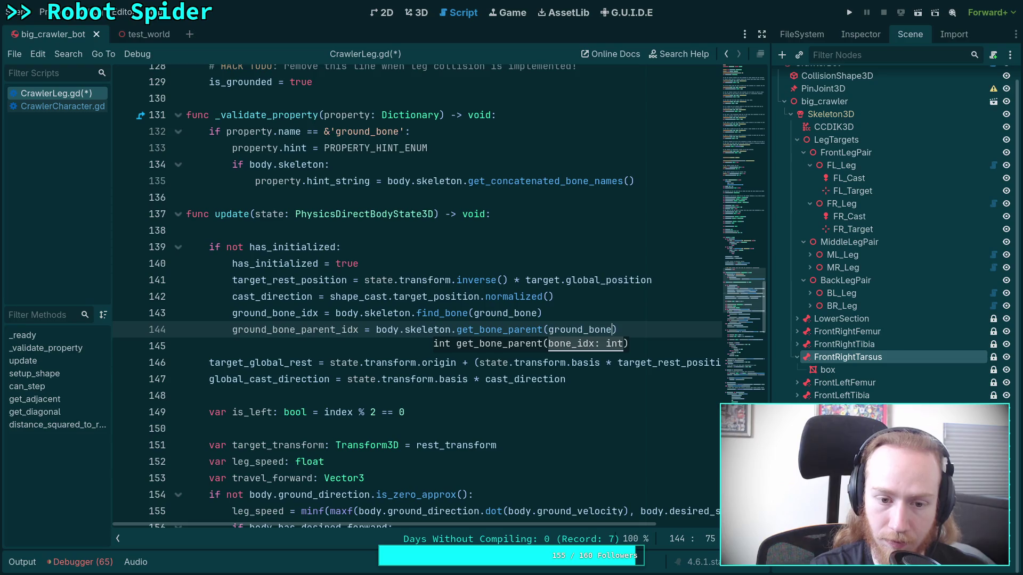
type("x")
key("Escape")
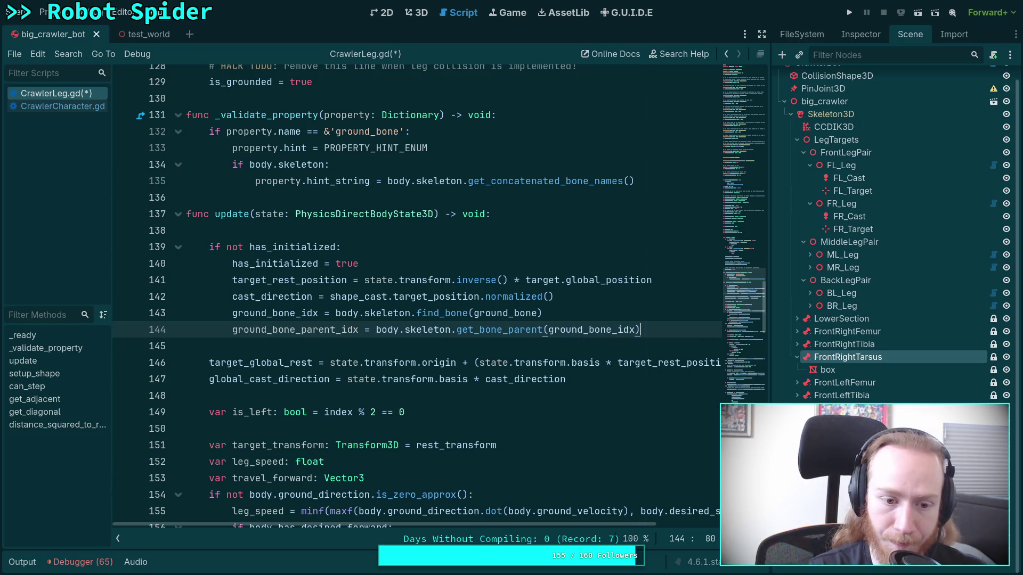
Add blank lines and begin an if ground_bone_parent_idx != -1: check on line 149
key("Down")
key("Down")
key("Down")
key("Down")
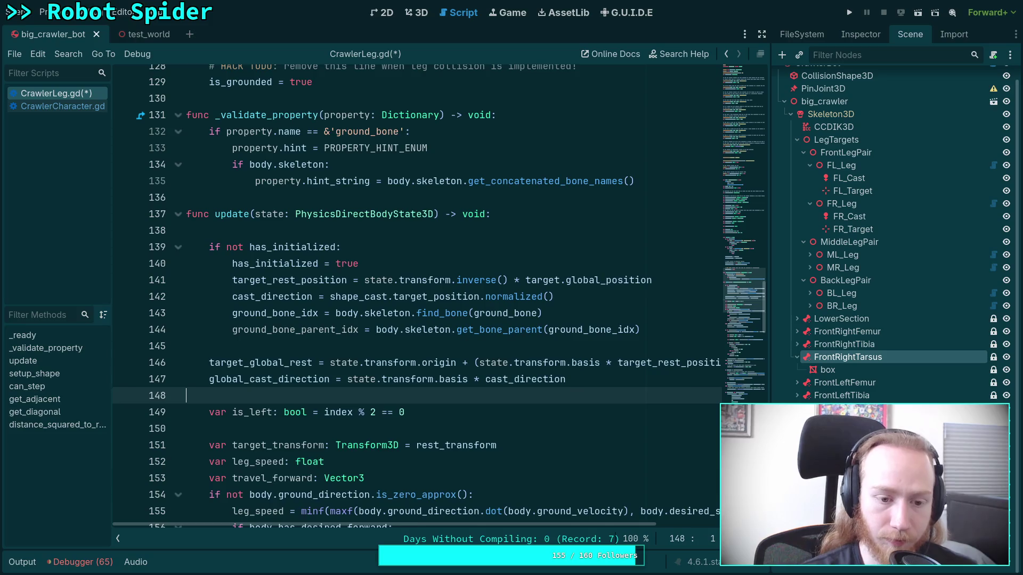
key("Return")
key("Up")
key("Return")
key("Tab")
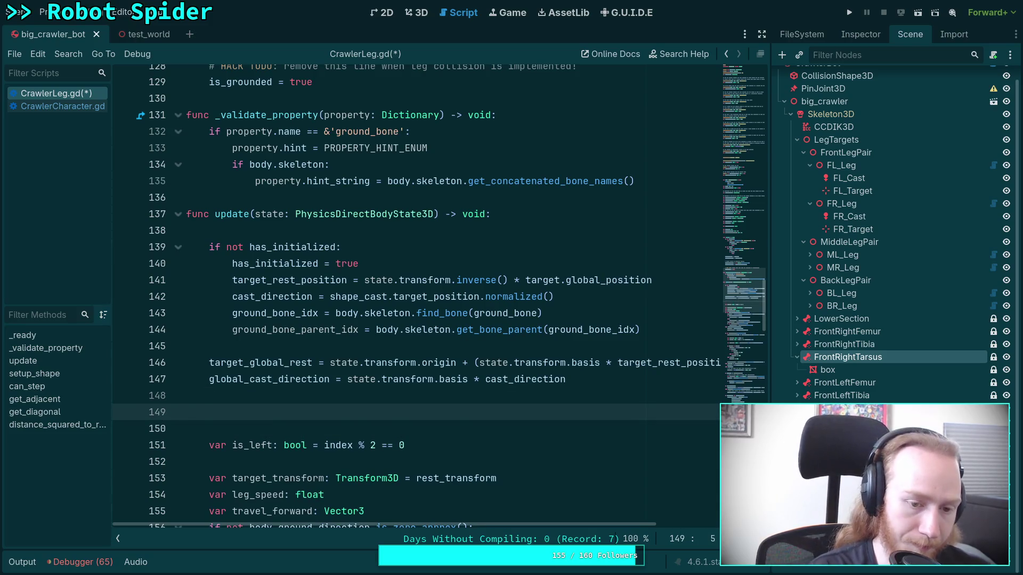
mouse_move(465, 331)
scroll(466, 331, "down", 1)
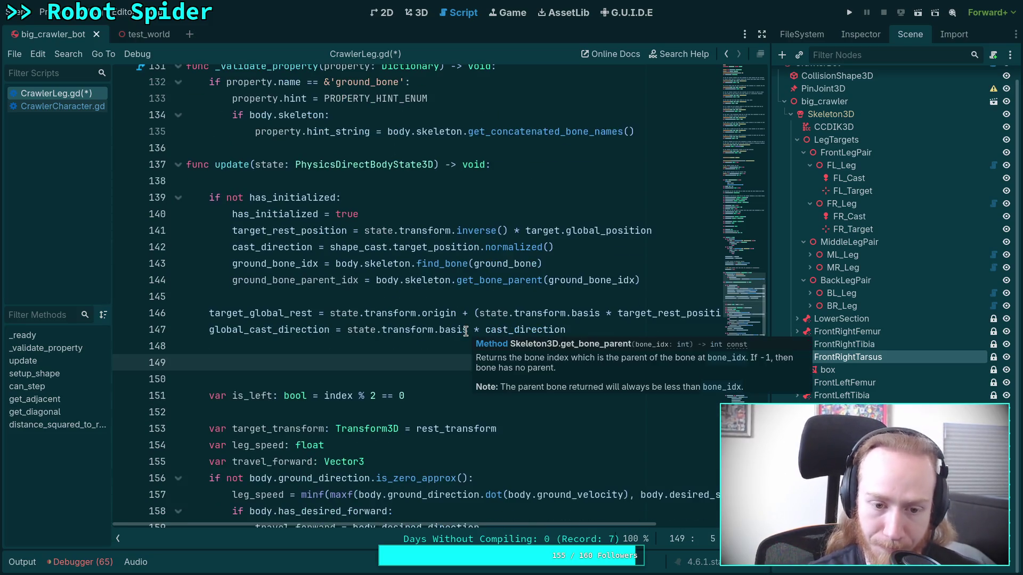
type("if ")
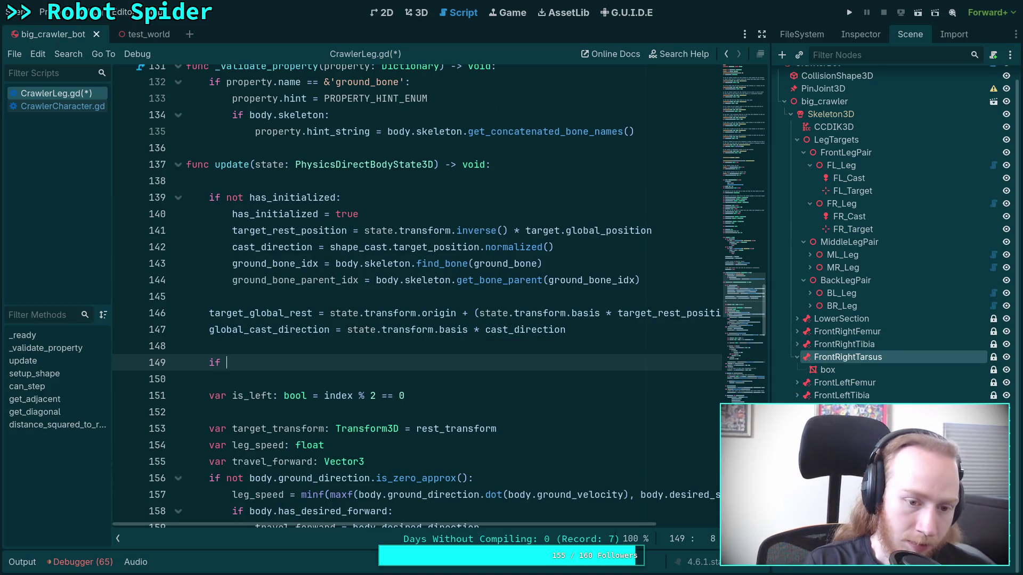
type("gr")
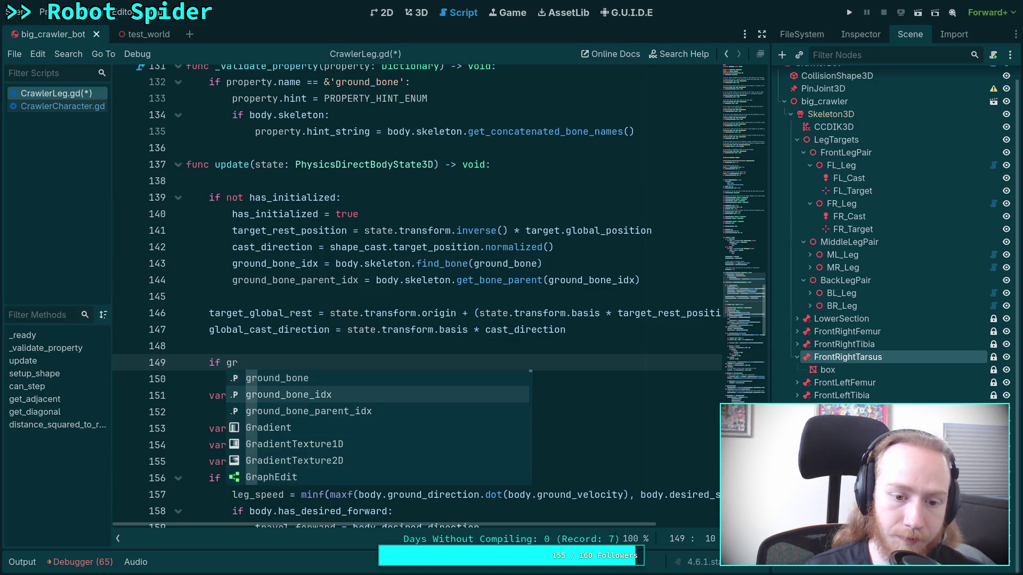
key("Down")
key("Down")
key("Return")
type("!= -1:")
key("Return")
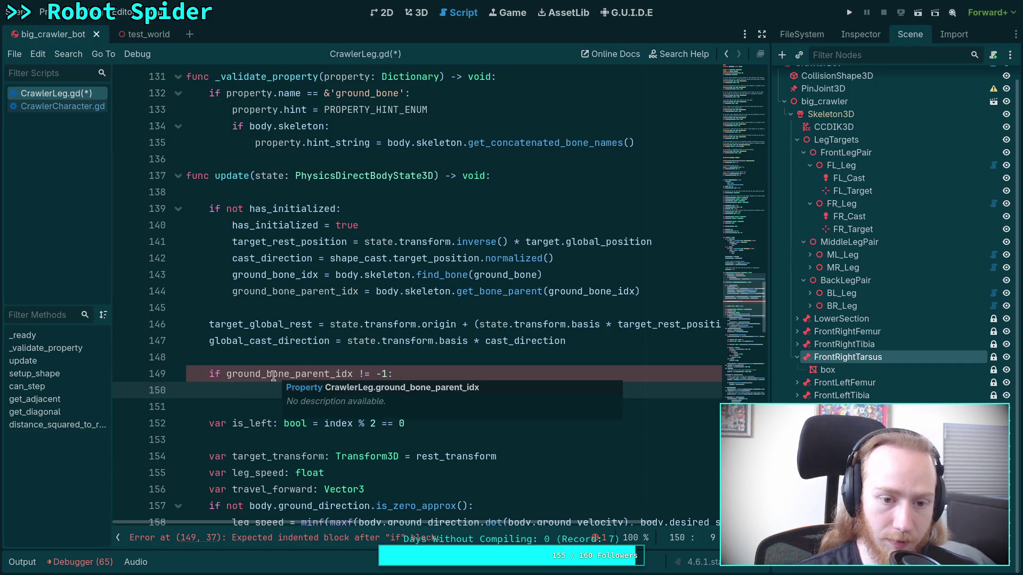
double_click(291, 374)
left_click(335, 373)
Jump to the start of line 149 and scroll through the update function's initialization code
key("Home")
scroll(447, 398, "down", 20)
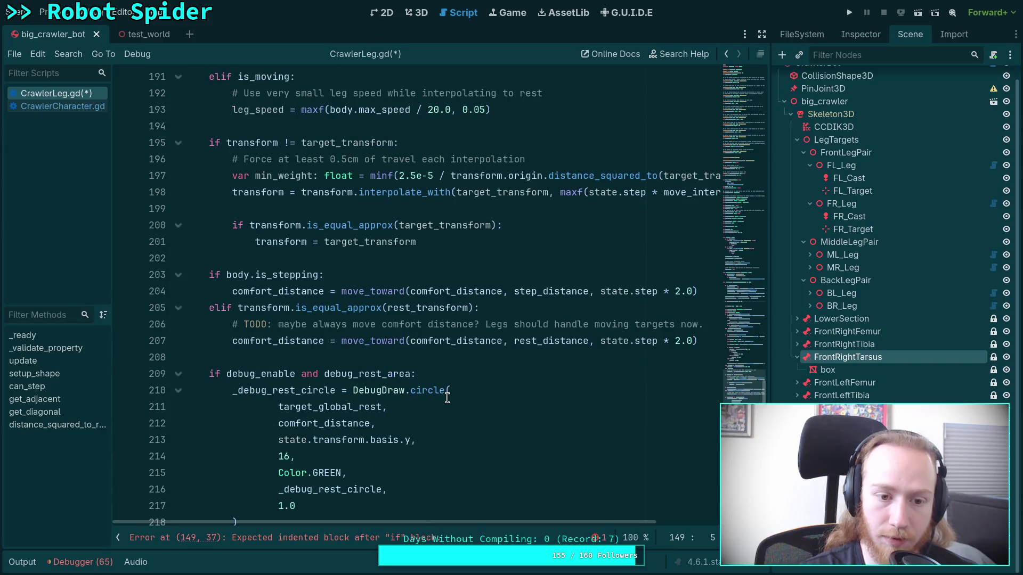
scroll(447, 398, "down", 2)
scroll(446, 398, "down", 4)
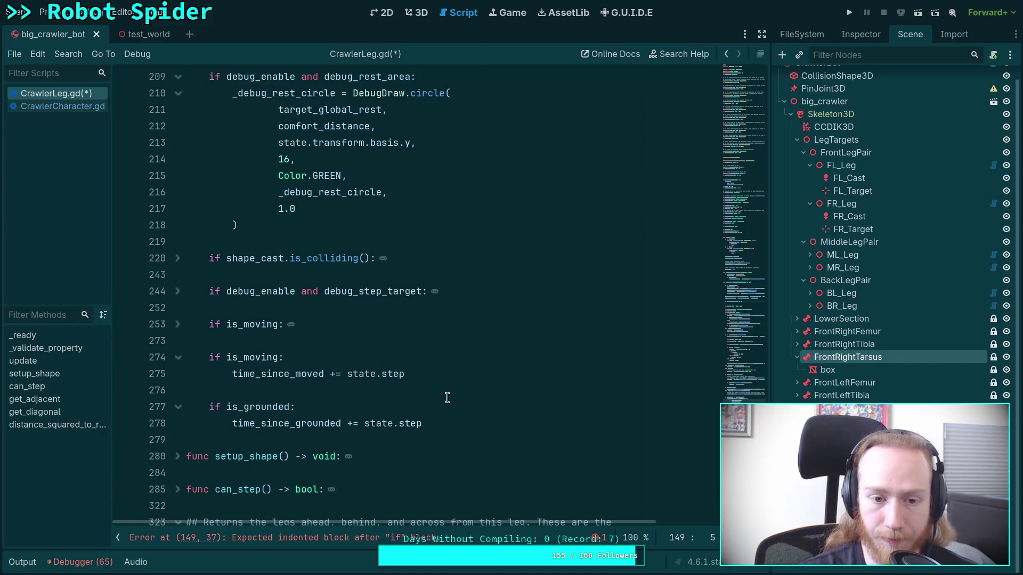
scroll(446, 398, "up", 20)
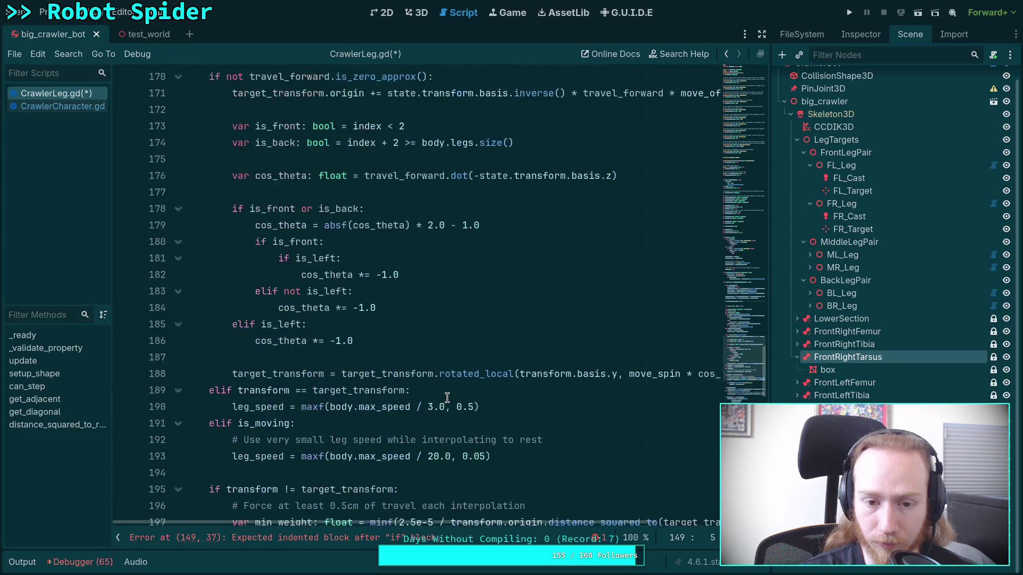
scroll(447, 398, "up", 1)
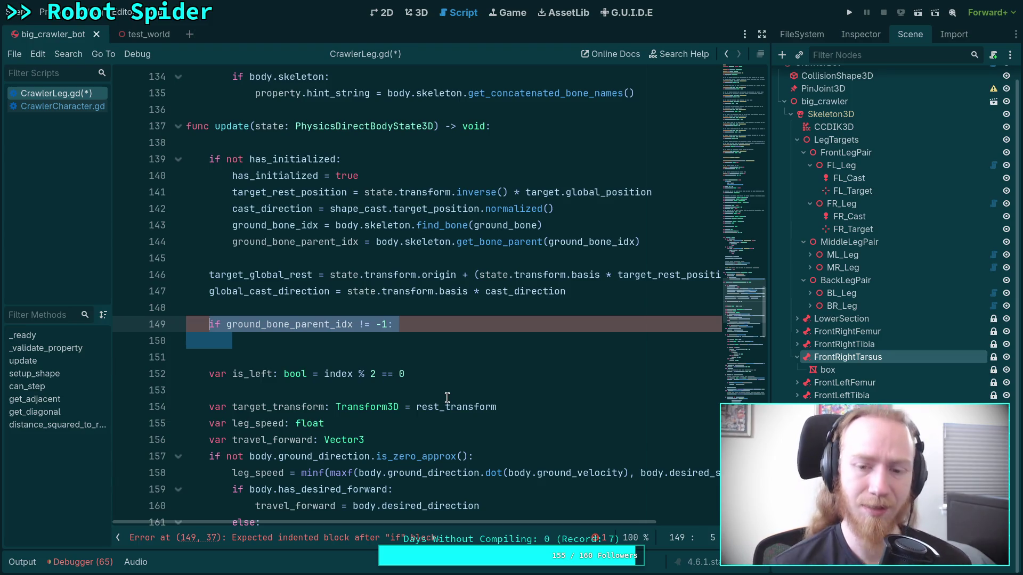
Switch to Obsidian's Crawler Bot note and place the caret on the empty line below step 14
key("alt+Tab")
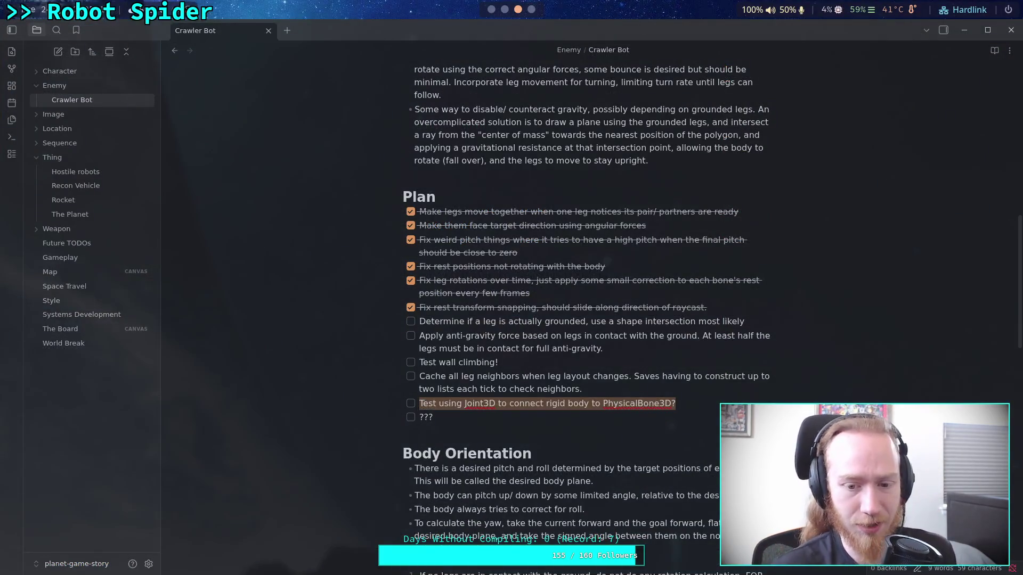
left_click(666, 401)
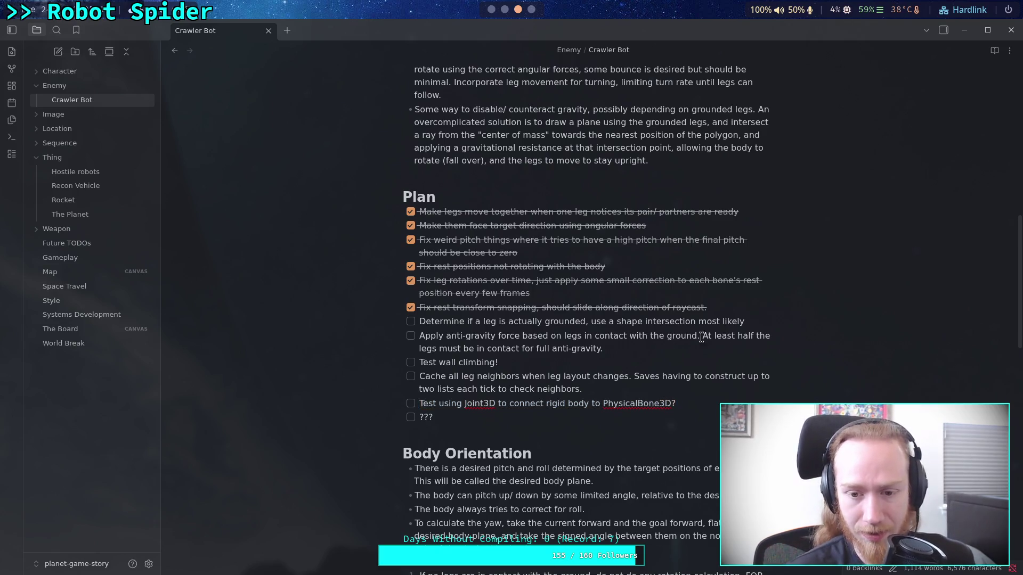
left_click(463, 322)
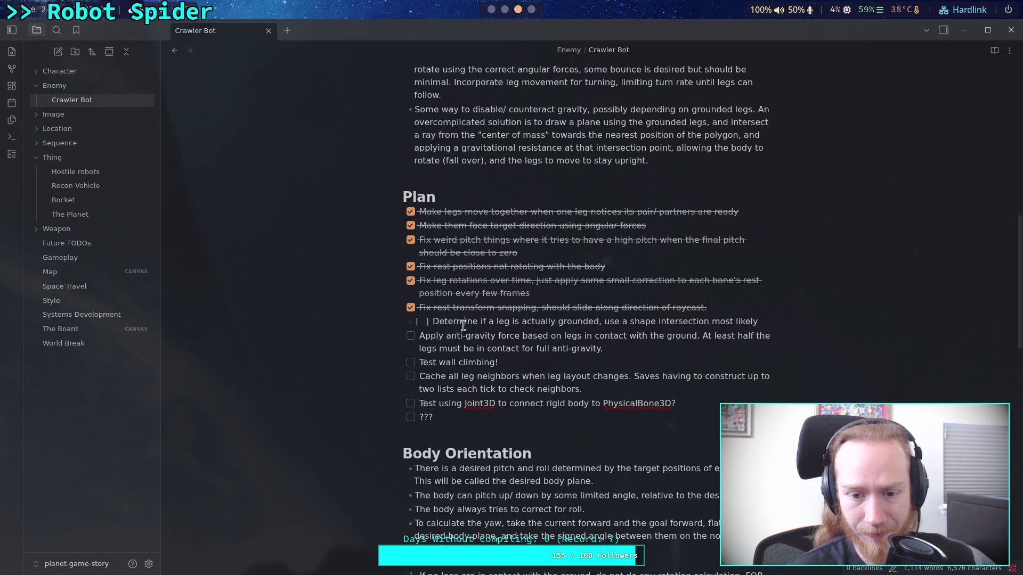
scroll(533, 325, "down", 10)
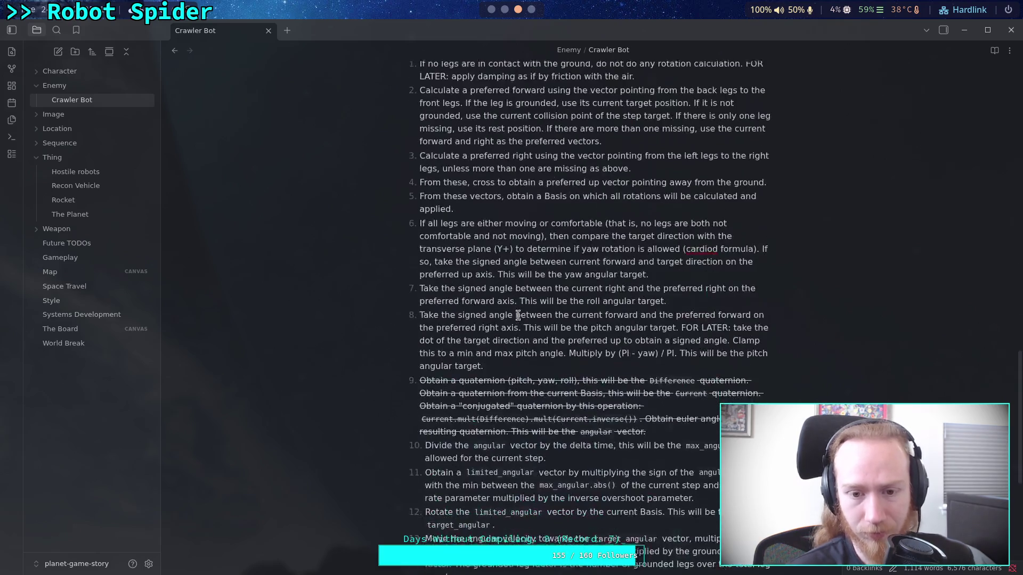
scroll(517, 316, "down", 6)
scroll(518, 316, "up", 9)
scroll(517, 407, "up", 3)
scroll(518, 407, "down", 9)
left_click(689, 437)
Write a '# Ground Detection' heading with the bullet 'Do not allow body to pass through other bodies'
type("#")
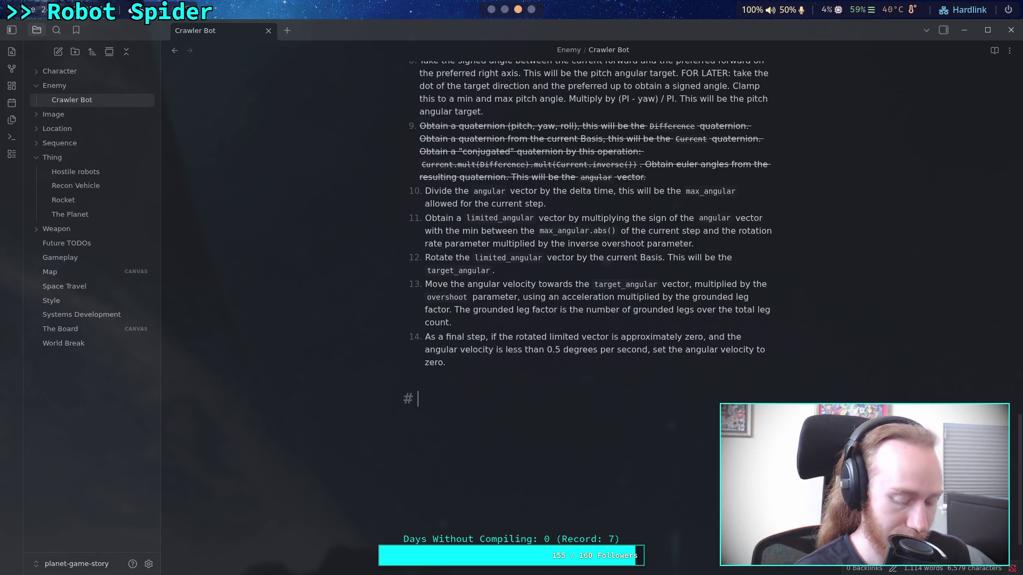
scroll(687, 434, "up", 9)
scroll(679, 416, "down", 9)
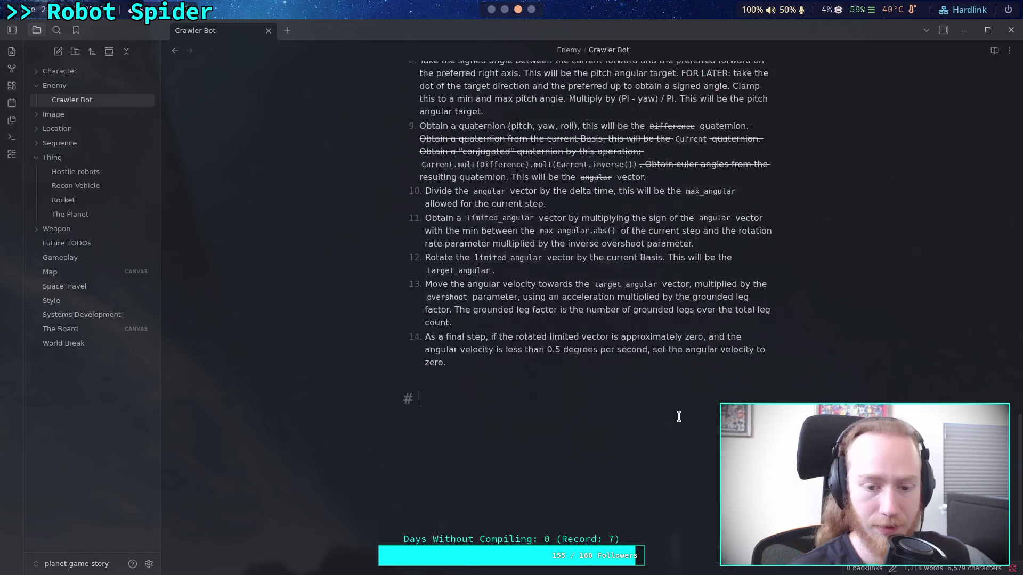
type("Ground Detection")
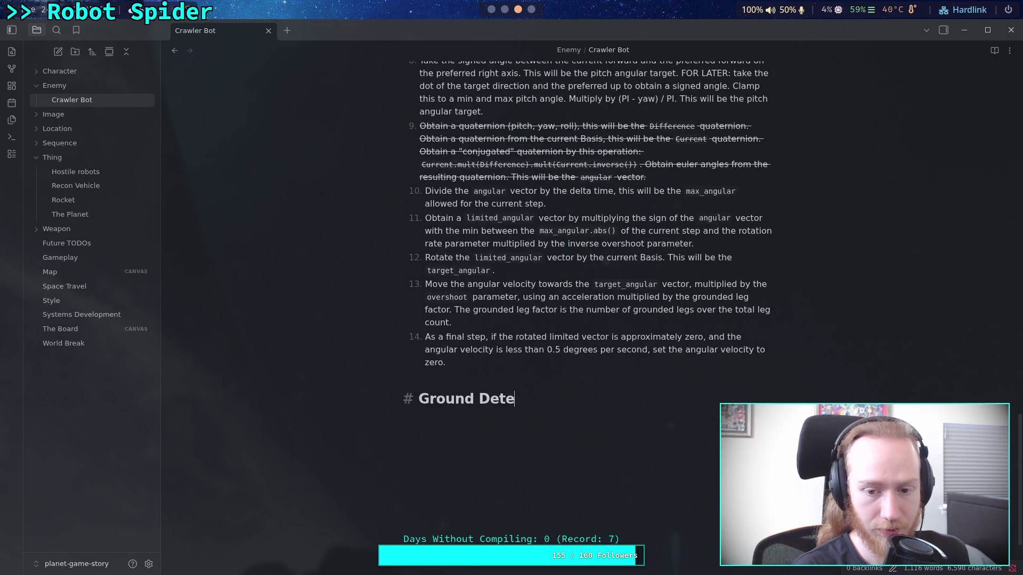
key("Return")
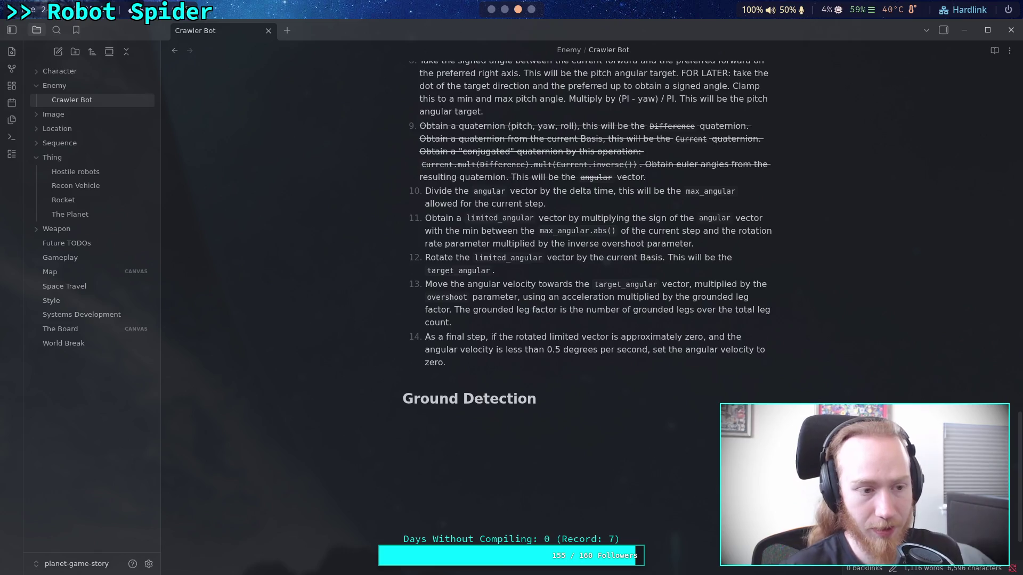
type("- ")
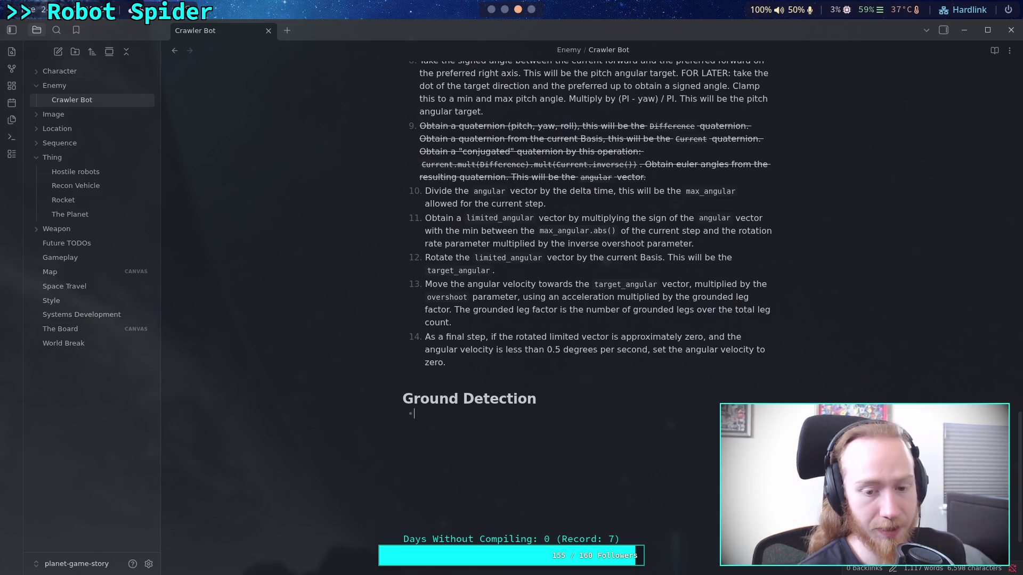
type("Do not allow body to pass through")
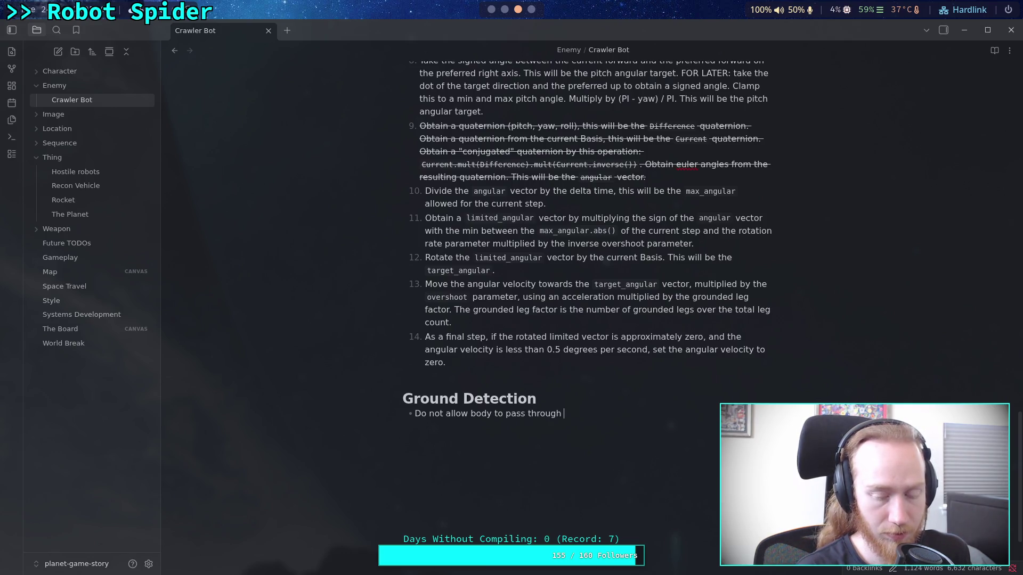
type("other bodies")
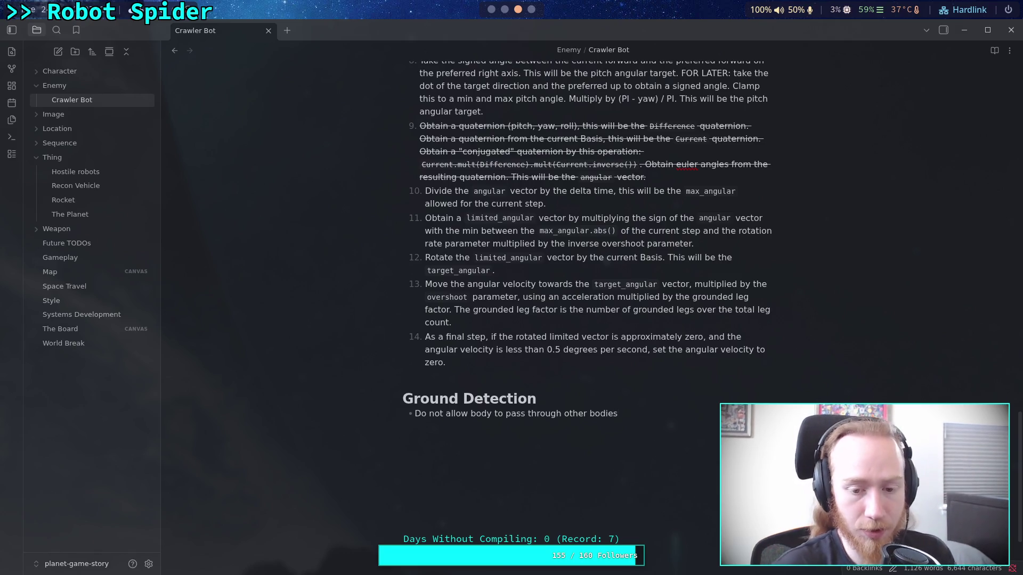
Rewrite the bullet as 'Ground velocity can move leg targets when leg is in contact with ground'
key("BackSpace")
key("BackSpace")
key("BackSpace")
key("BackSpace")
key("BackSpace")
key("BackSpace")
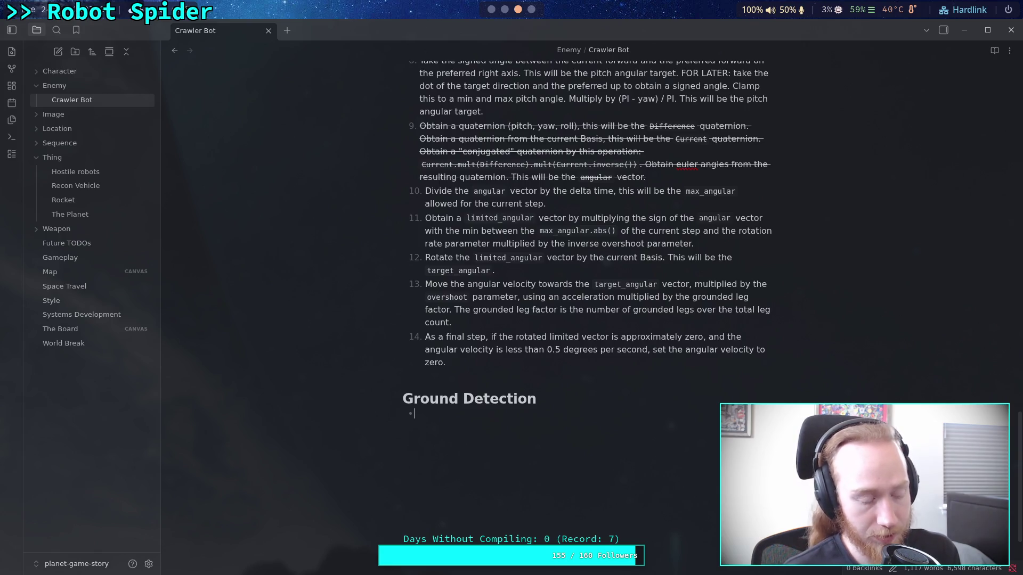
type("Ground ")
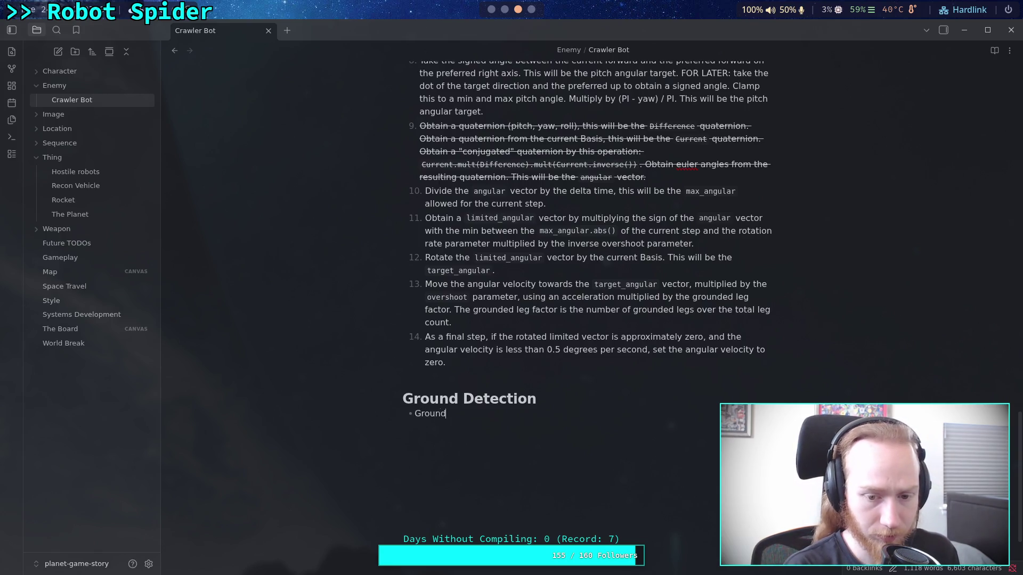
type("velocity ca")
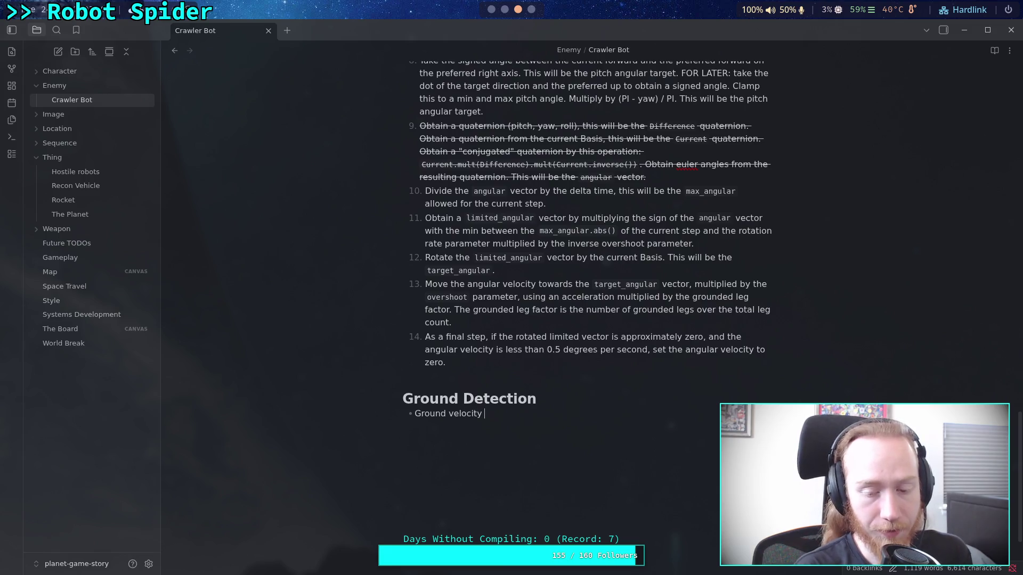
type("n be")
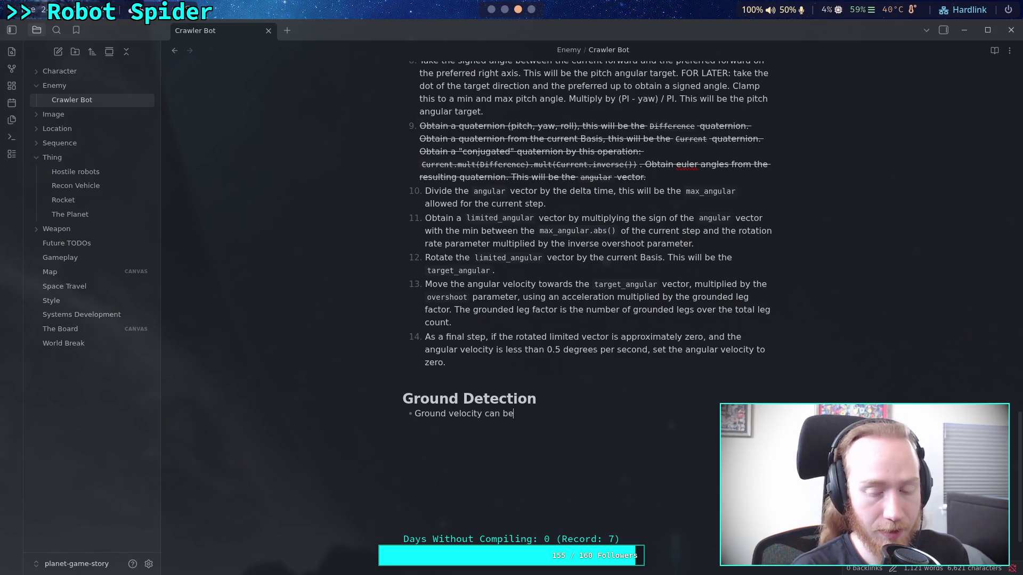
type("move leg targets")
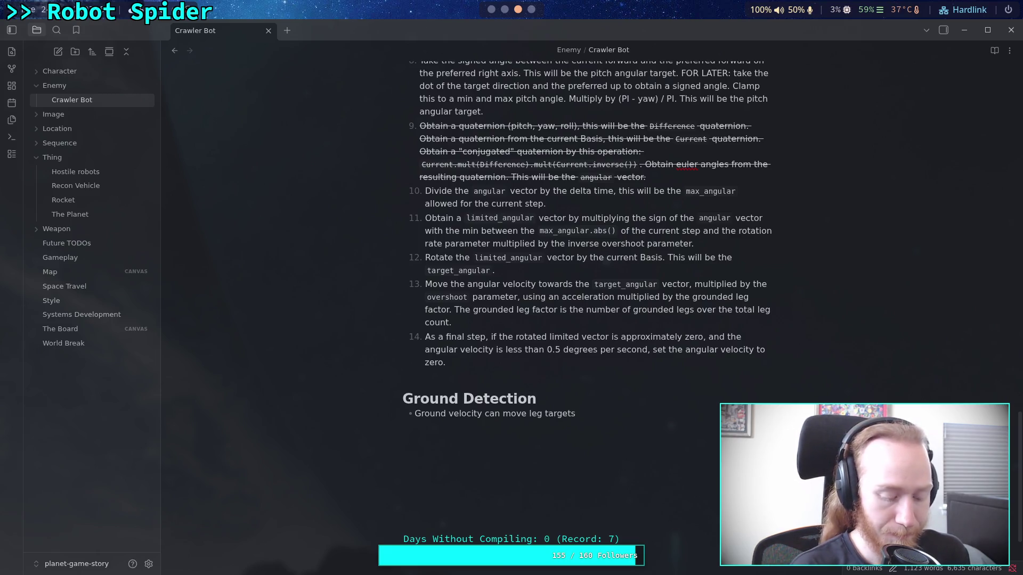
type("when leg")
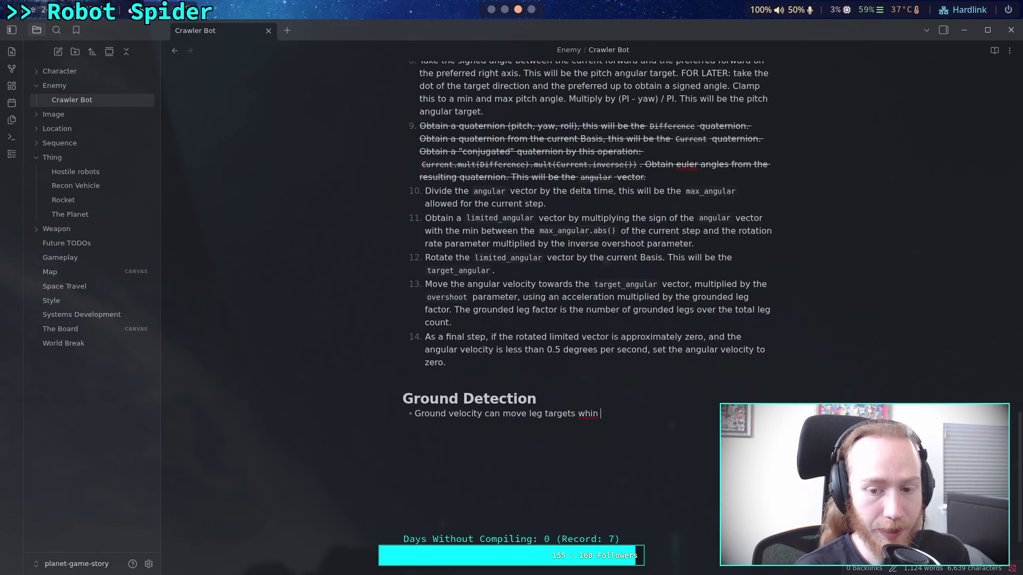
type(" is in cont")
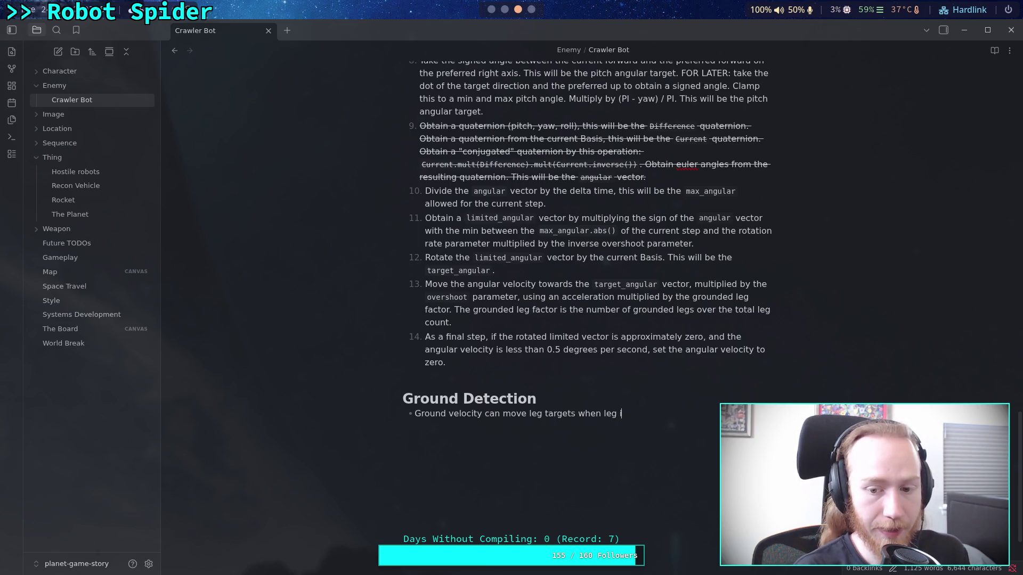
type("act ")
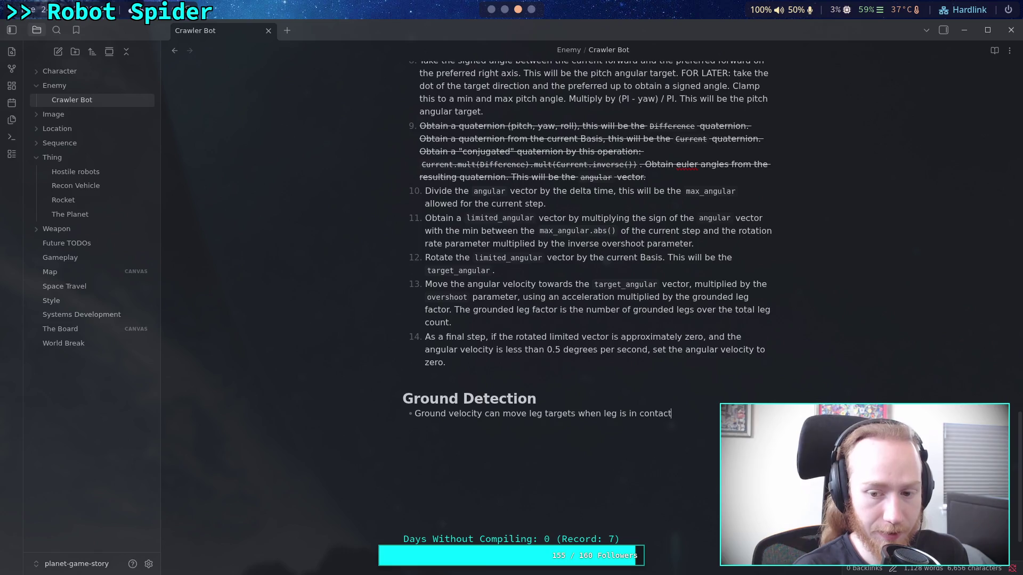
type("with")
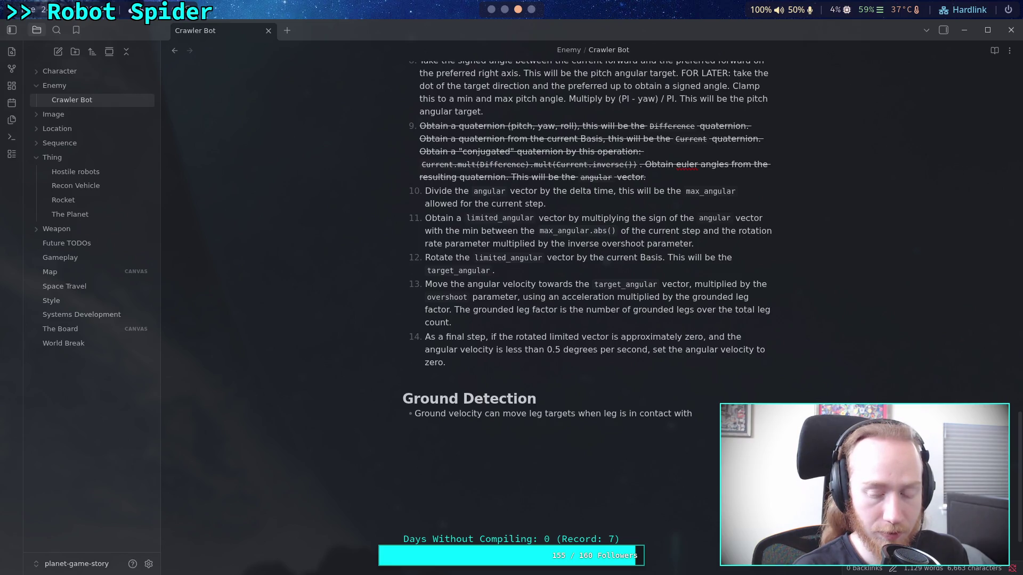
type("ground")
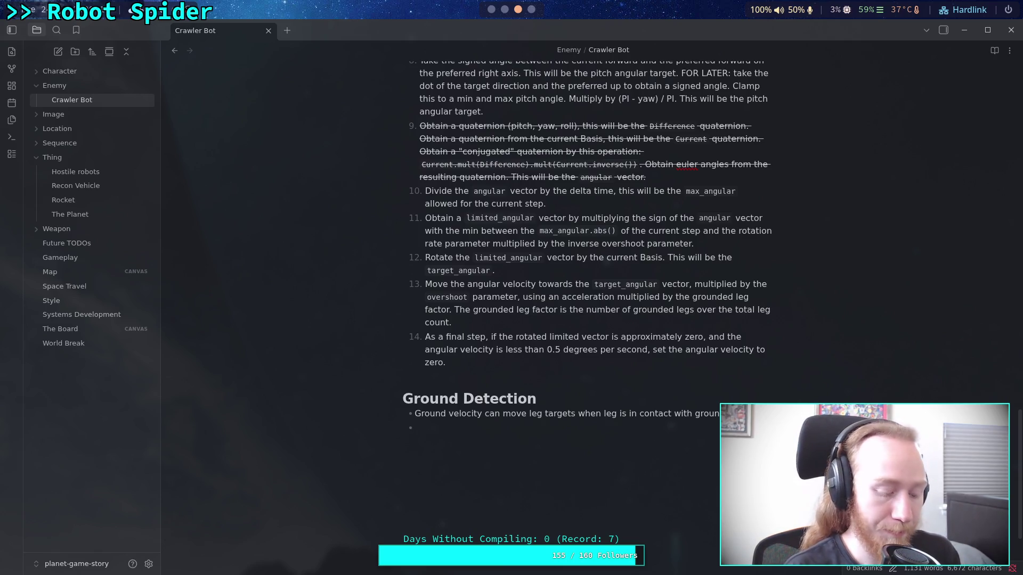
Add 'Use raycast attached to leg bone for ground detection', then view skeleton_3d.cpp on GitHub
type("Use rayca")
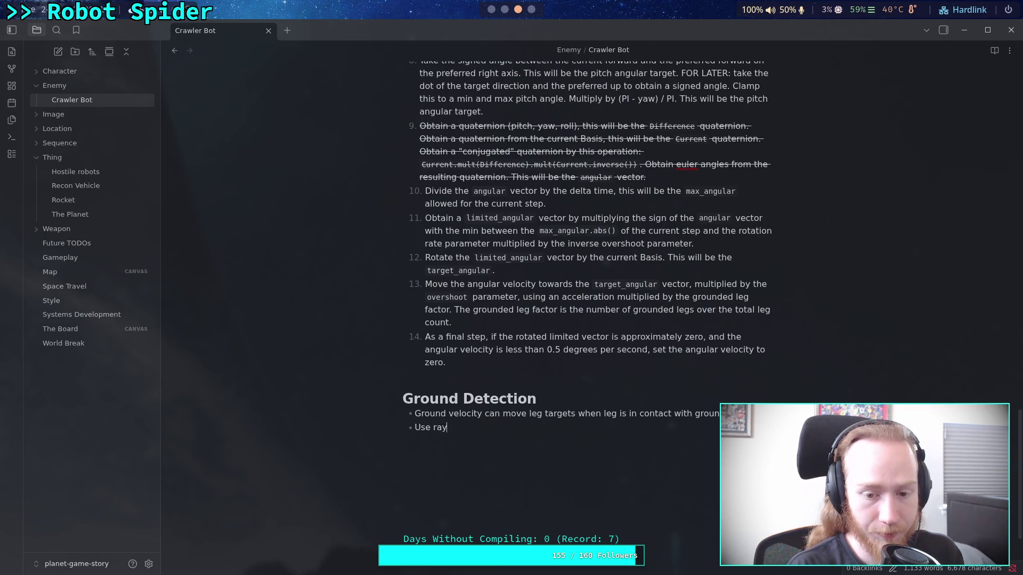
type("st attached")
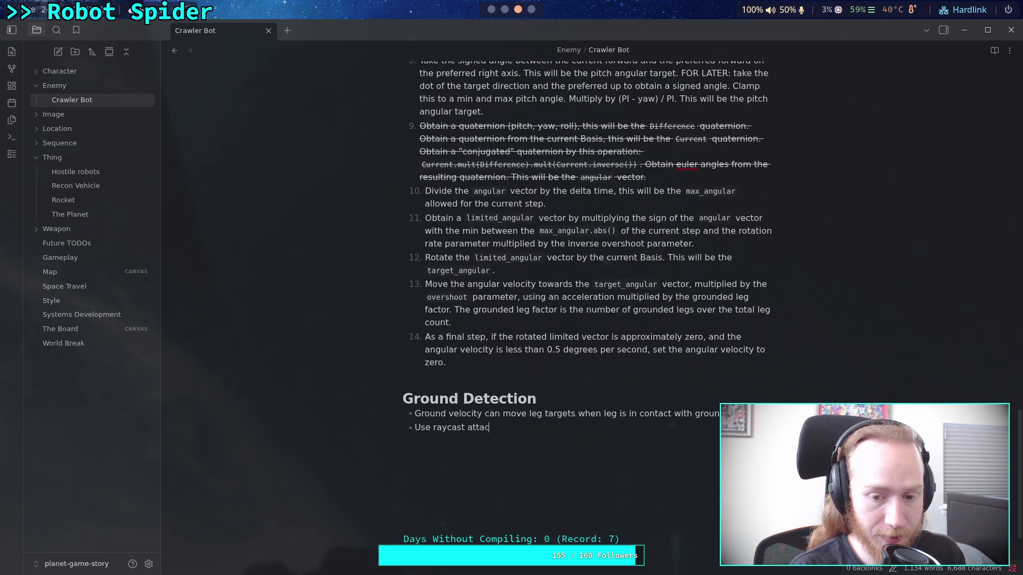
type(" to leg bone ")
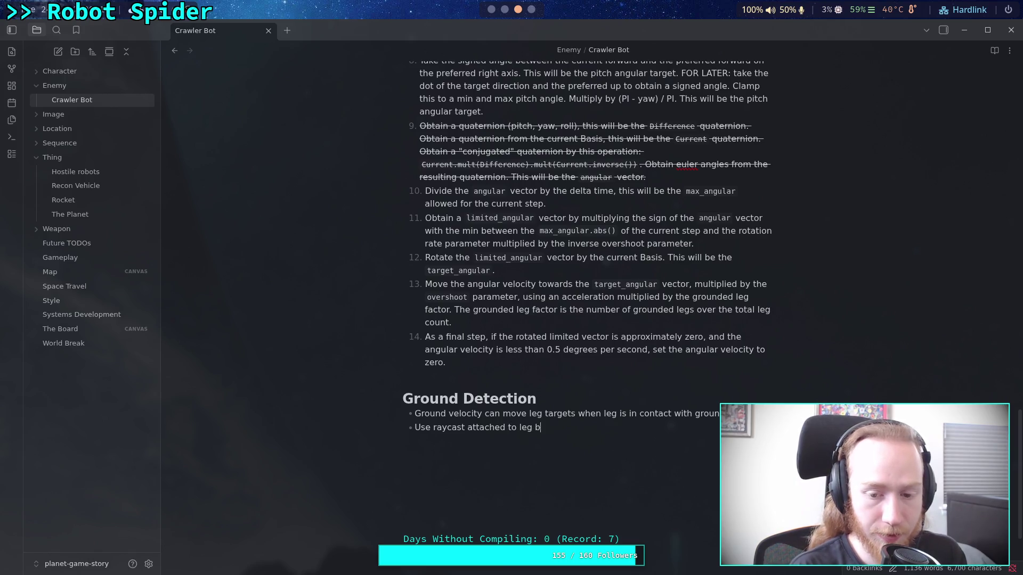
type("for ground col")
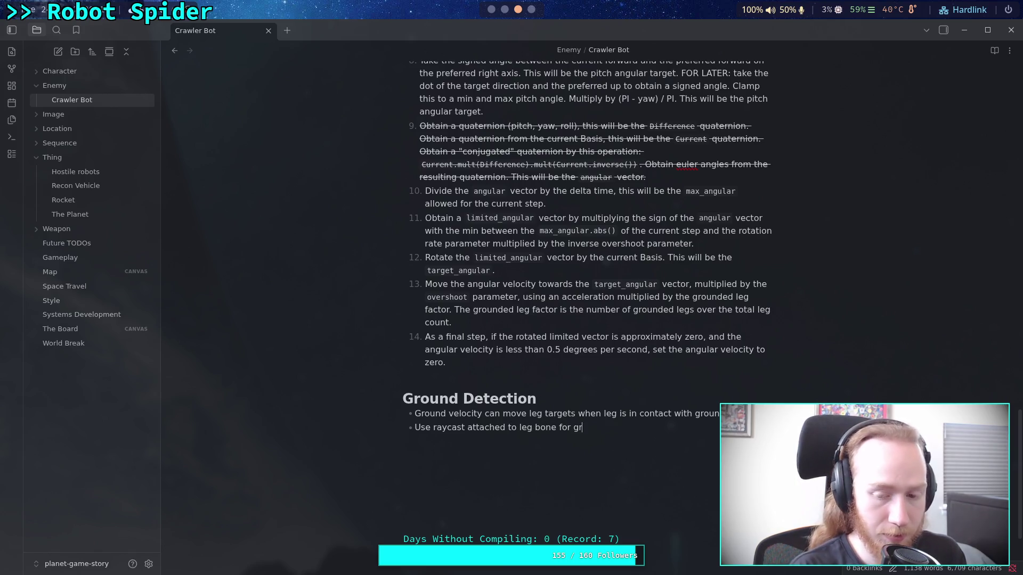
key("BackSpace")
key("BackSpace")
key("BackSpace")
type("detection")
key("Return")
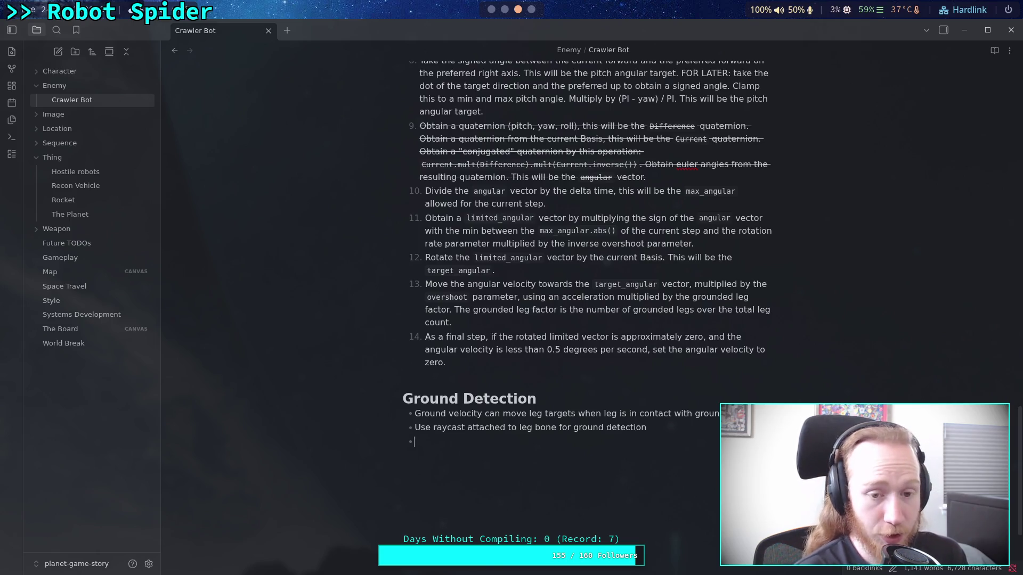
key("super+4")
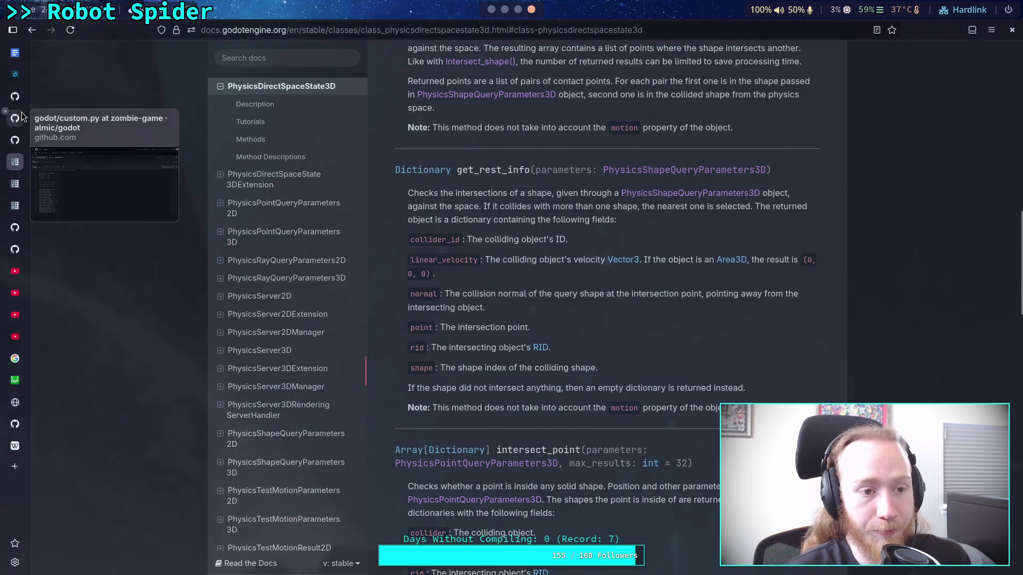
left_click(15, 140)
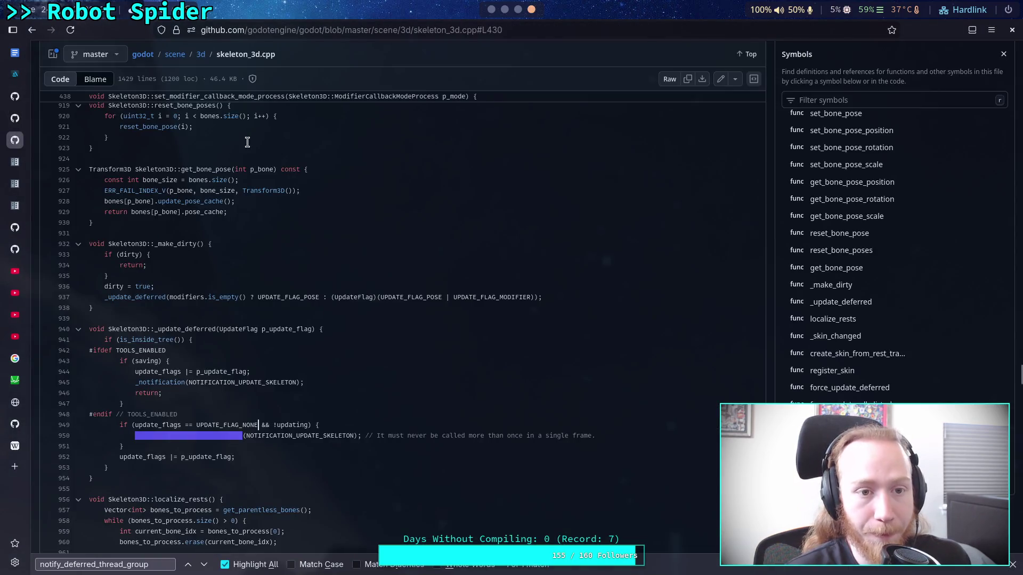
Go up to Godot's scene/3d source listing and open its physics folder
left_click(201, 55)
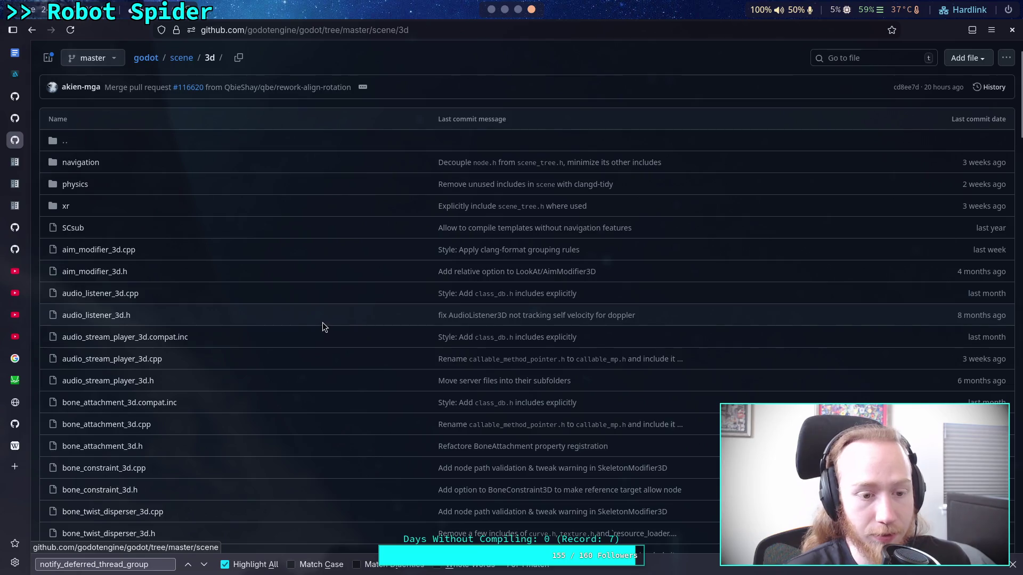
scroll(322, 323, "down", 20)
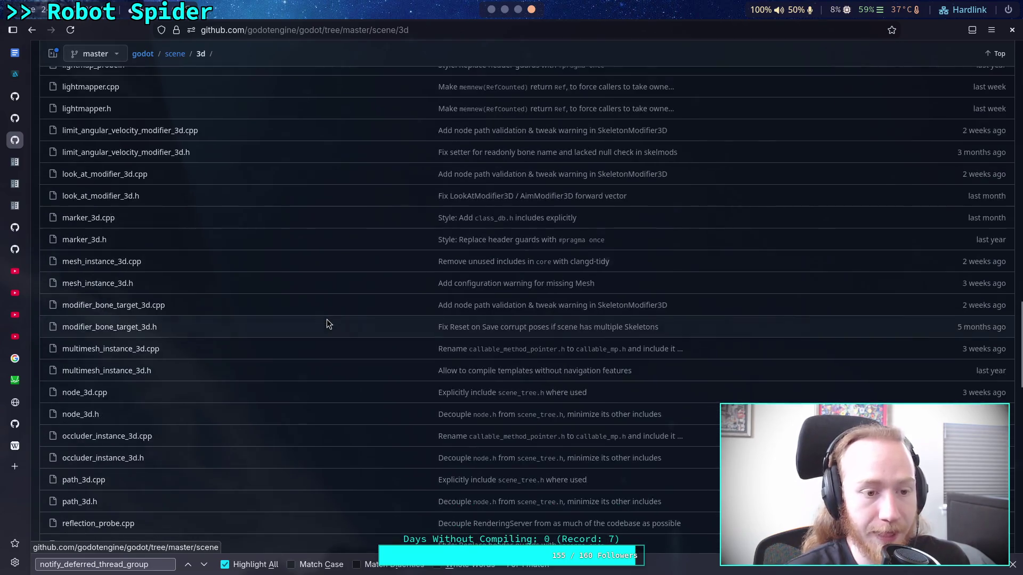
scroll(327, 321, "down", 10)
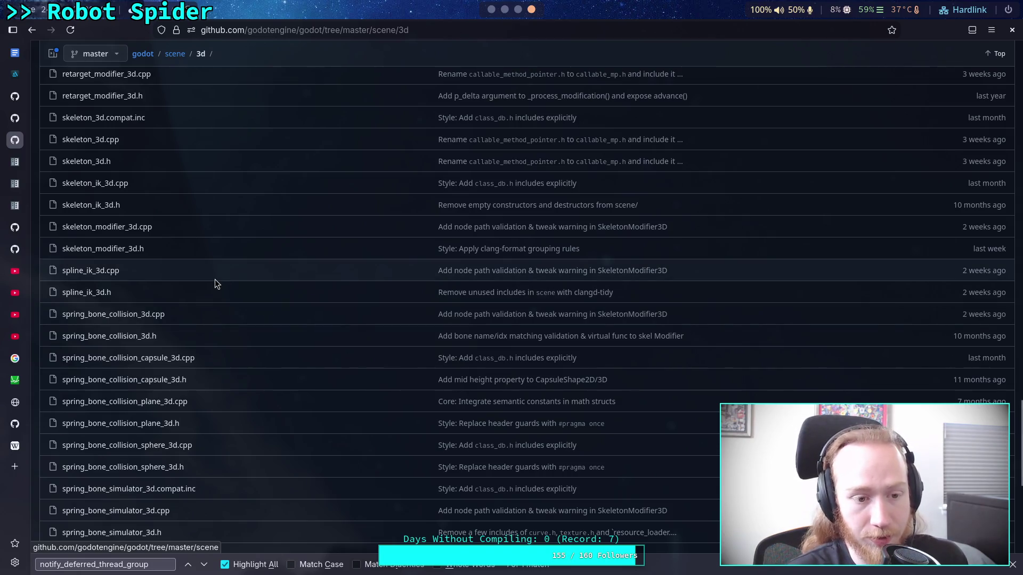
scroll(215, 279, "down", 5)
scroll(187, 280, "down", 2)
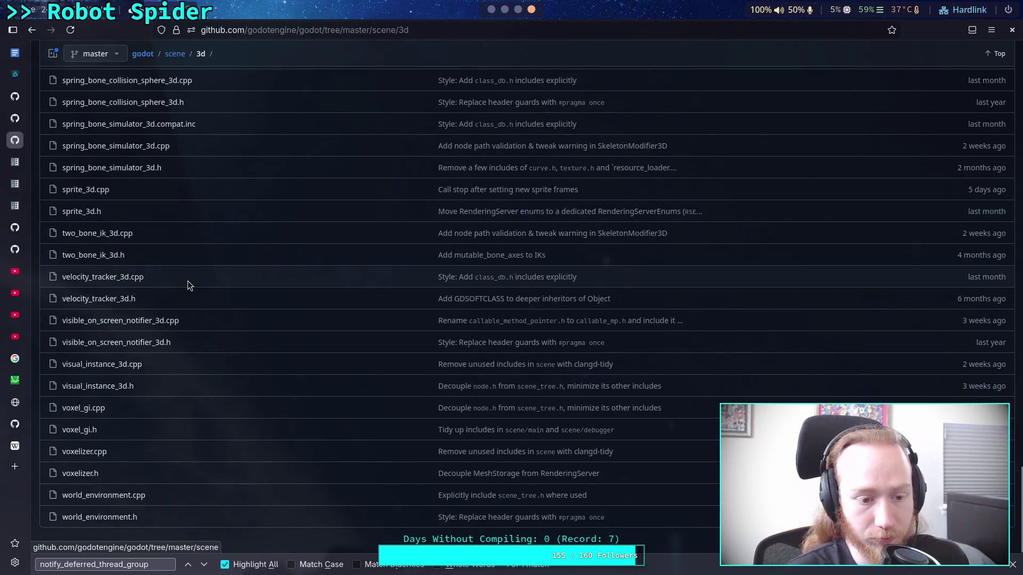
scroll(187, 281, "up", 7)
scroll(106, 209, "up", 2)
scroll(125, 205, "up", 6)
scroll(117, 199, "up", 10)
left_click(75, 236)
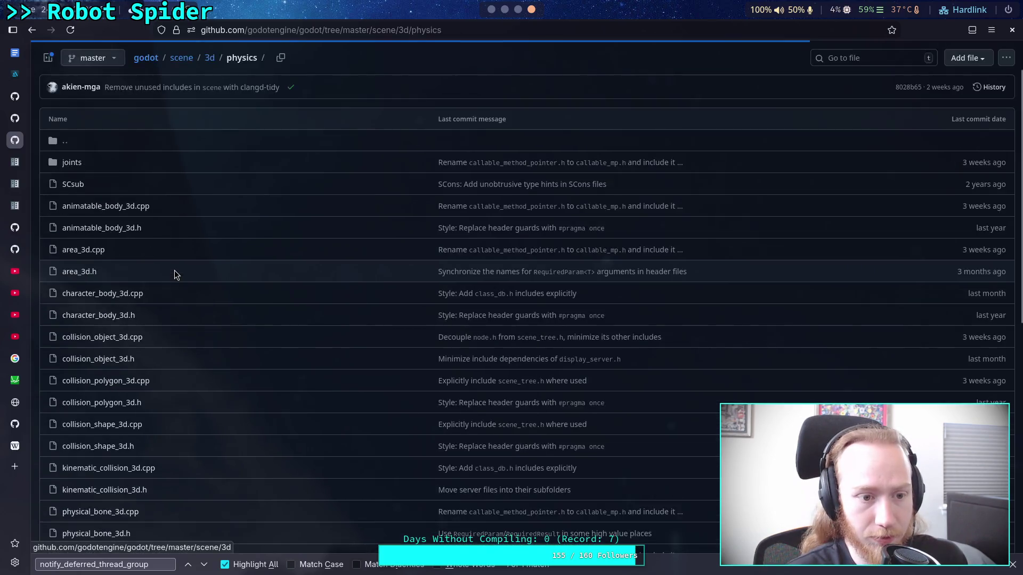
Open shape_cast_3d.cpp from the physics folder
scroll(175, 270, "down", 8)
left_click(115, 301)
scroll(486, 376, "down", 8)
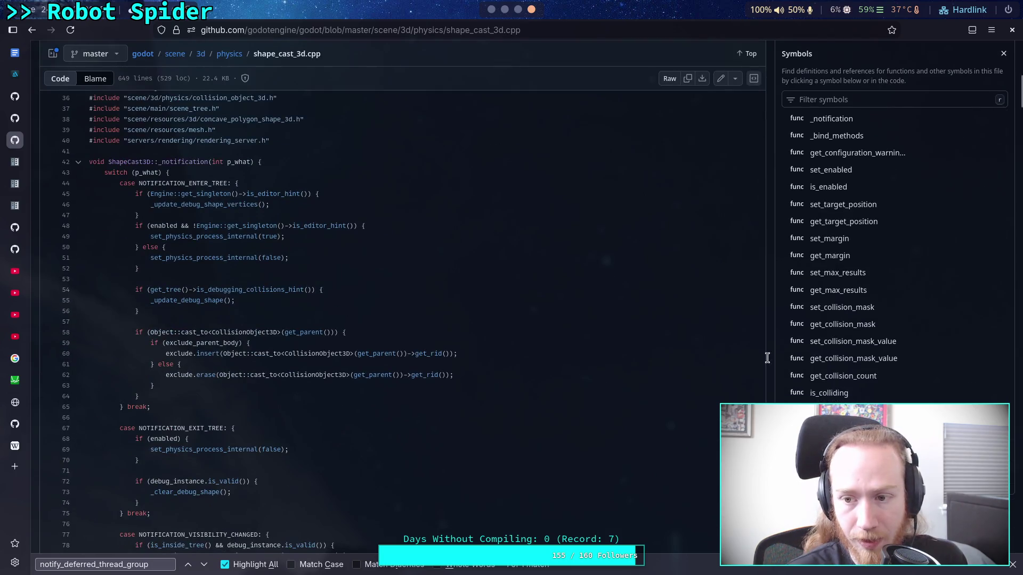
Jump from force_shapecast_update to the _update_shapecast_state definition at line 390
scroll(888, 313, "down", 5)
scroll(927, 372, "down", 3)
left_click(905, 275)
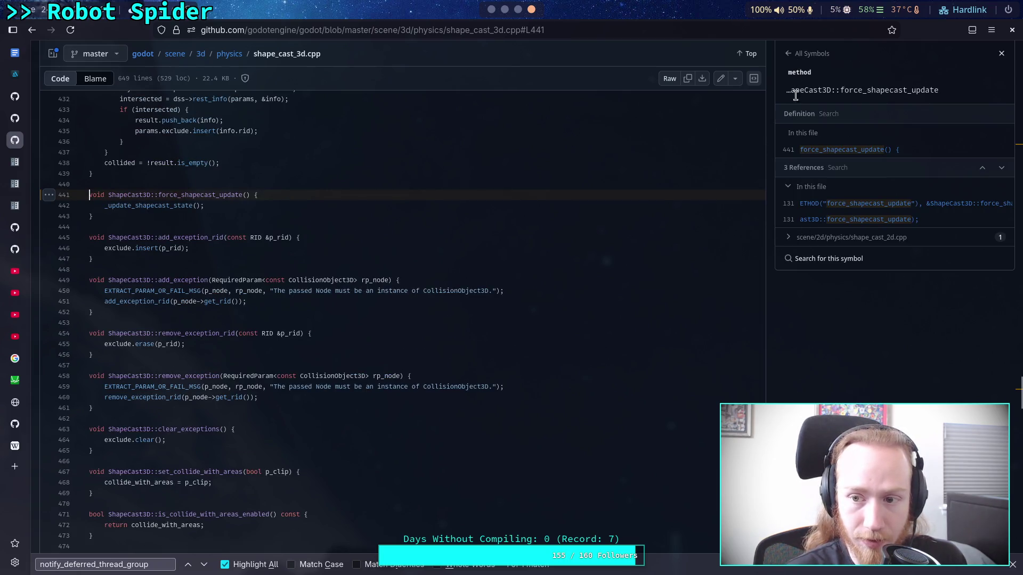
left_click(156, 207)
left_click(826, 152)
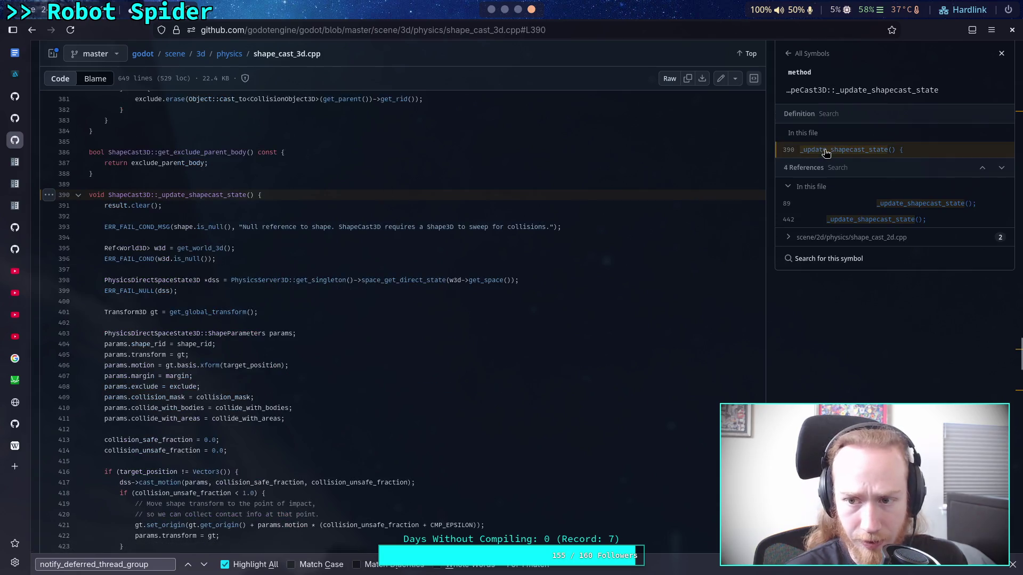
Read through _update_shapecast_state, marking its collision sweep loop
scroll(475, 311, "down", 2)
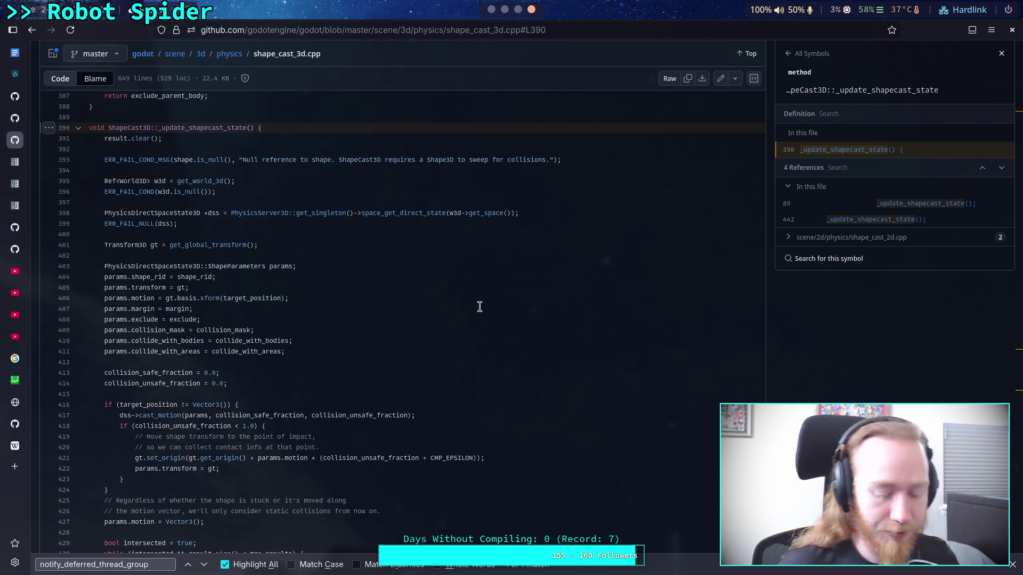
scroll(480, 306, "down", 5)
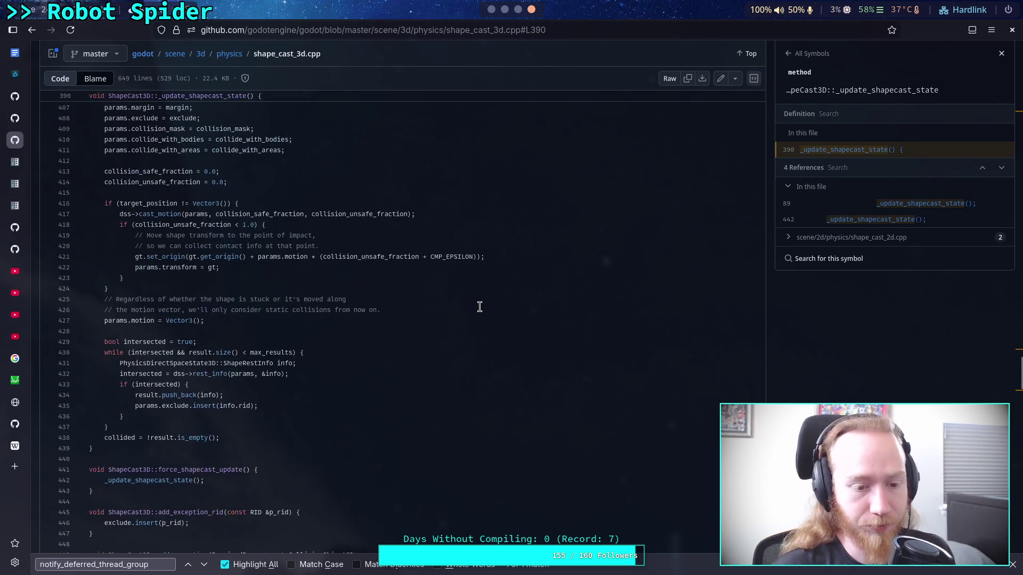
scroll(450, 299, "up", 3)
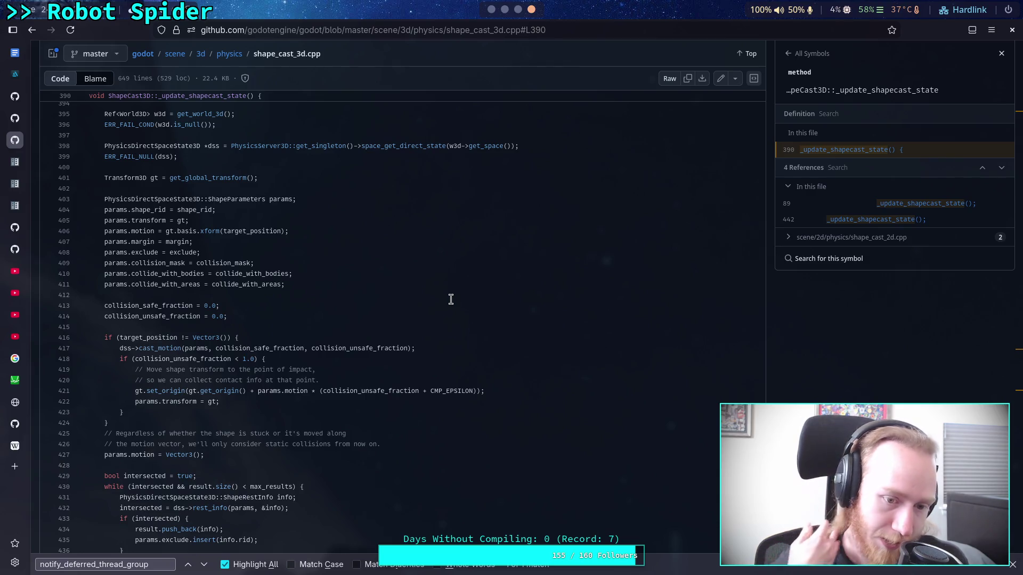
scroll(451, 299, "down", 2)
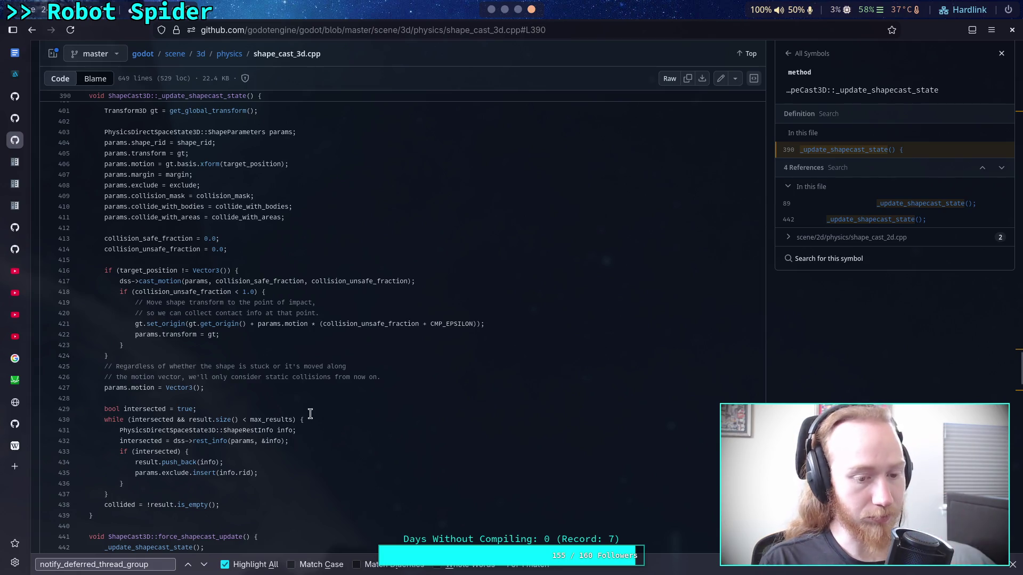
left_click_drag(256, 485, 152, 271)
left_click(243, 286)
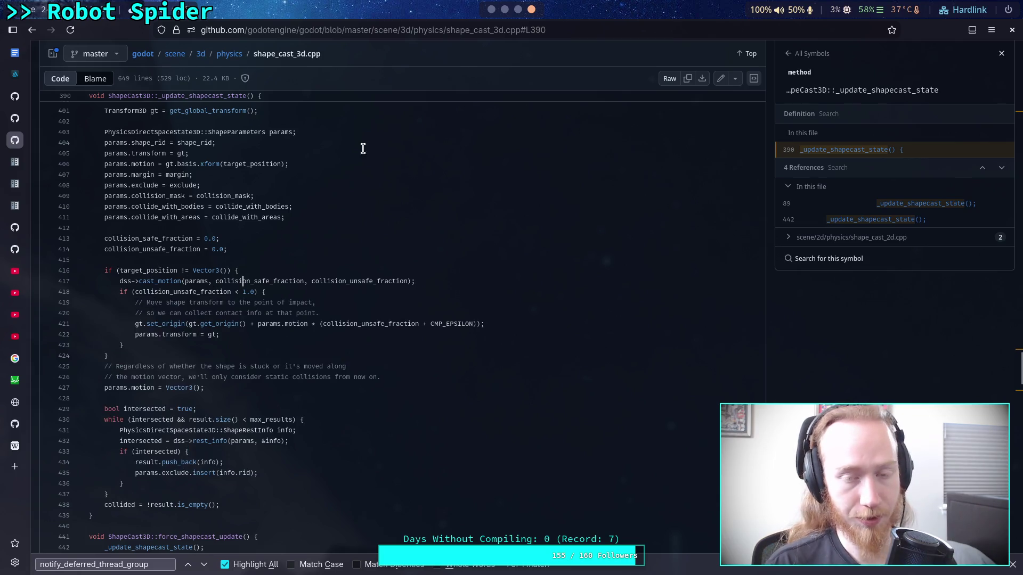
Check line 150's if condition in the Godot script, then switch to the Crawler Bot notes
left_click(491, 9)
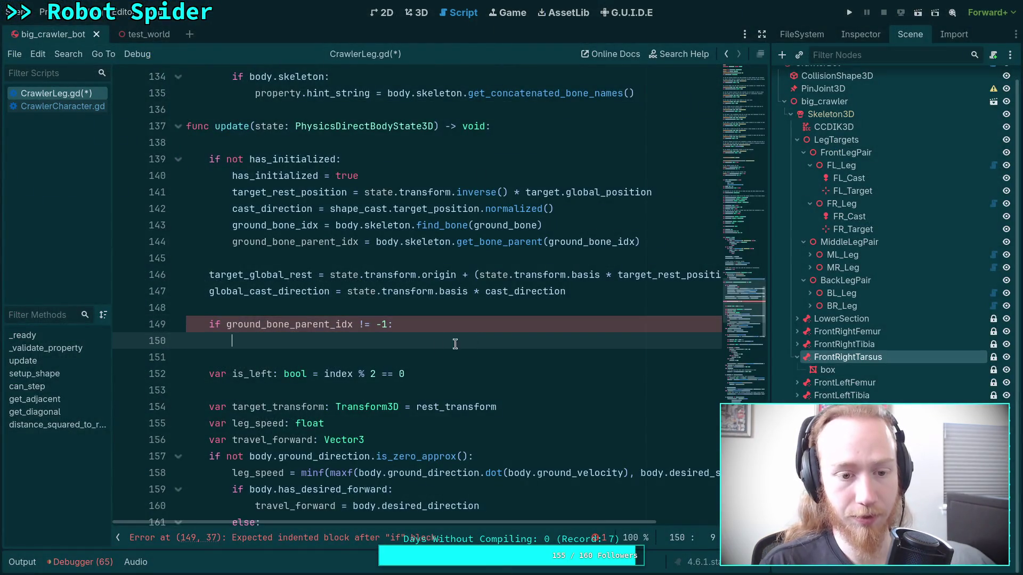
left_click(259, 341)
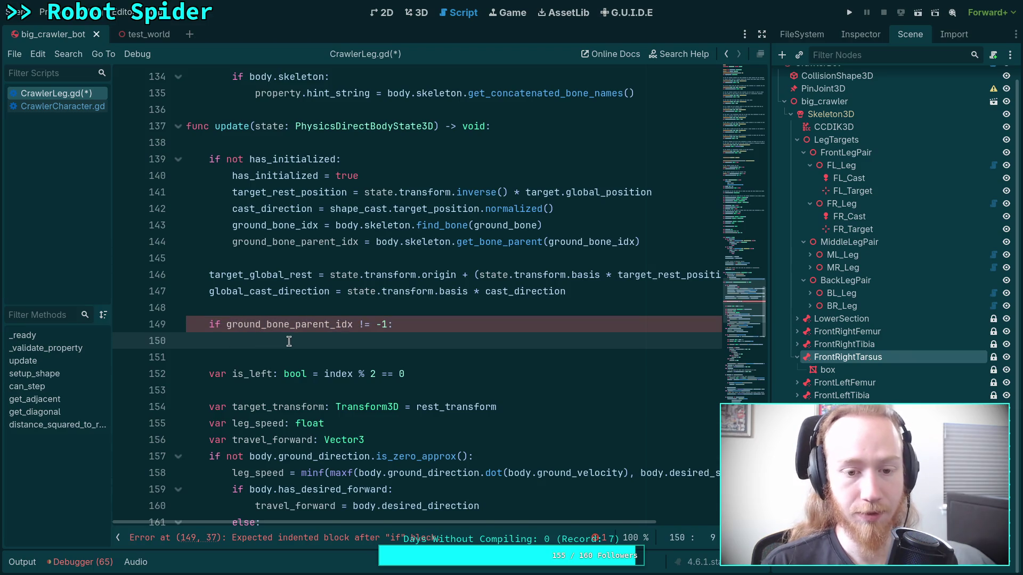
left_click_drag(256, 341, 220, 323)
key("super+3")
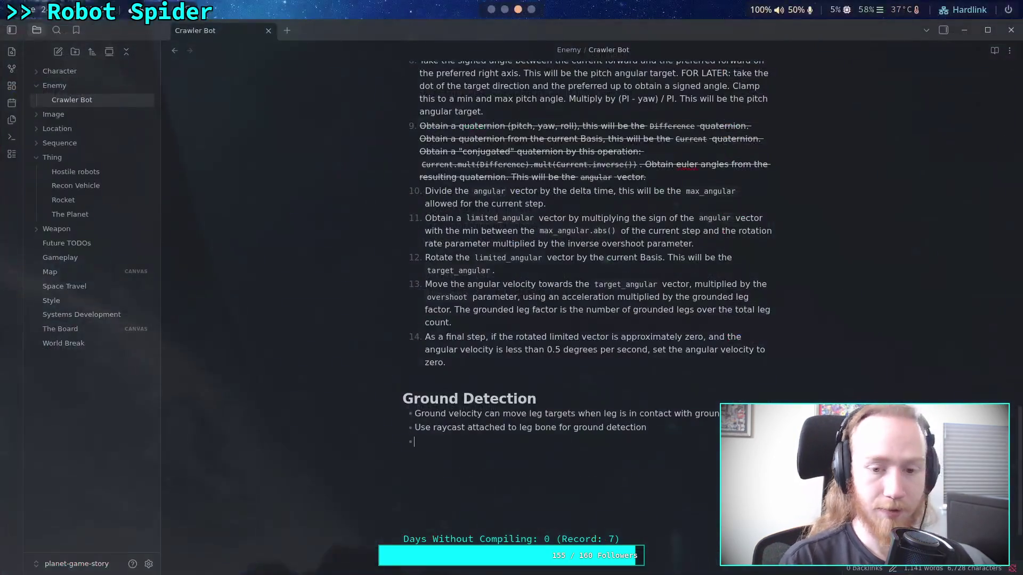
Highlight 'raycast' in the Ground Detection note, then return to shape_cast_3d.cpp on GitHub
left_click_drag(433, 428, 447, 428)
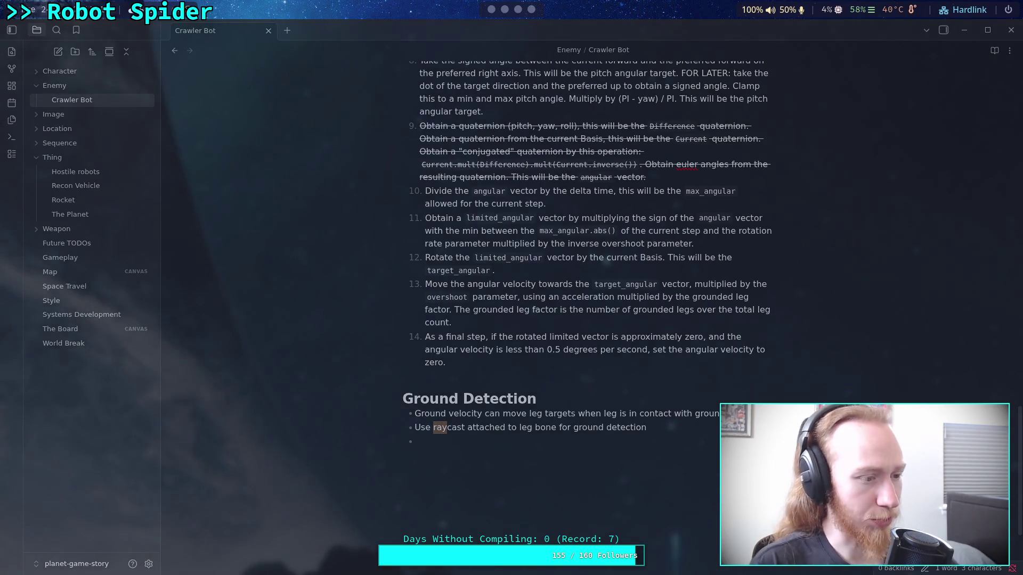
key("super+4")
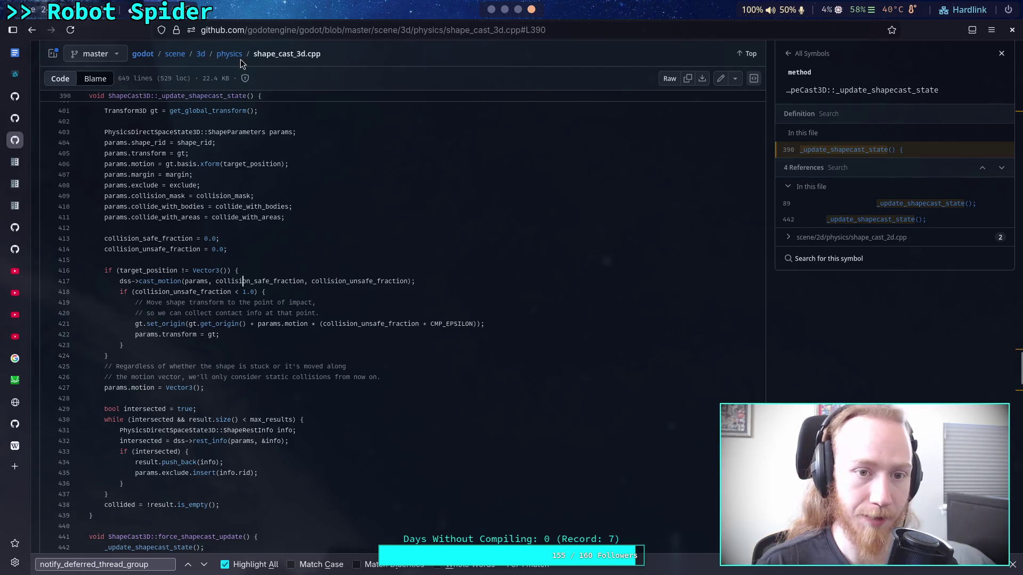
Open ray_cast_3d.h from the physics folder, then return to CrawlerLeg.gd in Godot
left_click(224, 55)
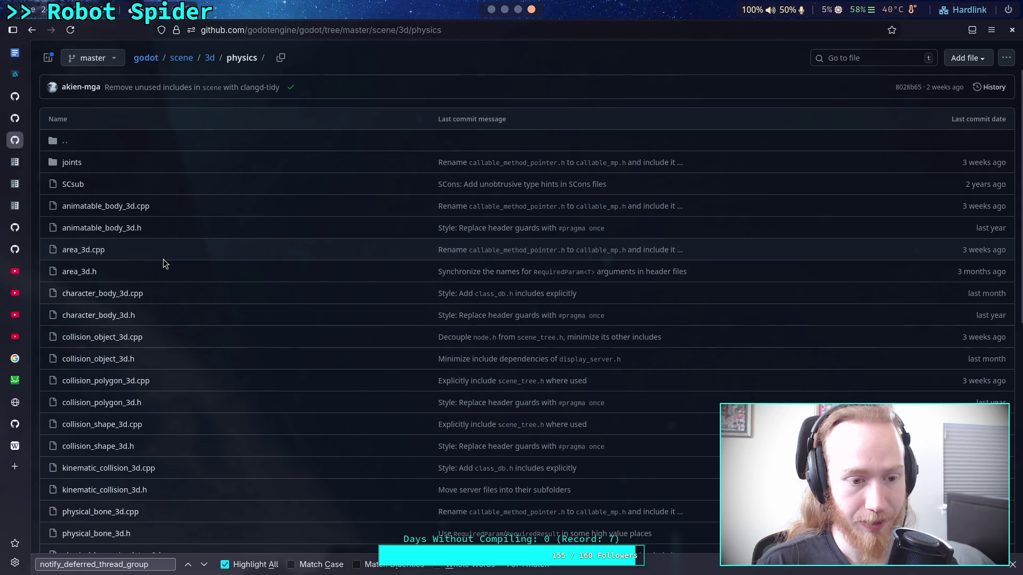
scroll(162, 253, "down", 5)
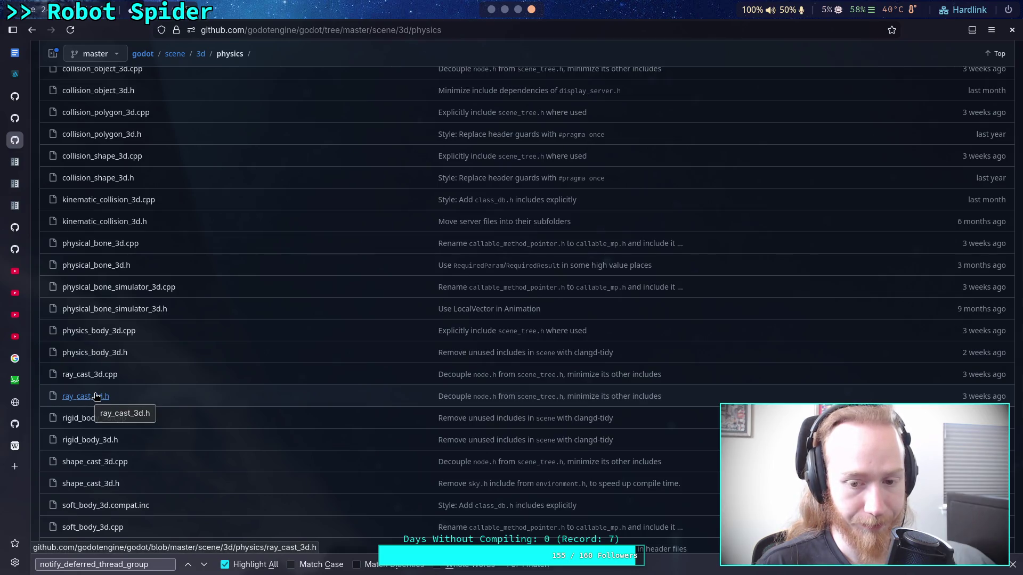
left_click(96, 396)
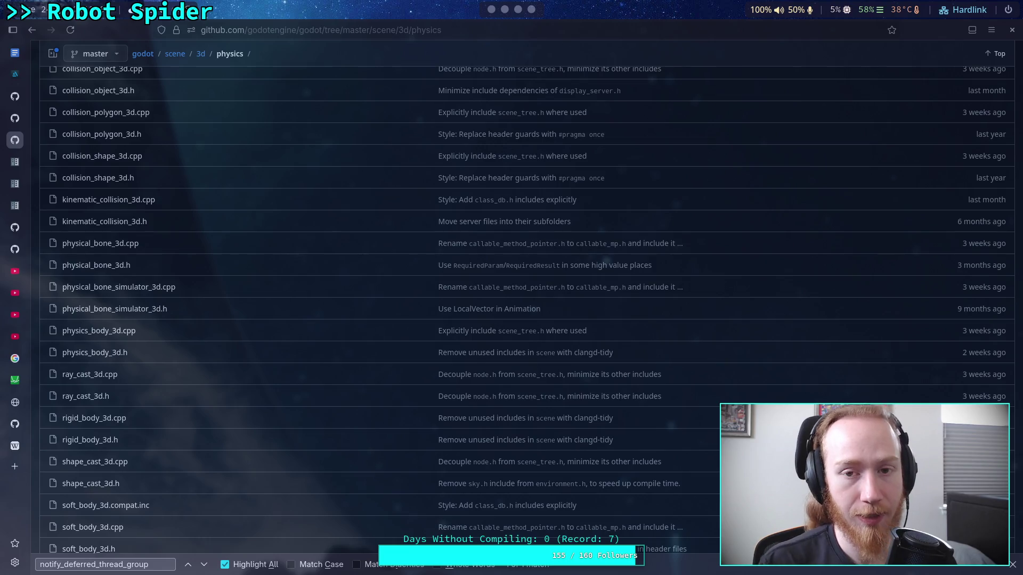
key("alt+Tab")
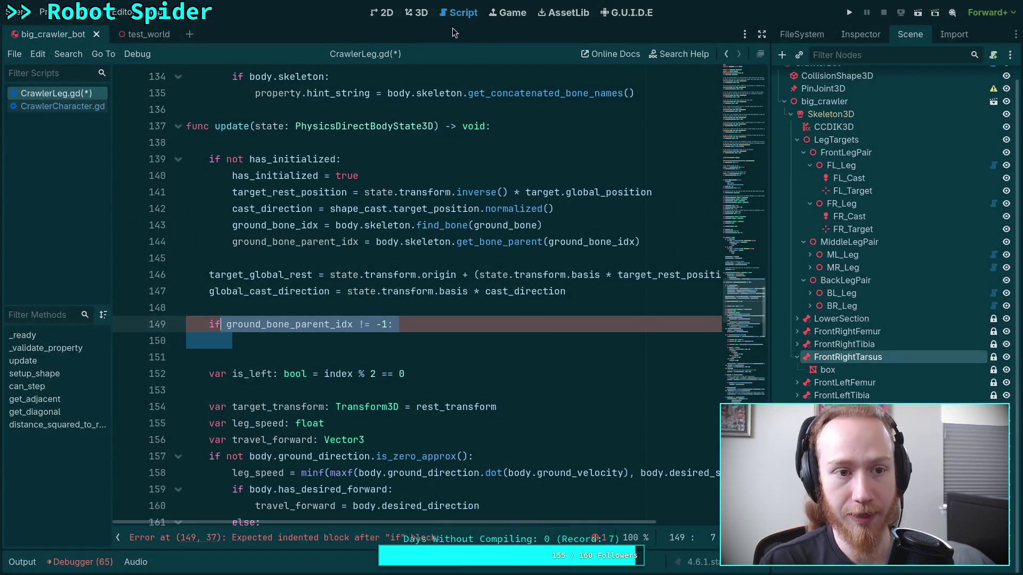
Open test_world in the 3D view and fly and orbit around CrawlerBot's legs
left_click(415, 17)
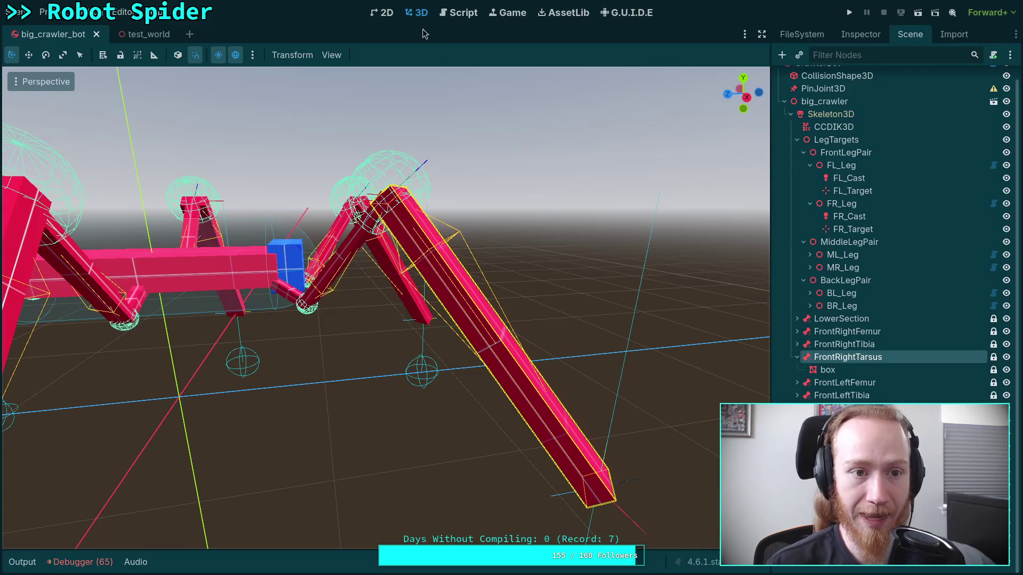
left_click(144, 34)
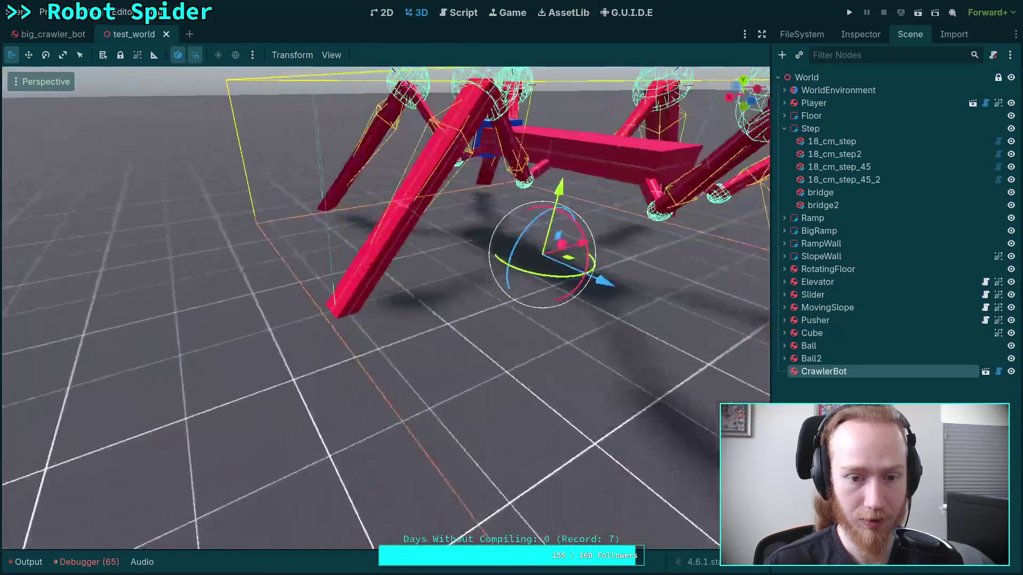
key("w")
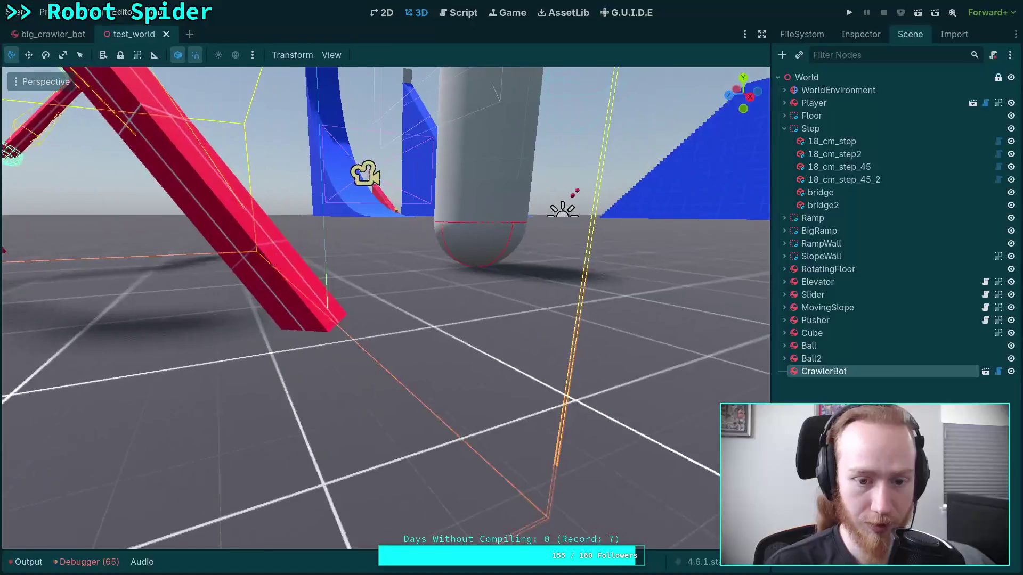
key("s")
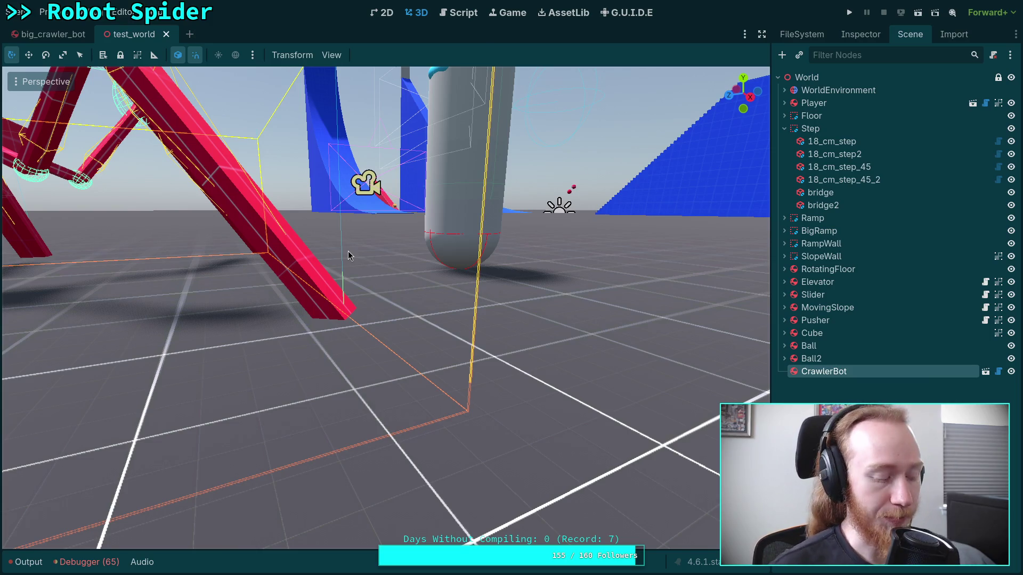
left_click_drag(314, 247, 307, 248)
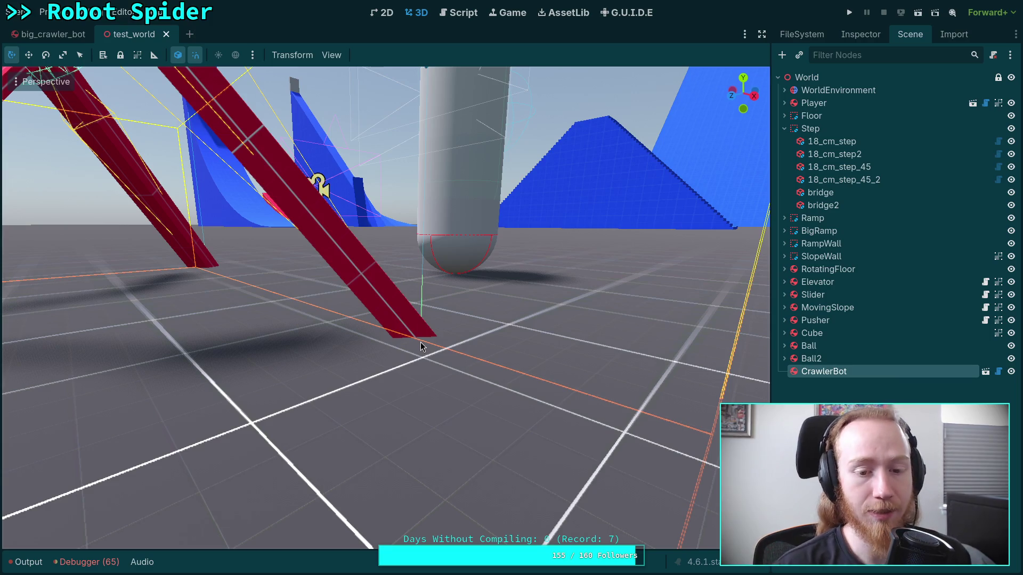
scroll(421, 342, "down", 5)
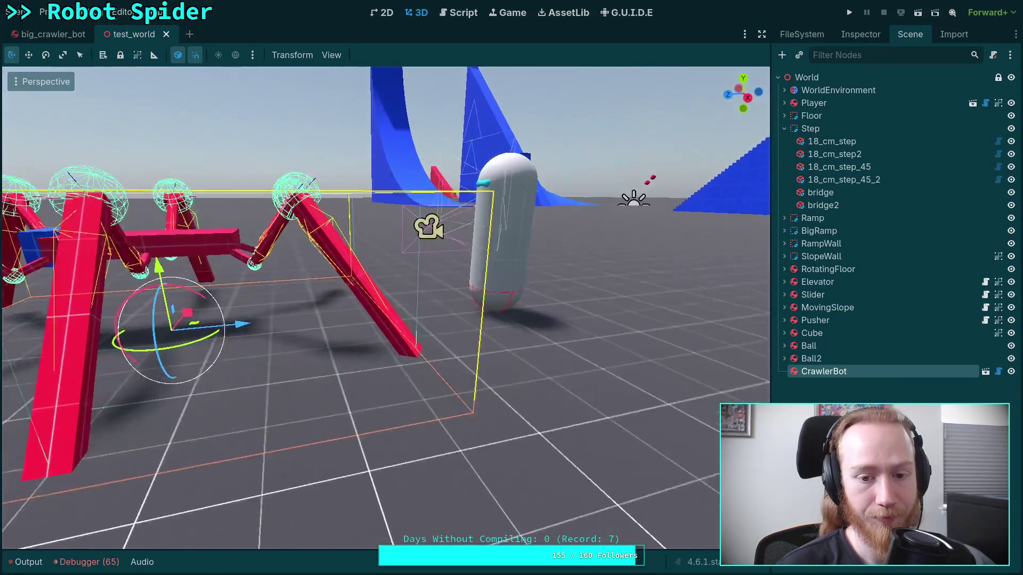
left_click(467, 15)
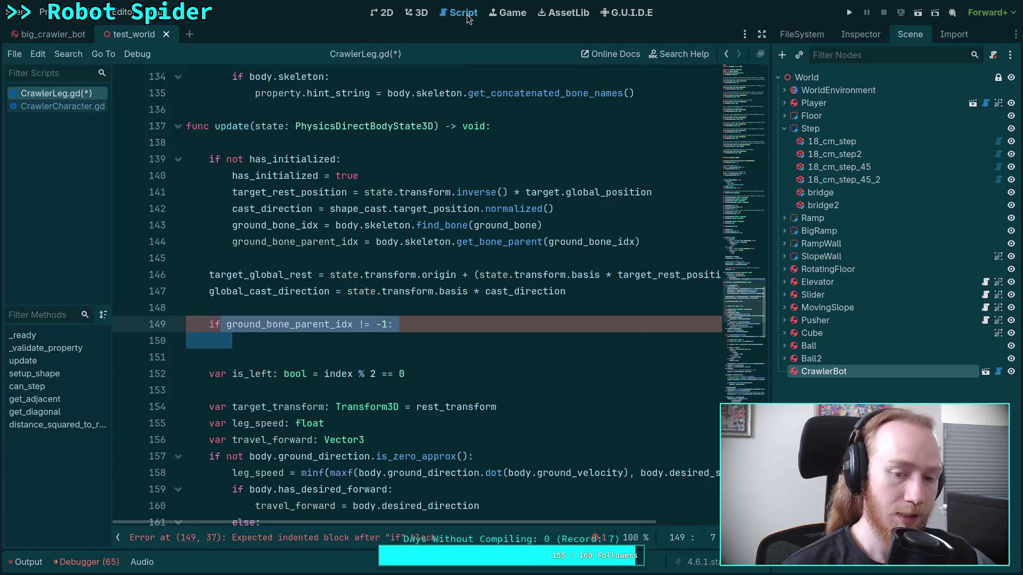
Delete the unfinished 'if ground_bone_parent_idx != -1:' line and its leftover blank lines
left_click(334, 340)
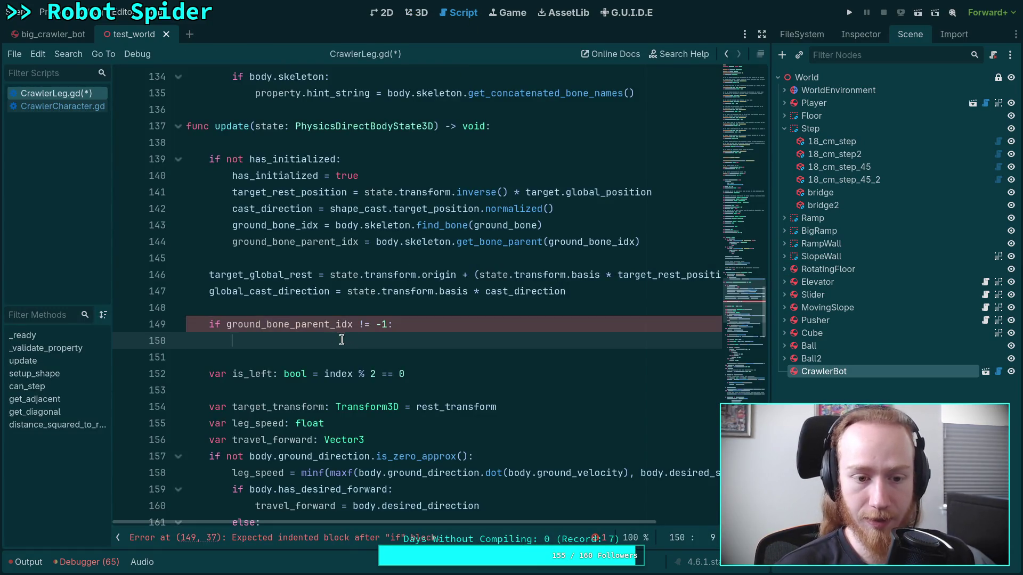
left_click_drag(259, 336, 220, 323)
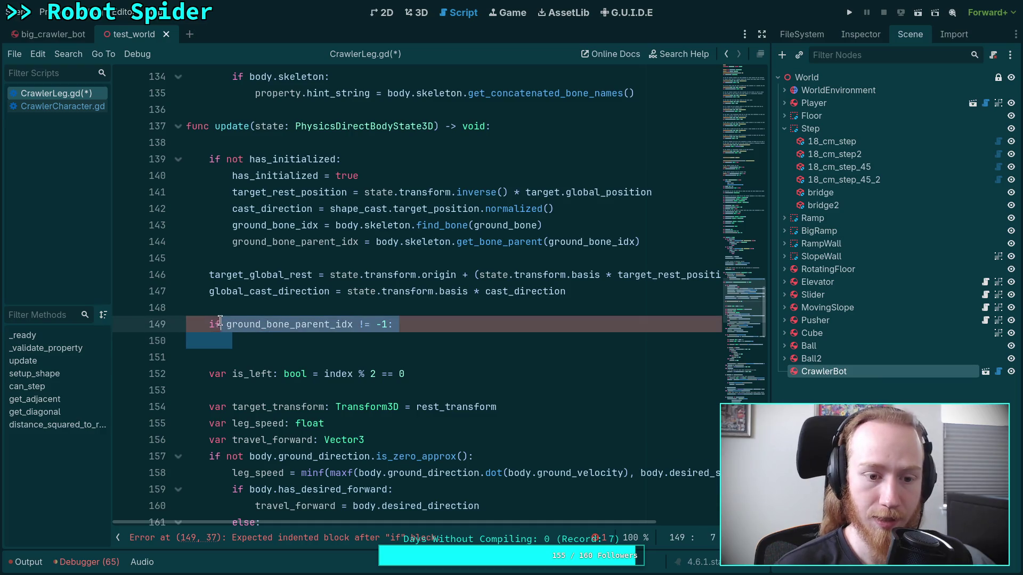
left_click(271, 341)
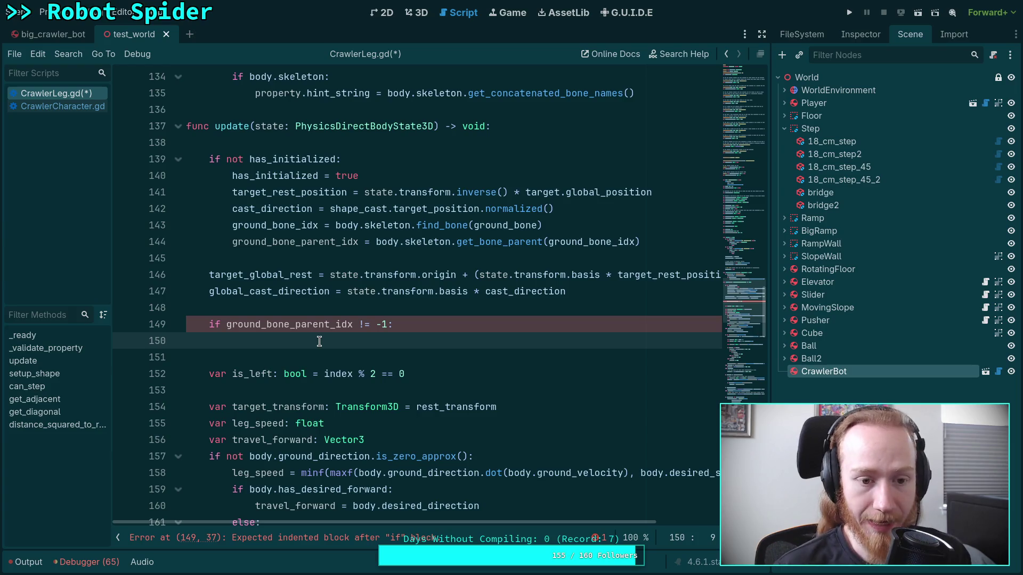
key("shift+Up")
key("shift+Home")
key("BackSpace")
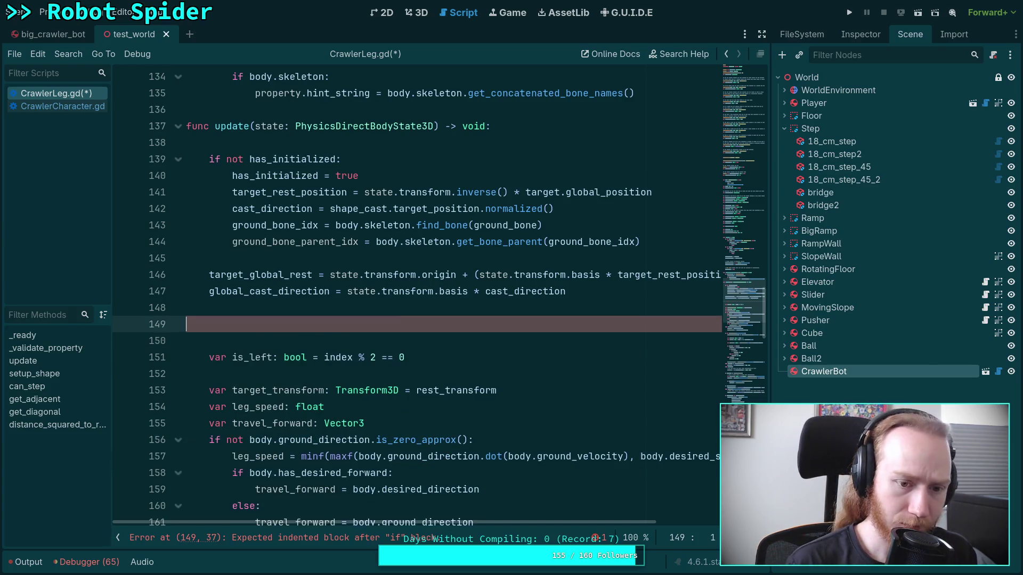
key("Delete")
key("Delete")
Review the ground bone index lookup lines, glancing at the notes, GitHub and terminal
scroll(422, 364, "up", 3)
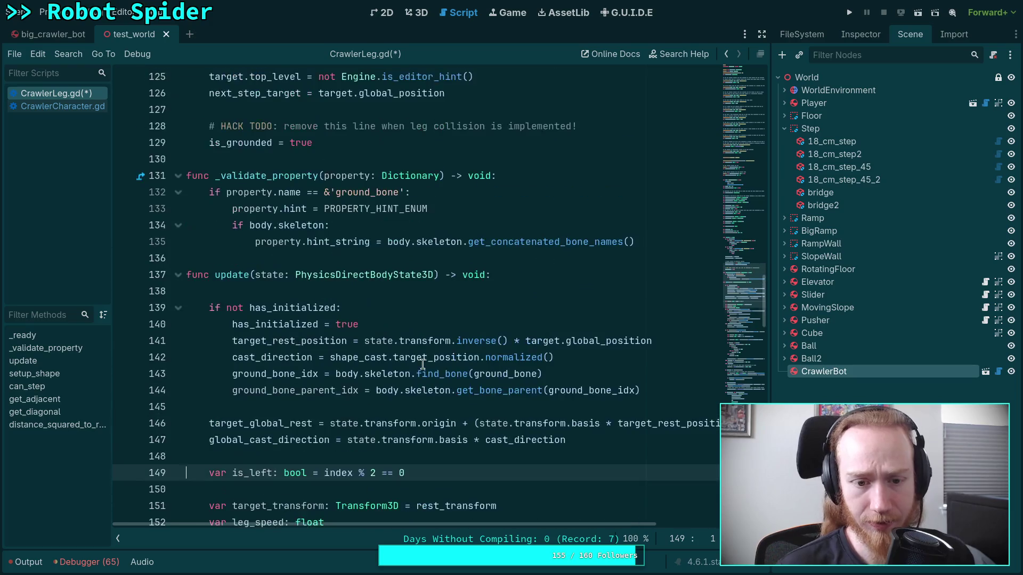
left_click_drag(641, 391, 238, 378)
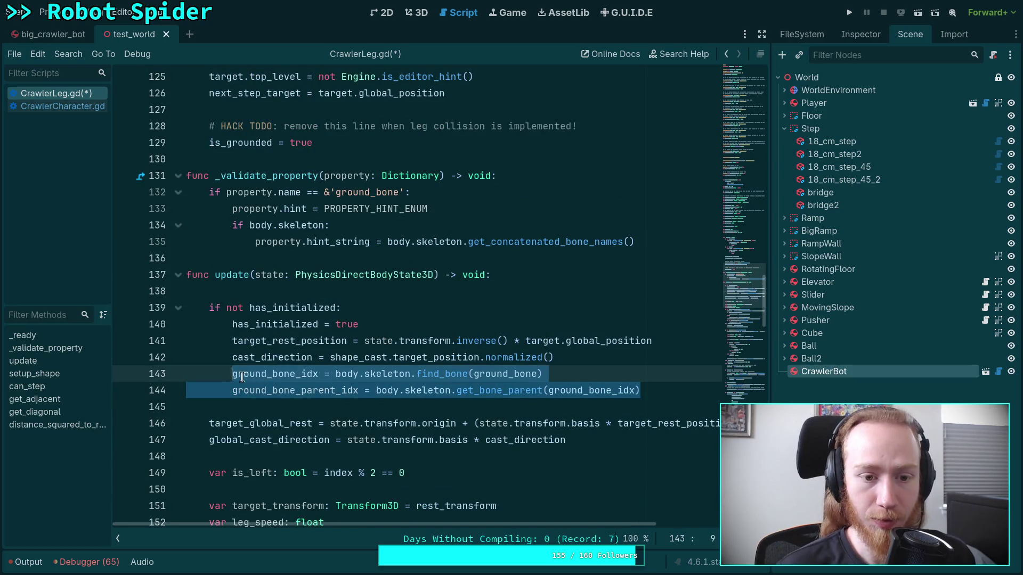
left_click(639, 391)
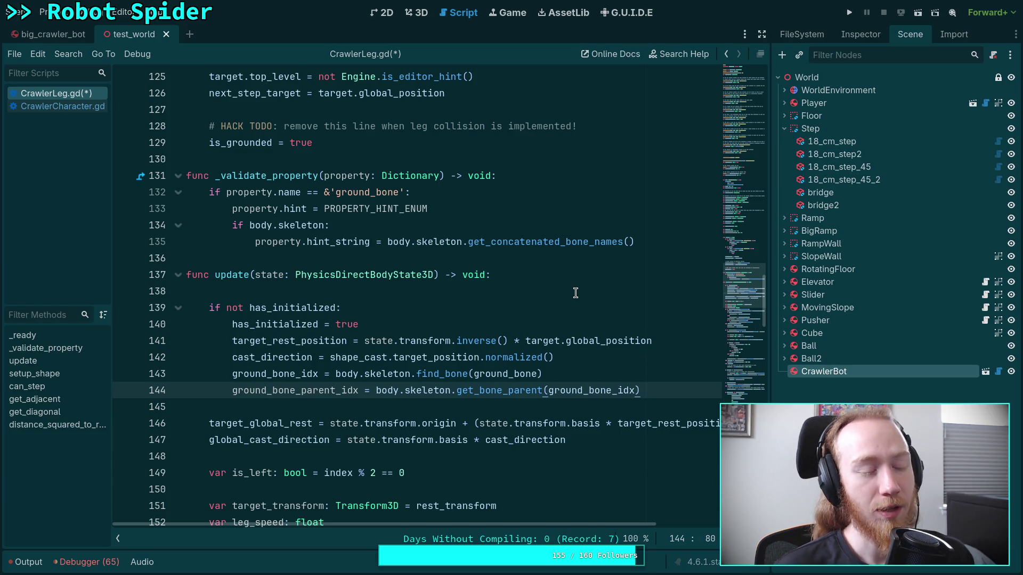
key("alt+Tab")
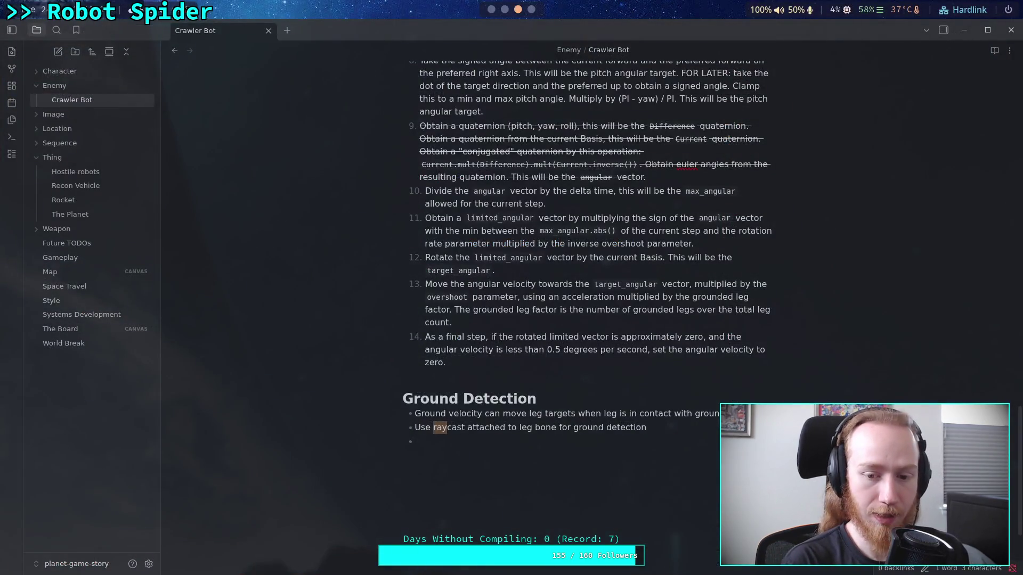
key("super+4")
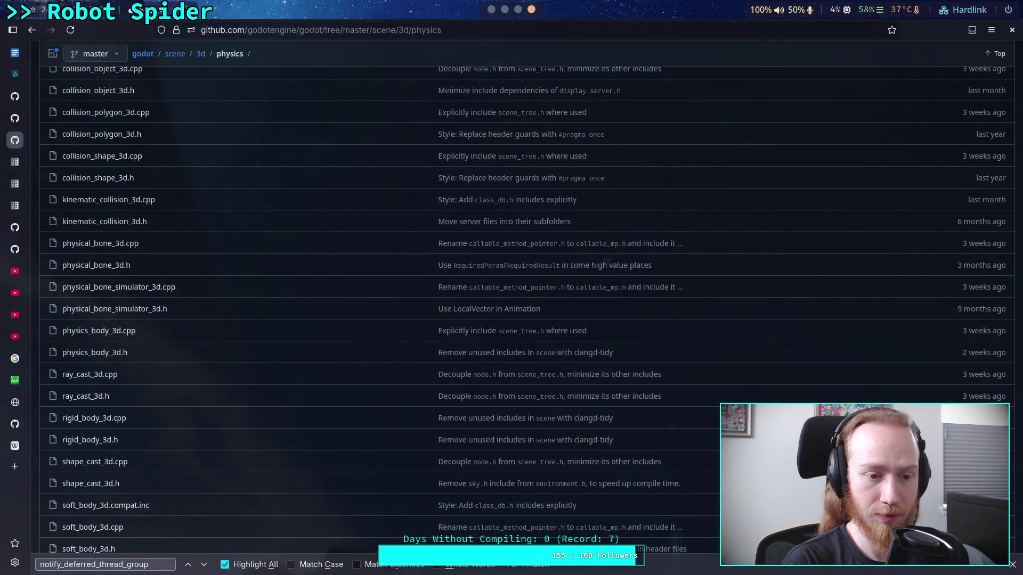
key("super+2")
key("super+1")
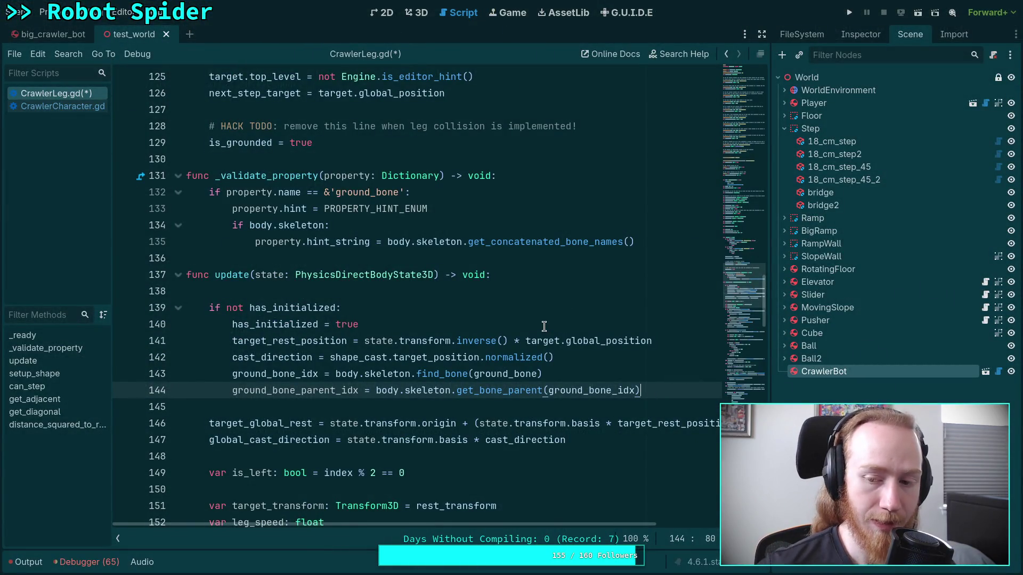
Expand the folded shape_cast collision block, then open CrawlerCharacter.gd's _integrate_forces function
scroll(544, 326, "down", 7)
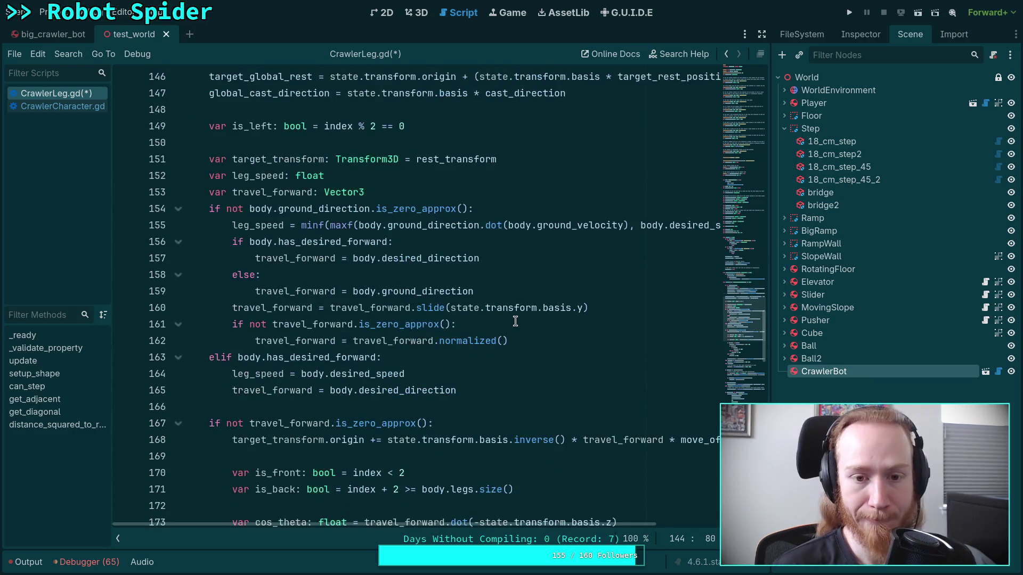
scroll(512, 316, "up", 3)
scroll(513, 316, "down", 5)
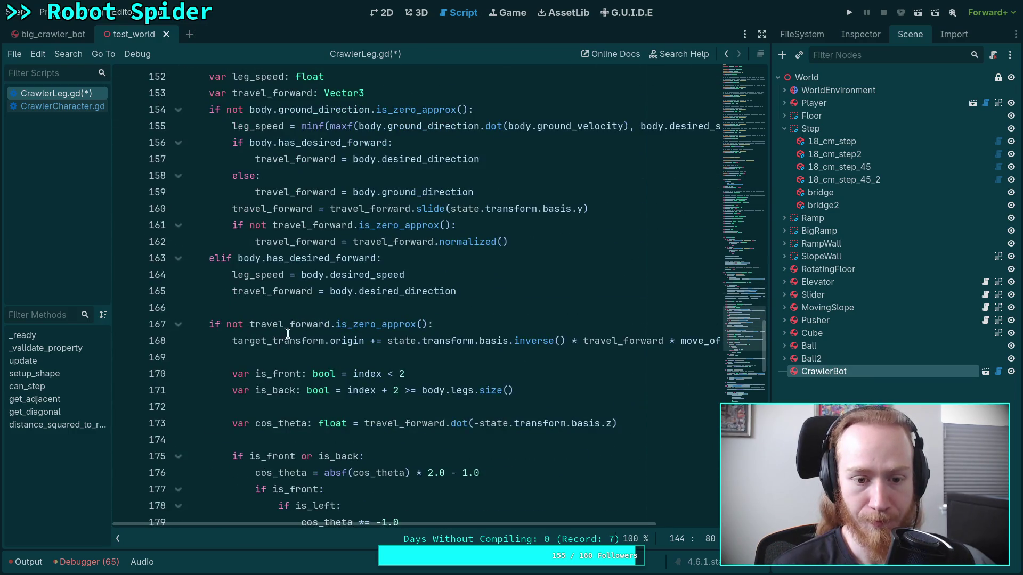
double_click(322, 325)
scroll(401, 305, "down", 15)
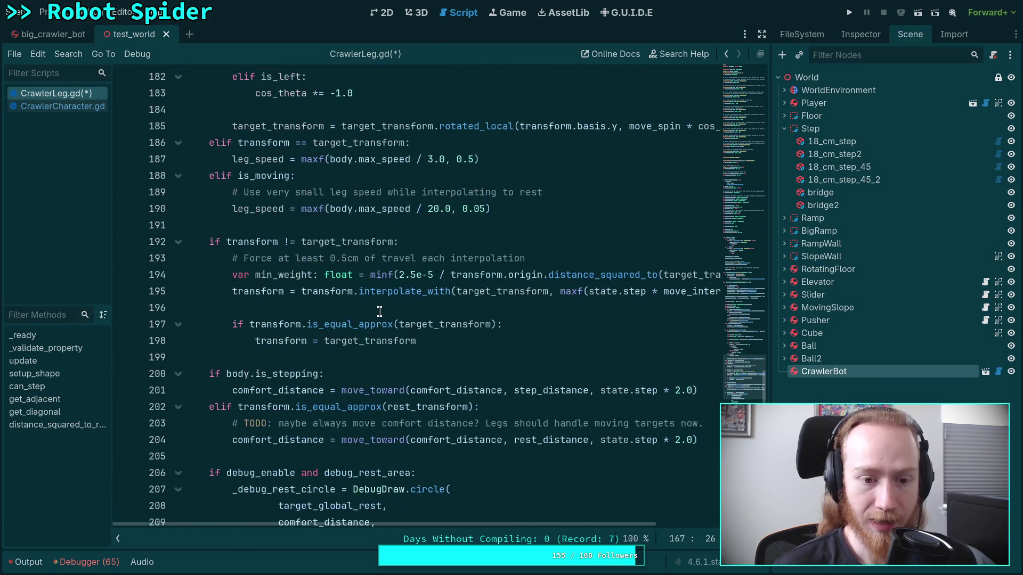
scroll(377, 312, "down", 4)
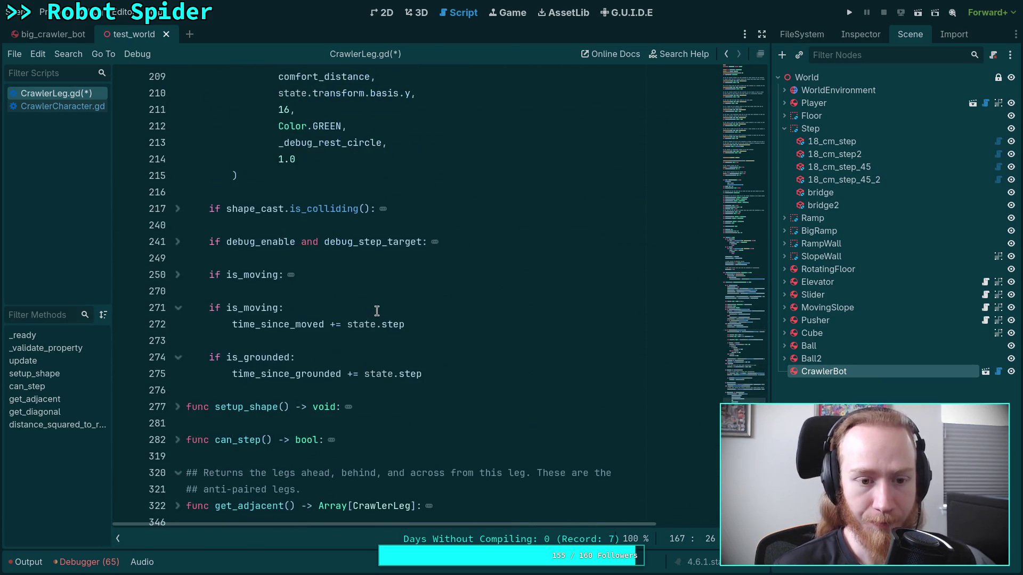
left_click(178, 209)
double_click(261, 210)
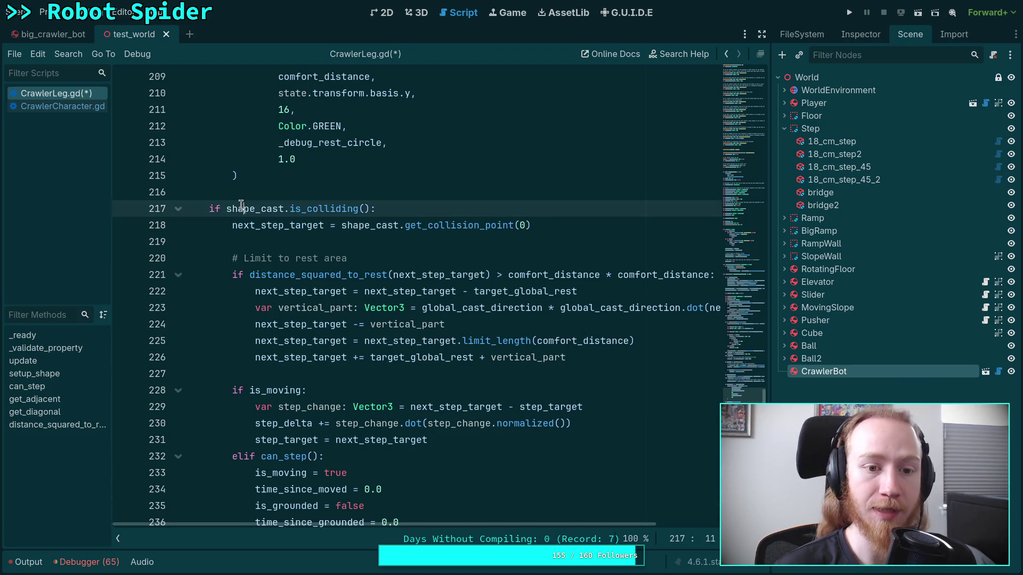
mouse_move(249, 208)
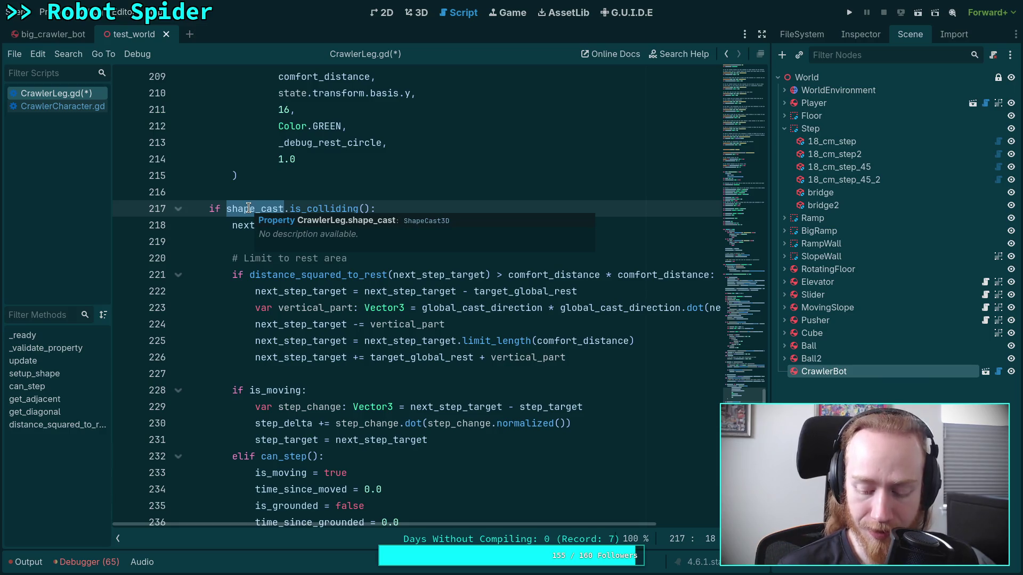
scroll(249, 208, "up", 10)
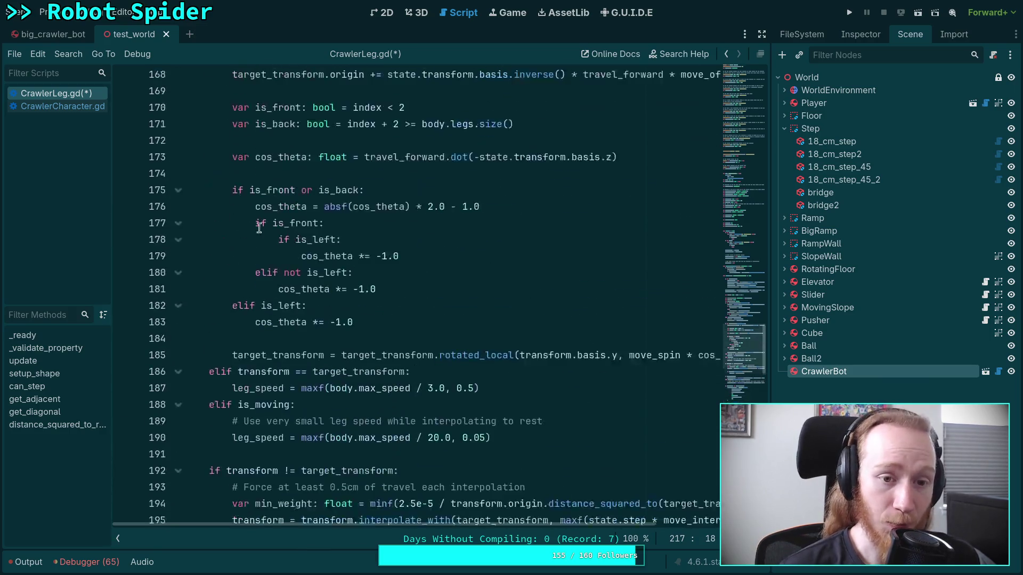
left_click(69, 107)
left_click_drag(423, 305, 168, 221)
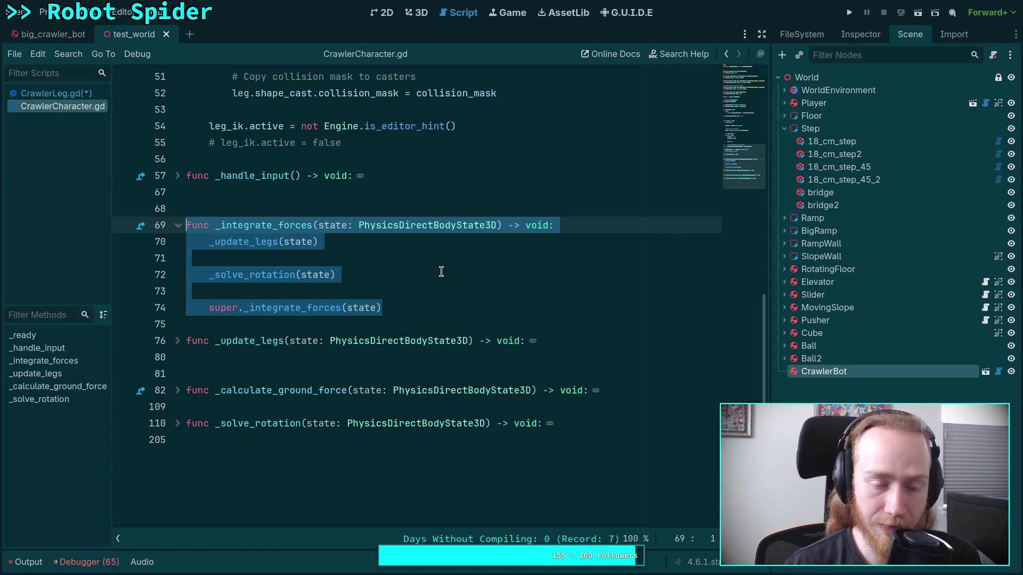
left_click(416, 296)
left_click_drag(395, 306, 186, 225)
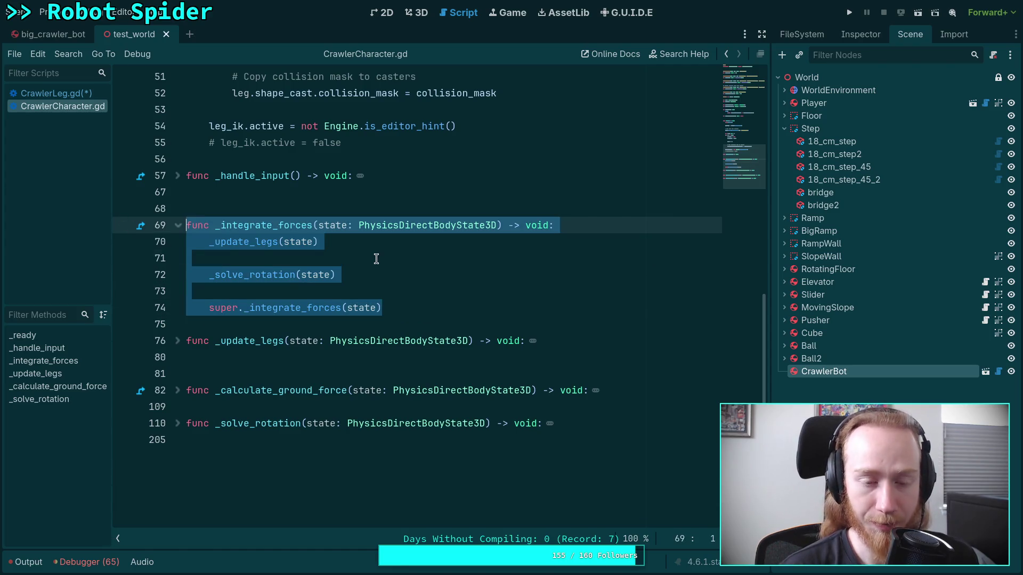
left_click(377, 259)
left_click(68, 94)
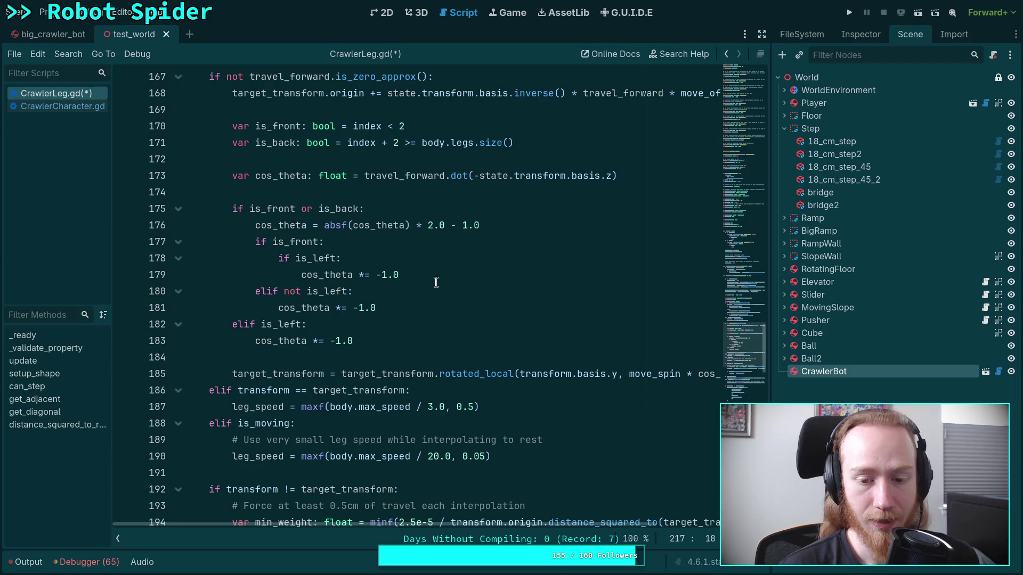
scroll(427, 287, "up", 10)
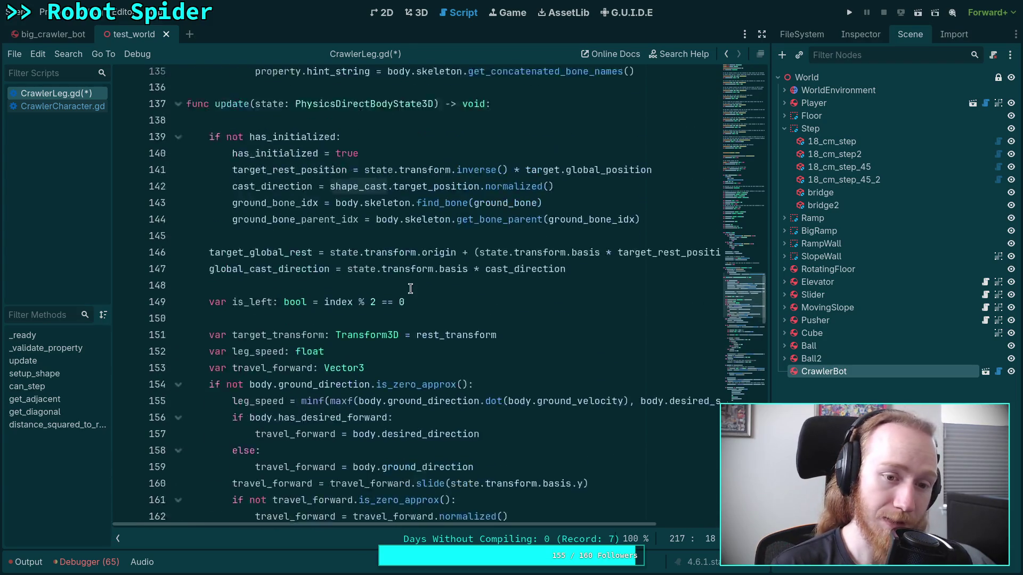
scroll(410, 288, "up", 3)
left_click(323, 243)
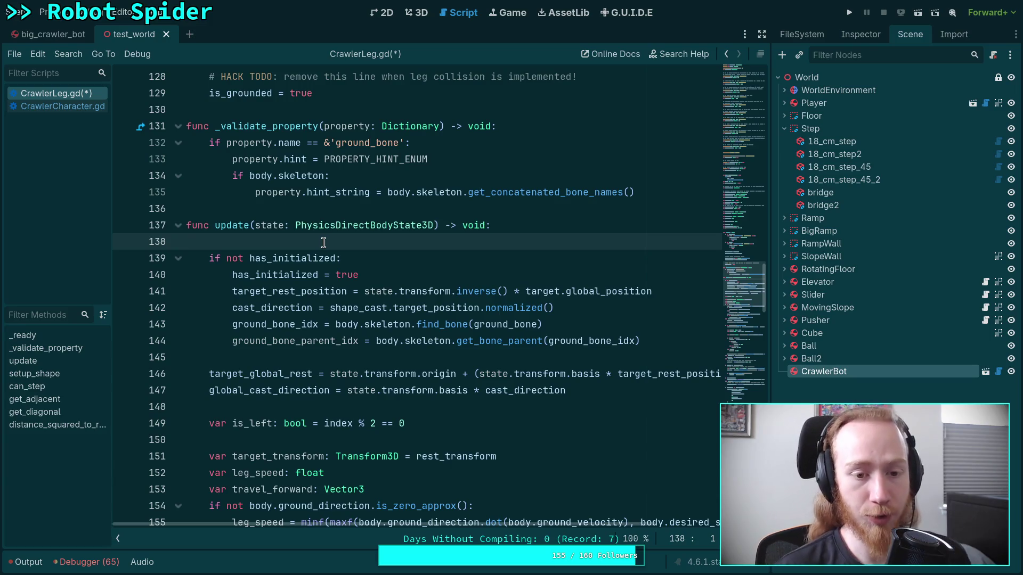
mouse_move(600, 341)
left_mouse_down()
mouse_move(213, 324)
mouse_move(156, 261)
left_mouse_up()
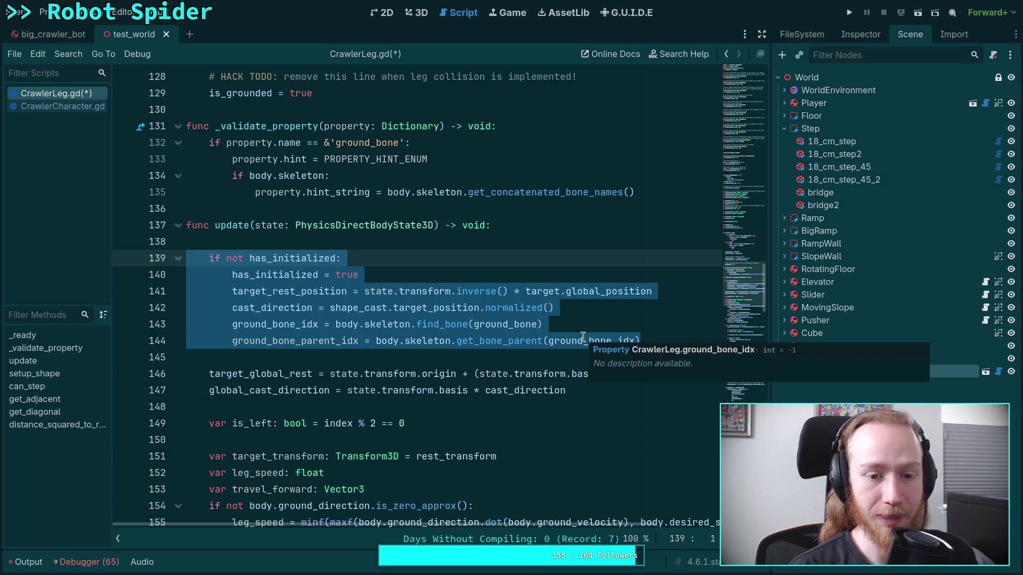
left_click(408, 341)
scroll(533, 341, "up", 9)
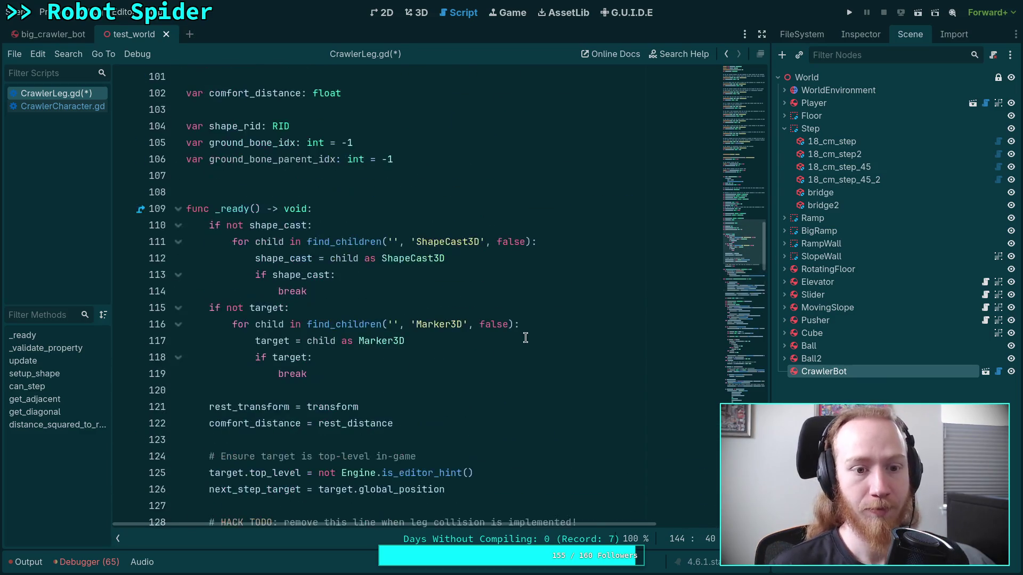
scroll(523, 336, "down", 3)
left_click(461, 392)
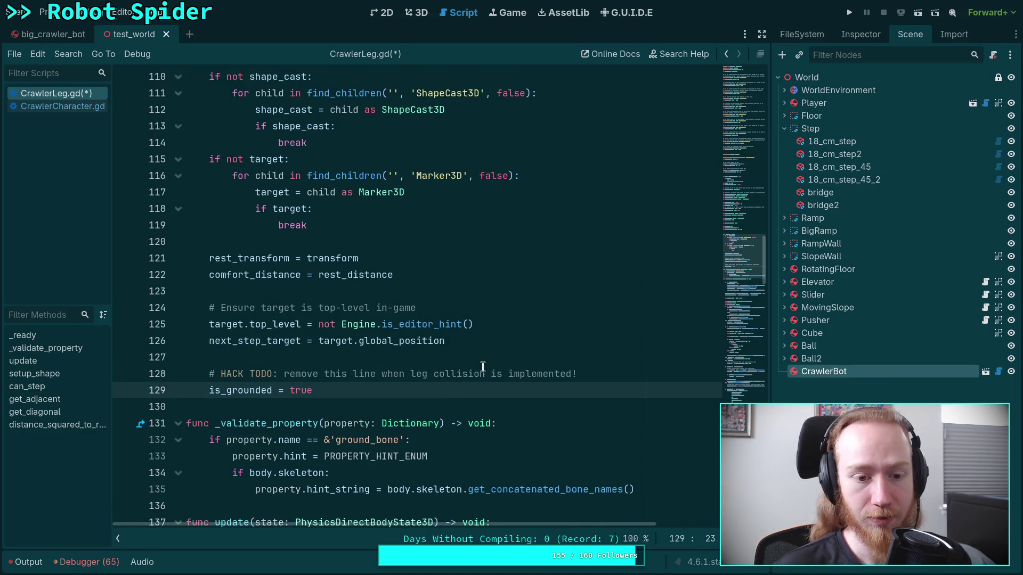
scroll(483, 366, "down", 5)
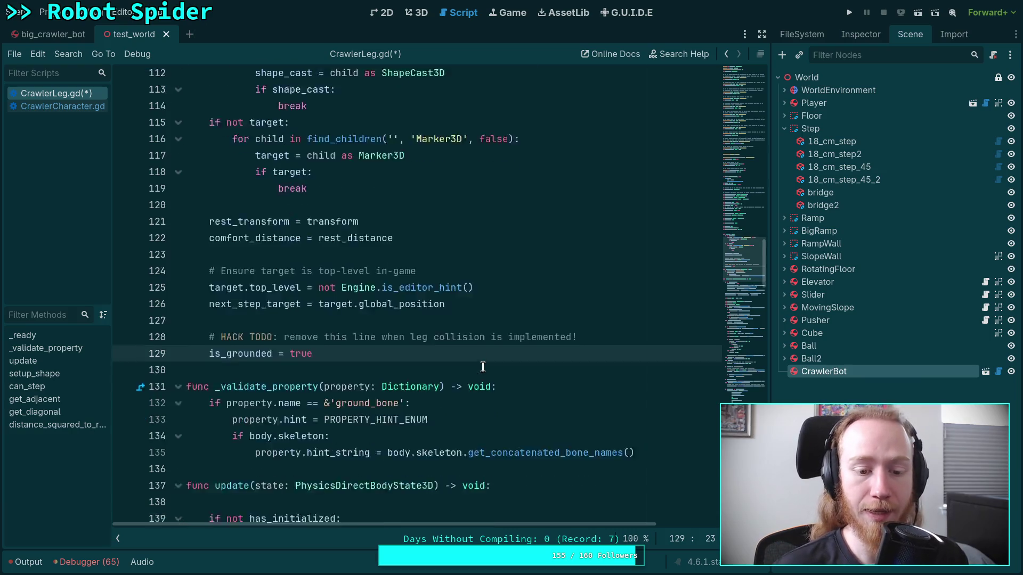
left_click(676, 386)
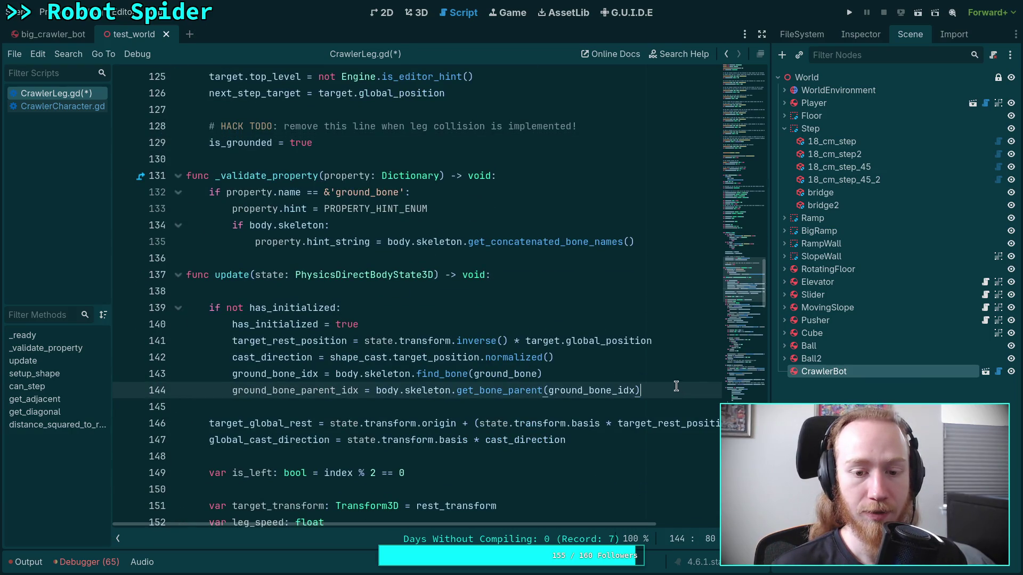
scroll(381, 364, "up", 3)
scroll(381, 365, "down", 3)
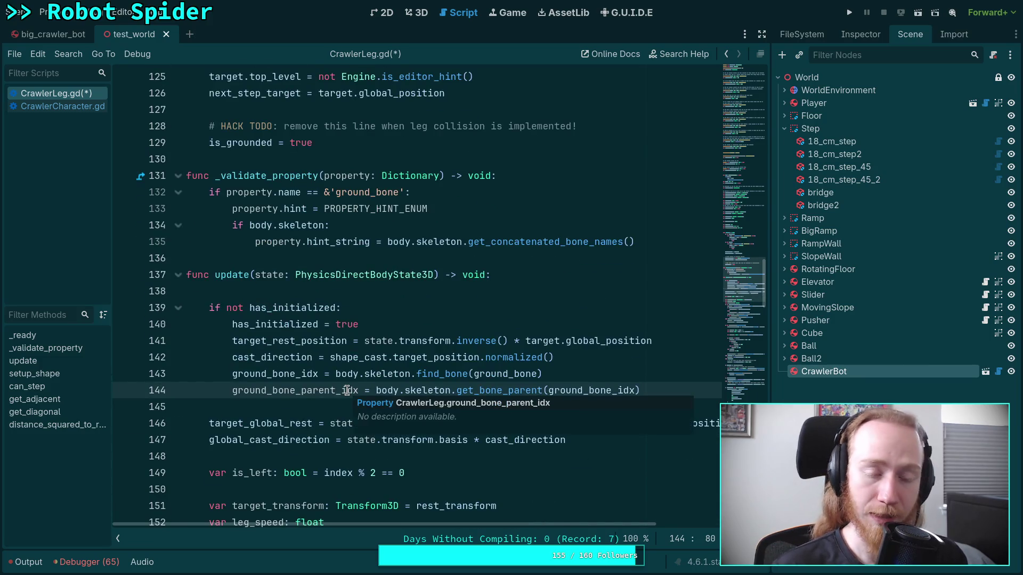
left_click(78, 110)
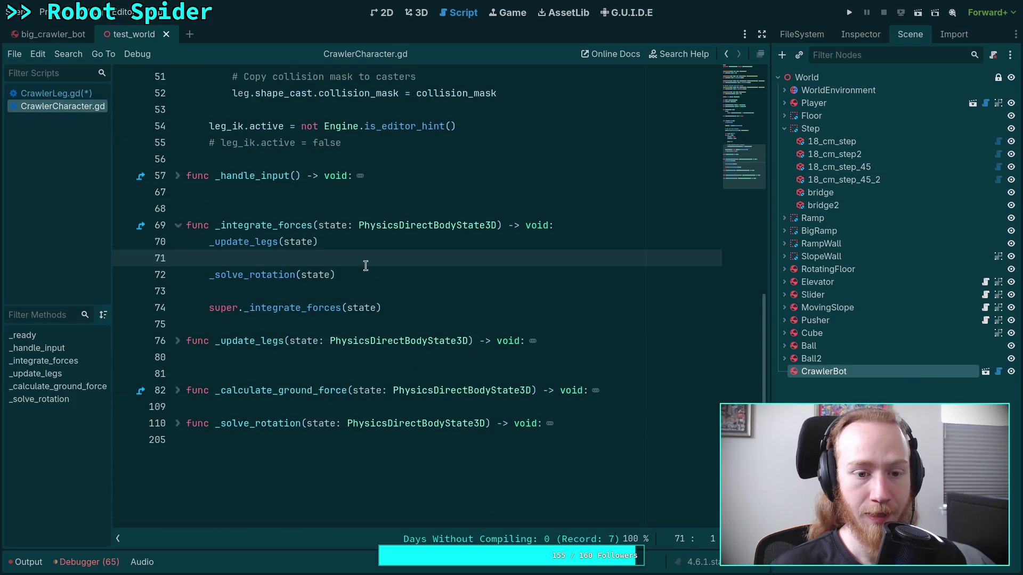
Open a blank line in _ready right after the collision mask copy
scroll(423, 299, "up", 5)
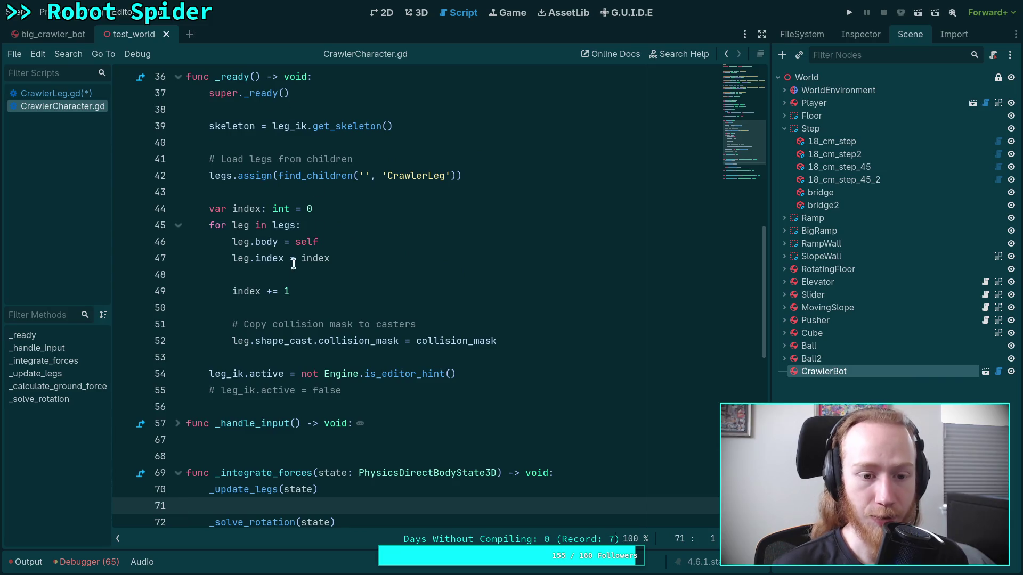
left_click(567, 341)
left_click(510, 383)
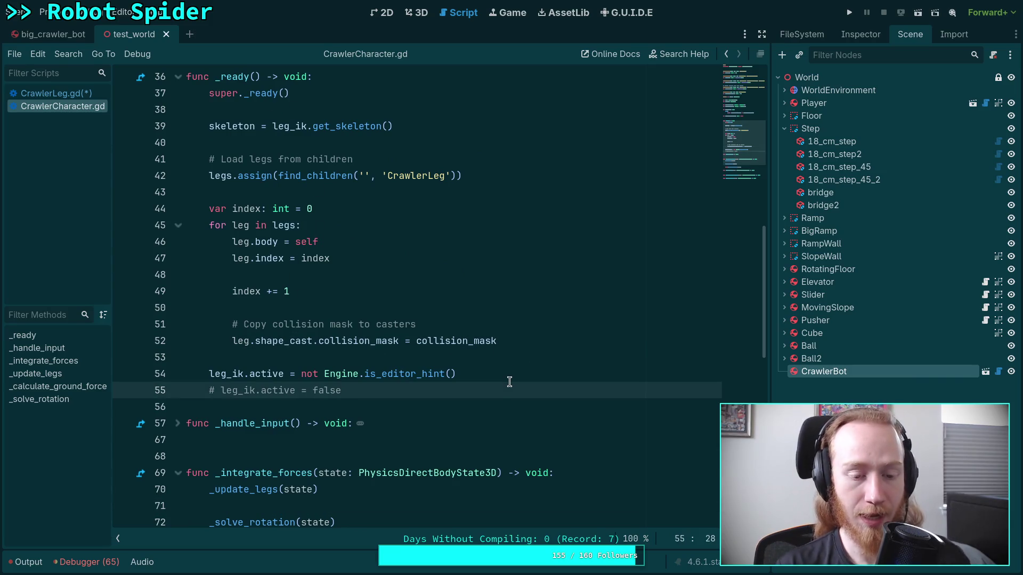
left_click(519, 364)
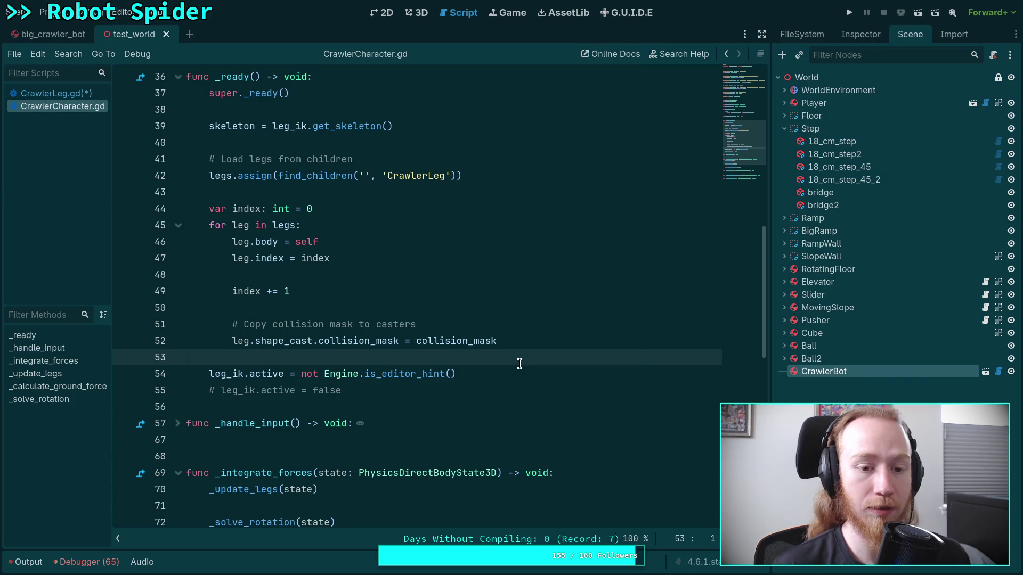
left_click(242, 337)
key("End")
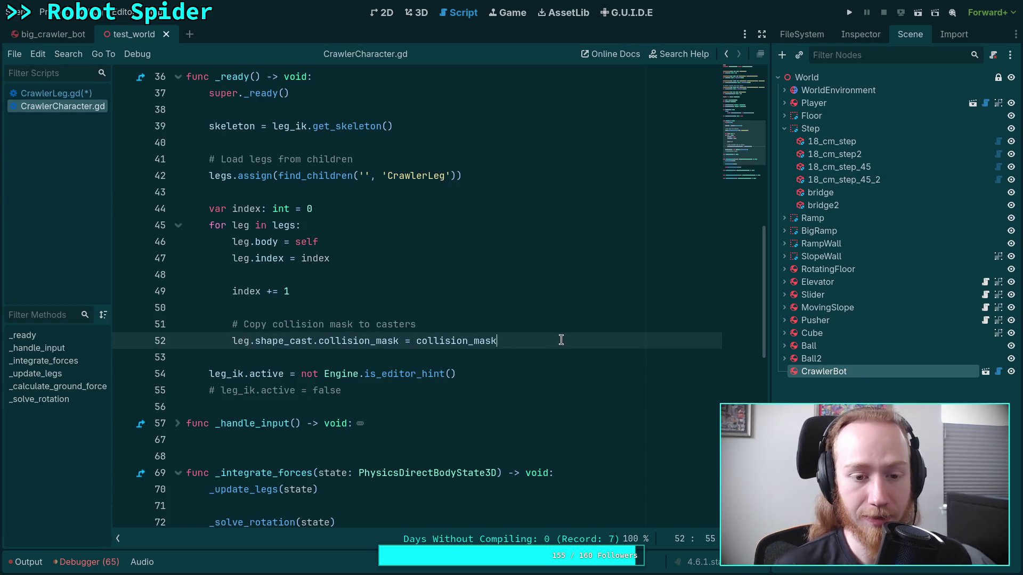
key("Return")
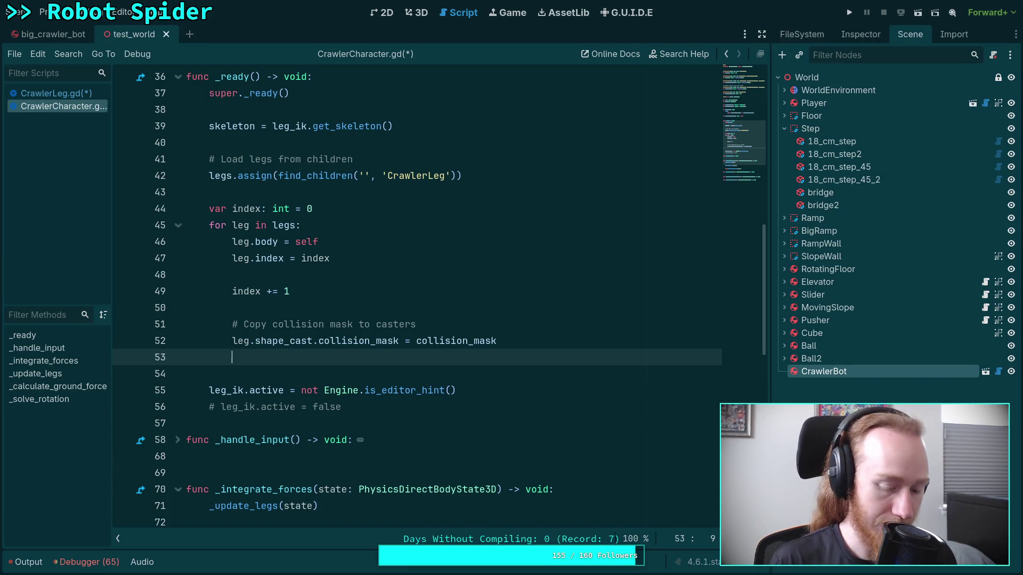
key("BackSpace")
key("BackSpace")
key("Down")
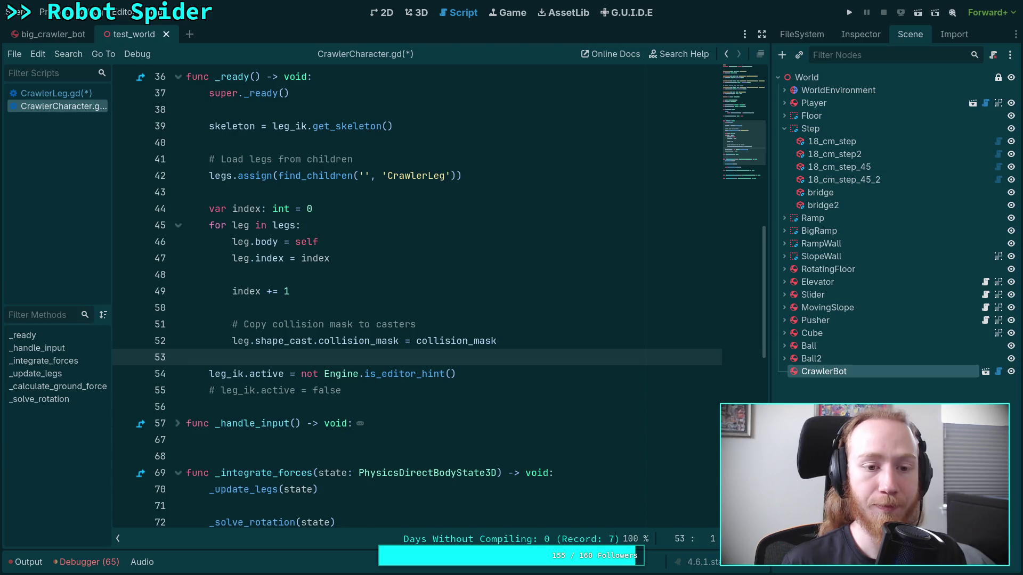
key("Return")
key("Return")
key("Up")
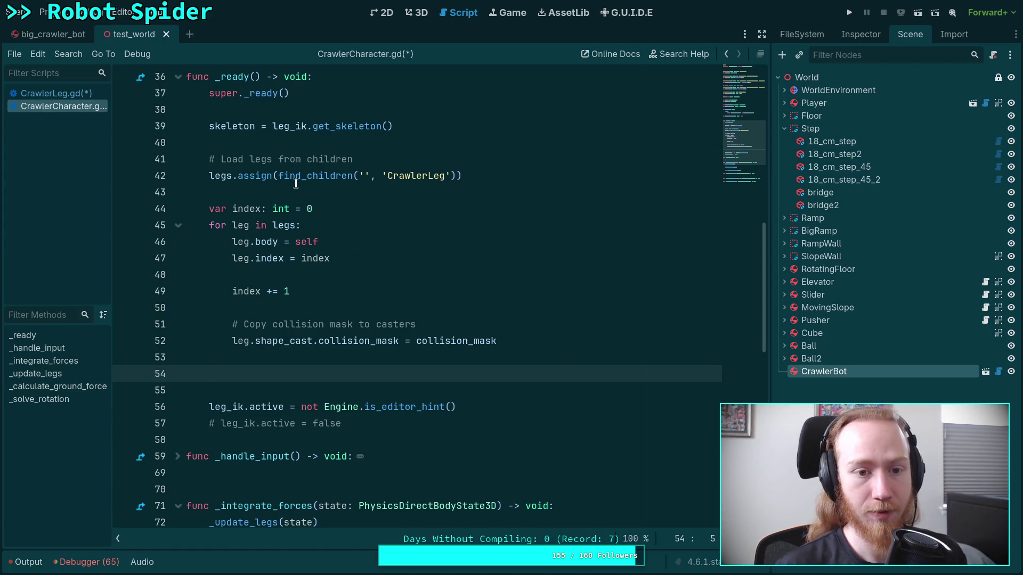
Add '# Initialize legs' with 'for leg in legs: leg.setup()' and save CrawlerCharacter.gd
type("# ")
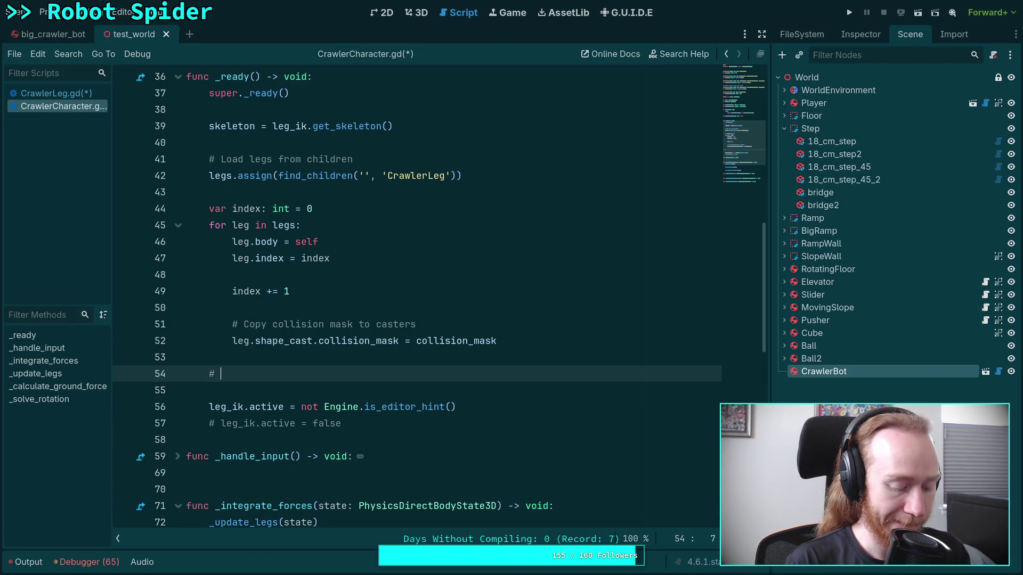
type("Initializ")
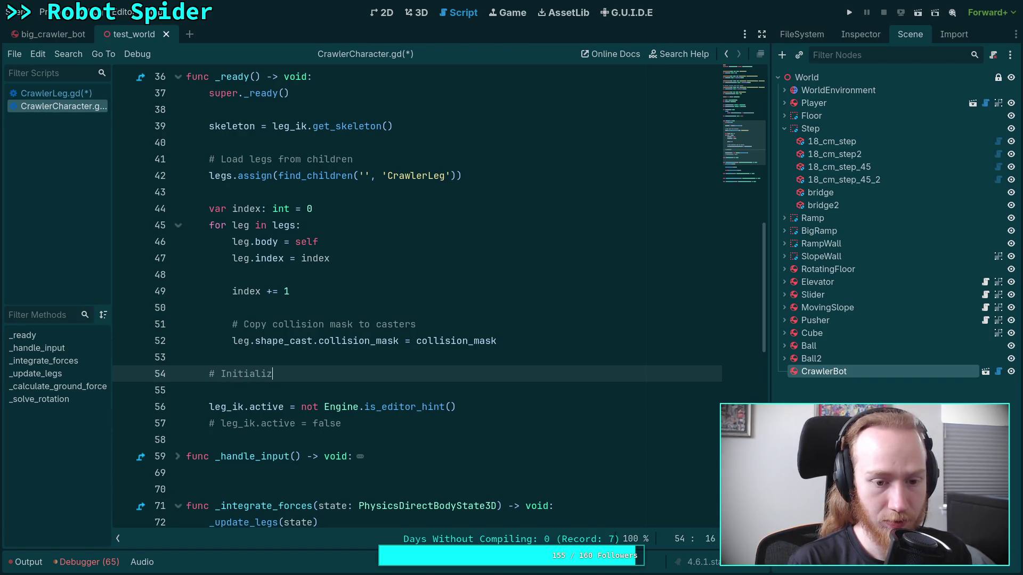
type("e legs")
key("Return")
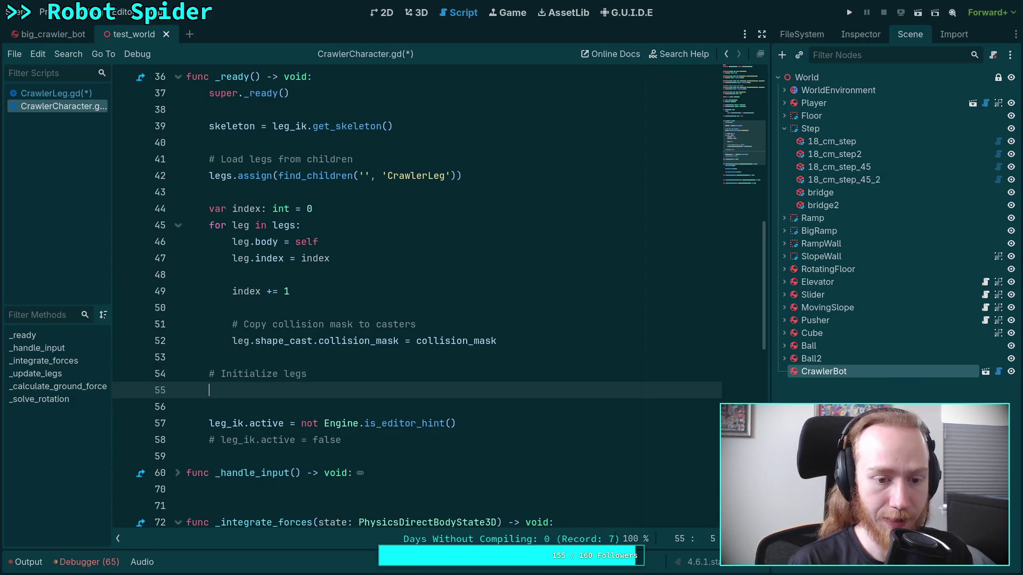
type("for leg in legs")
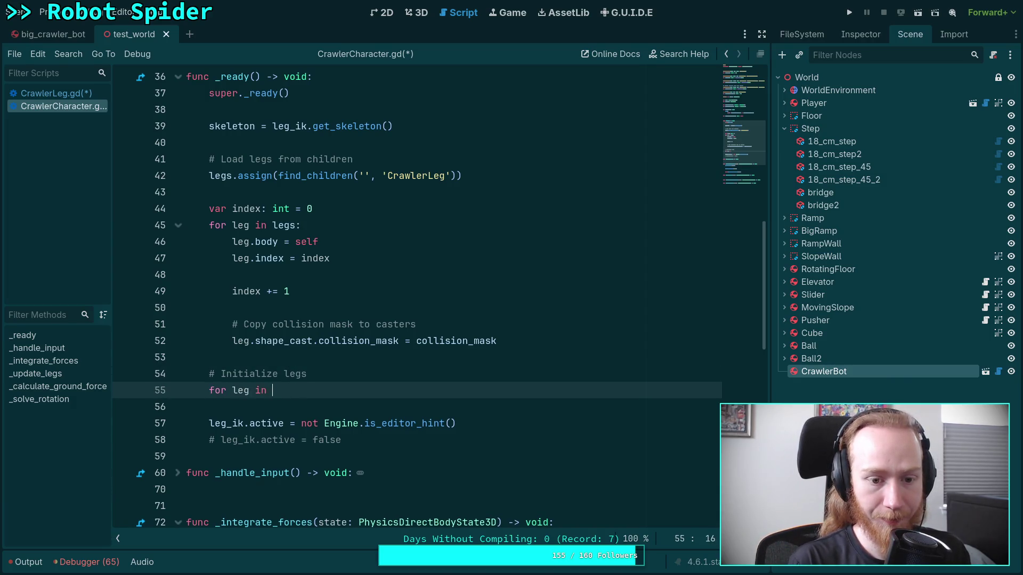
type(":")
key("Return")
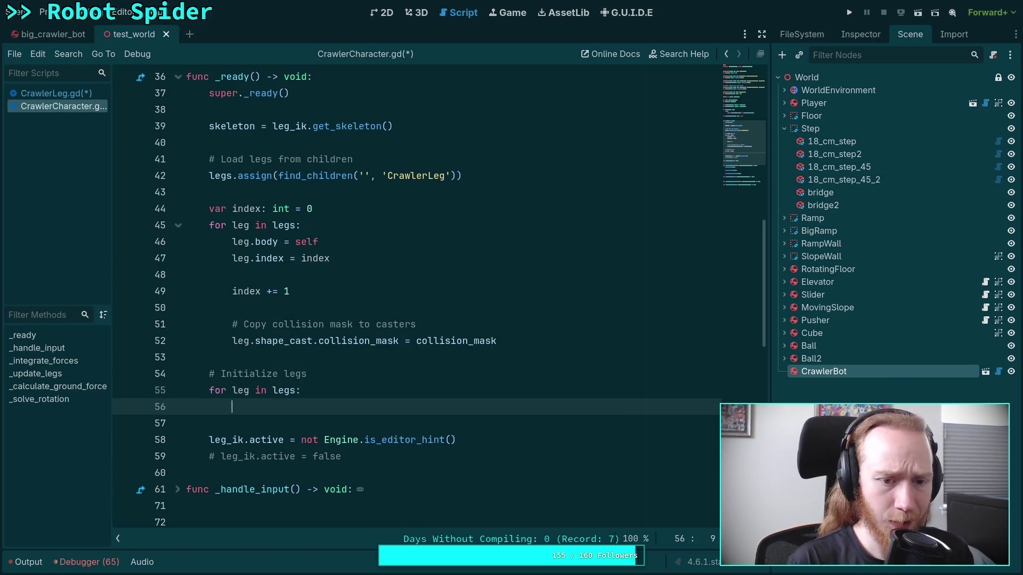
type("leg.")
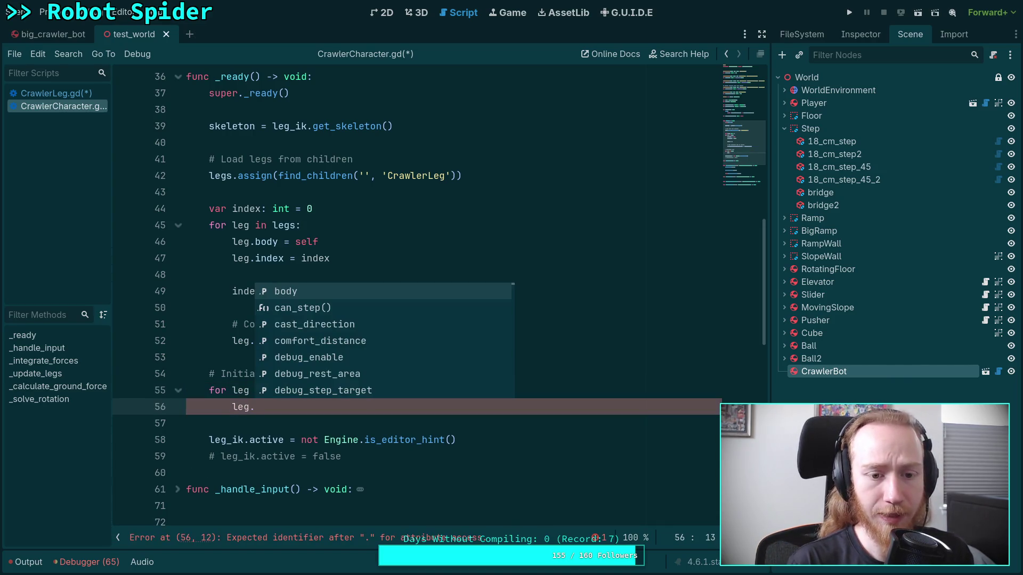
type("setup")
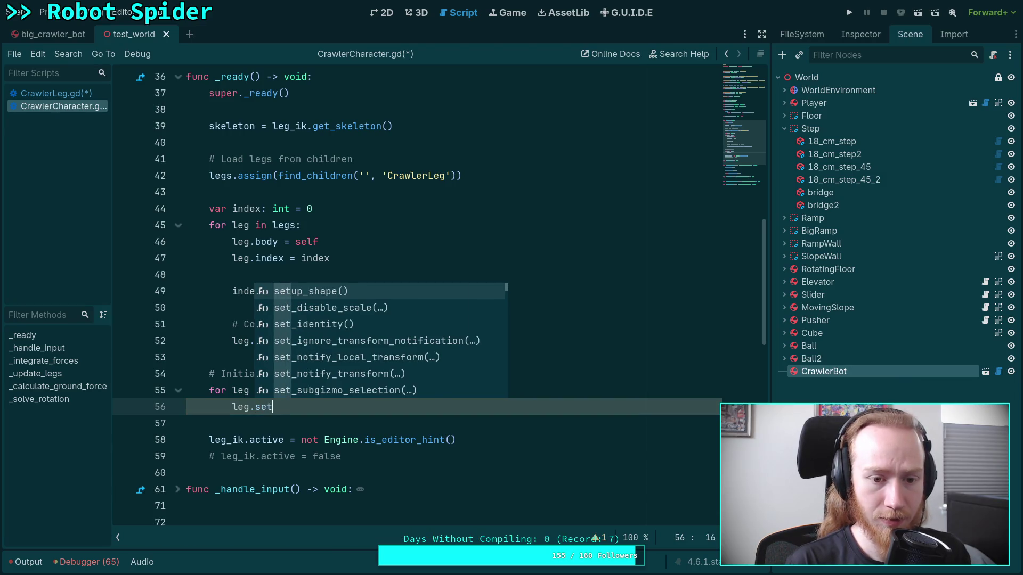
type("()")
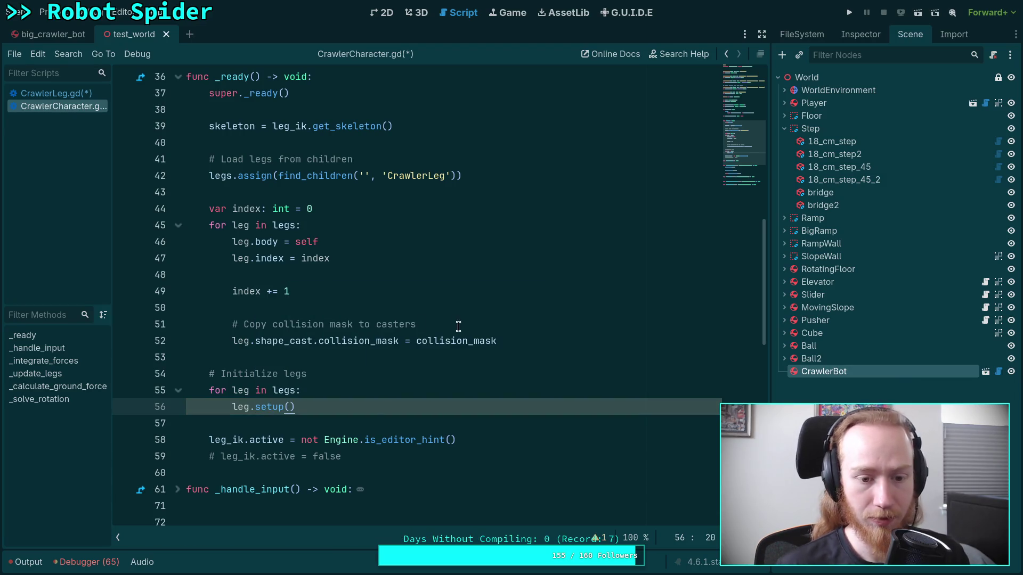
left_click(286, 420)
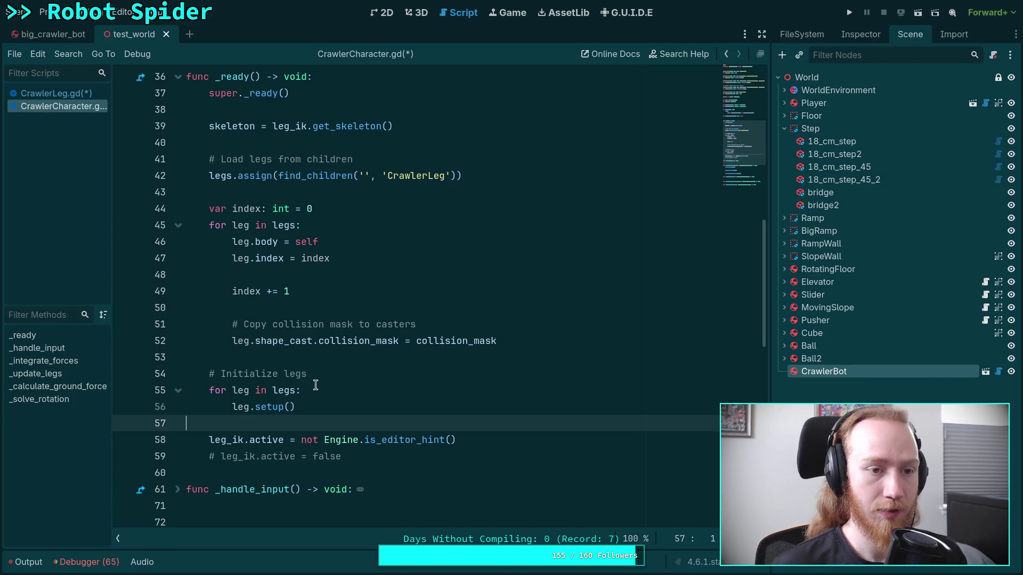
key("ctrl+s")
key("alt+Left")
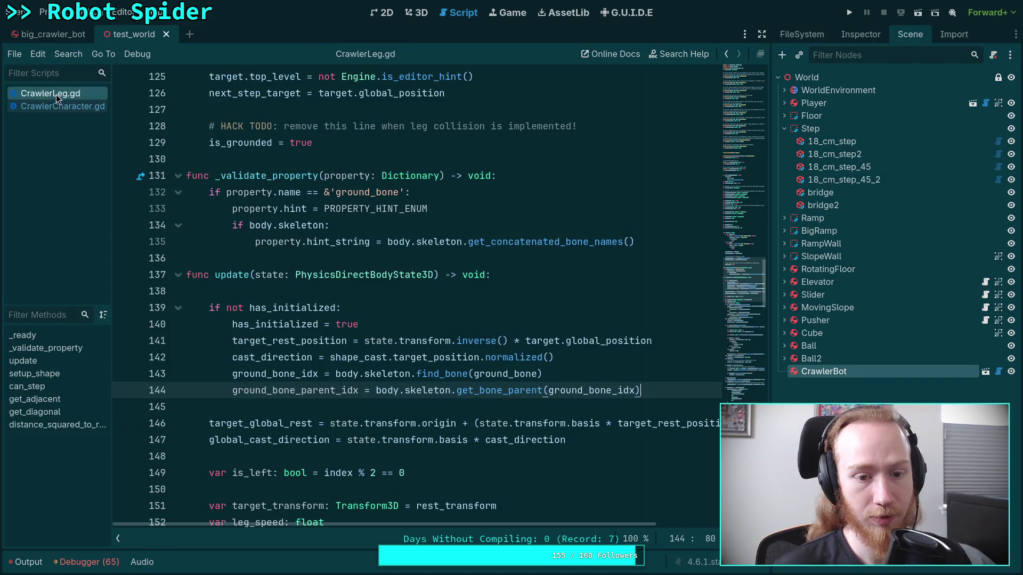
Remove the has_initialized initialization block from update() in CrawlerLeg.gd
key("ctrl+s")
mouse_move(662, 394)
left_mouse_down()
mouse_move(296, 374)
mouse_move(122, 310)
left_mouse_up()
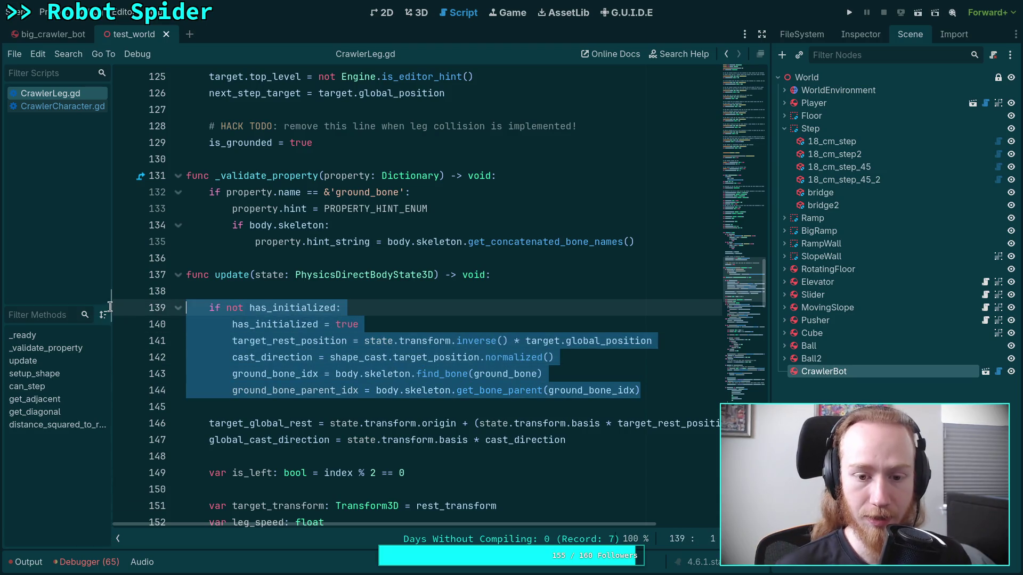
left_click(503, 373)
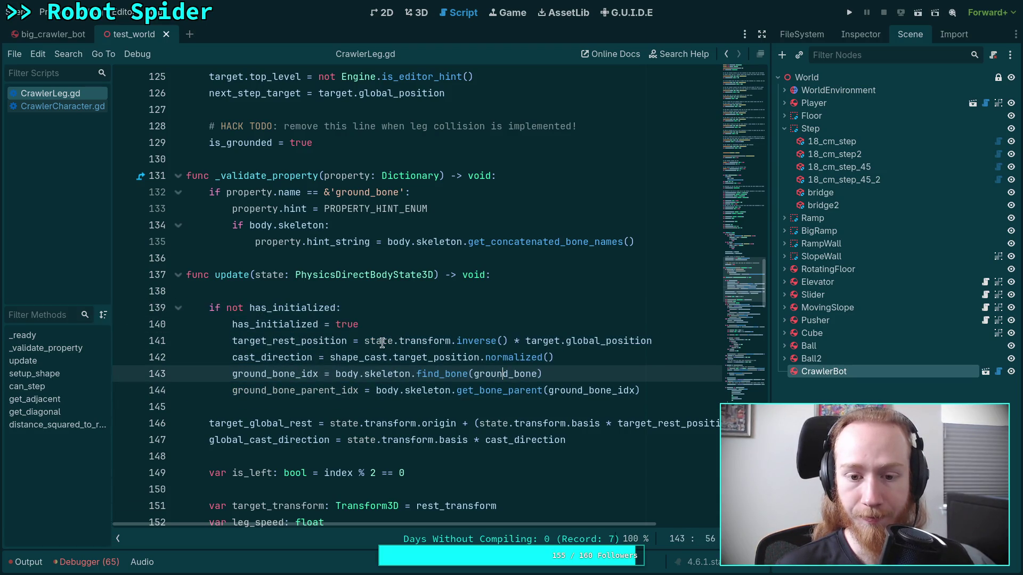
left_click(380, 342)
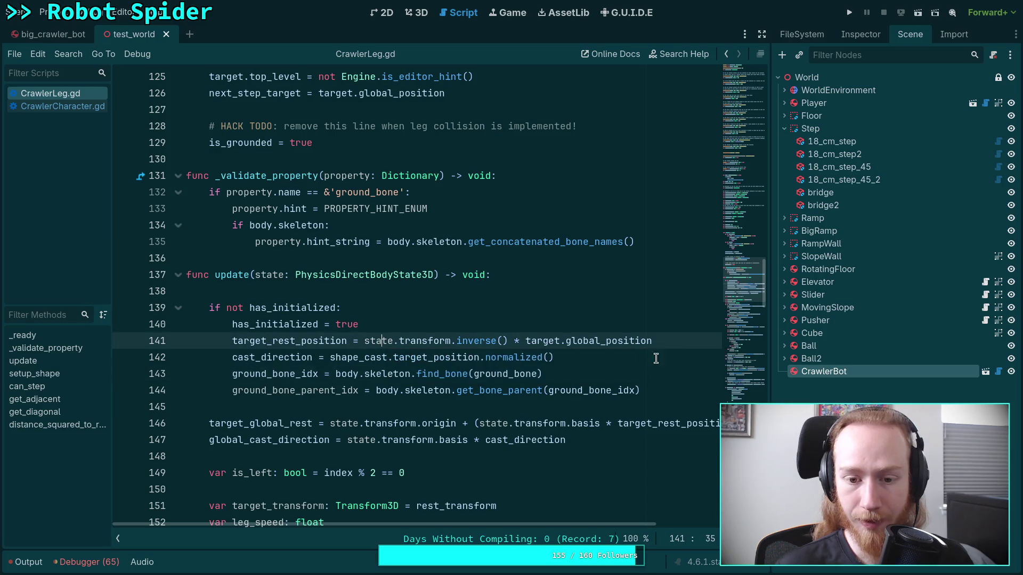
double_click(369, 341)
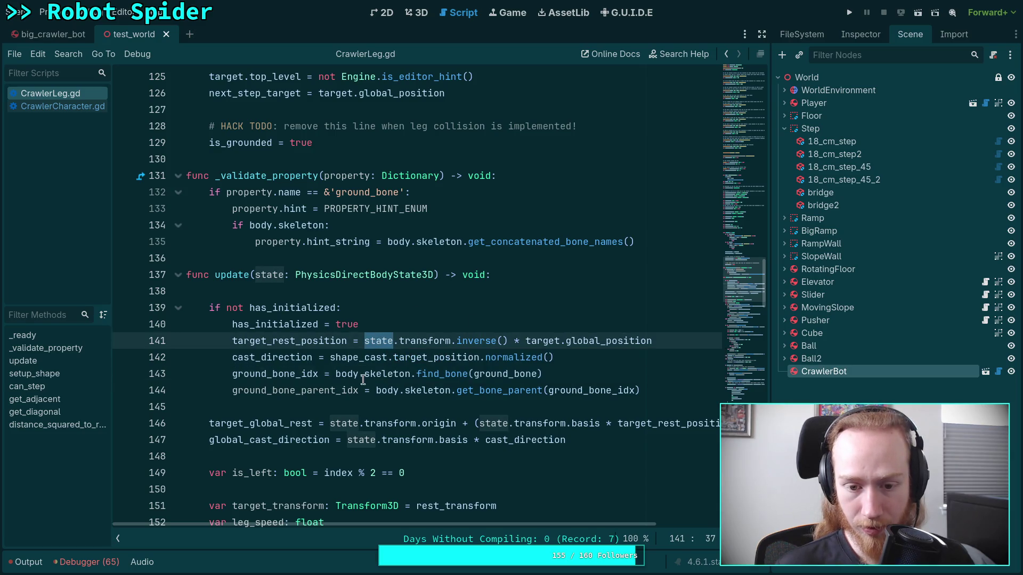
mouse_move(639, 391)
left_mouse_down()
mouse_move(234, 345)
mouse_move(118, 308)
left_mouse_up()
key("ctrl+c")
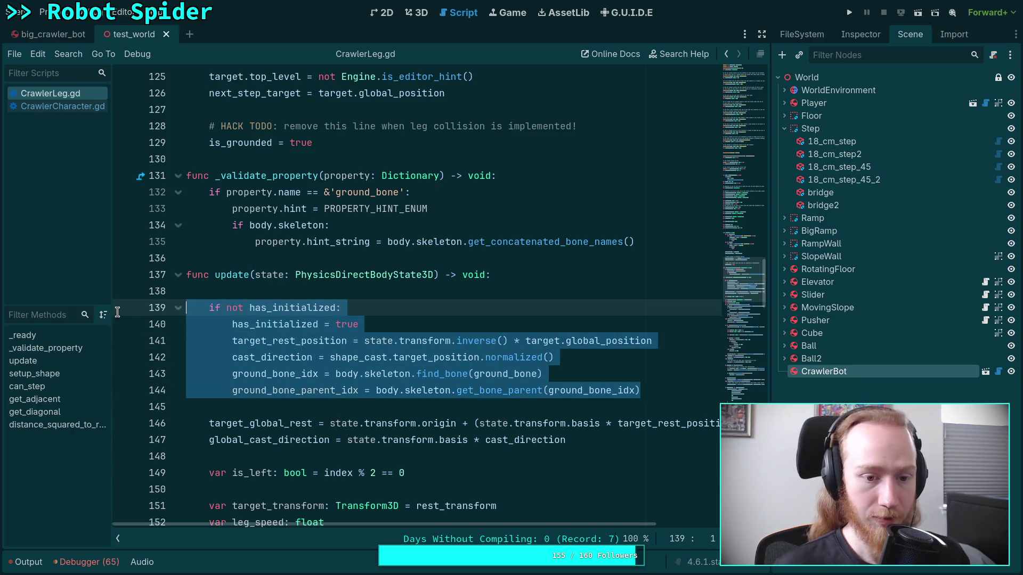
key("BackSpace")
key("Delete")
key("Delete")
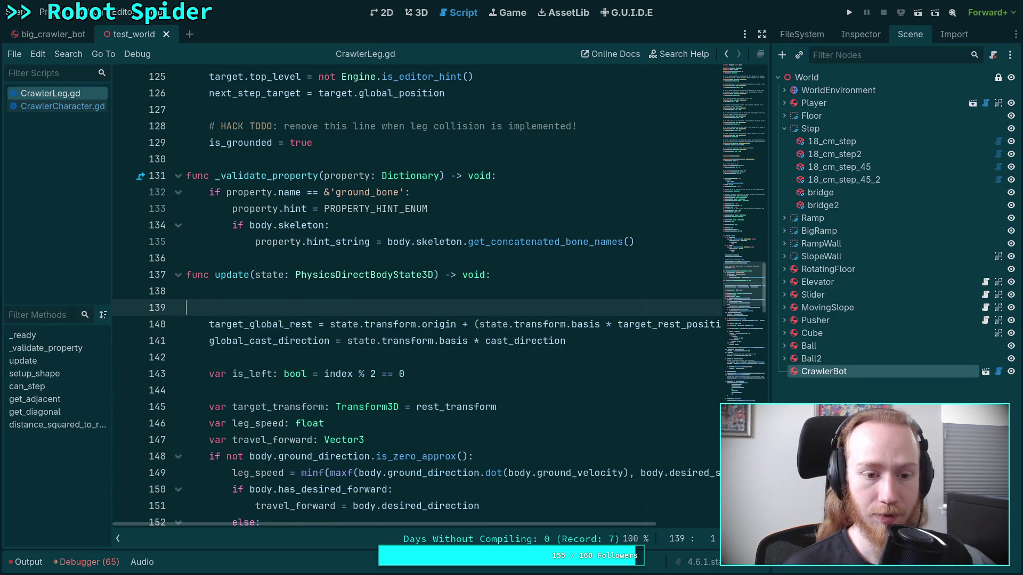
Create a 'setup() -> void' function above update() and paste the initialization block into it
double_click(242, 355)
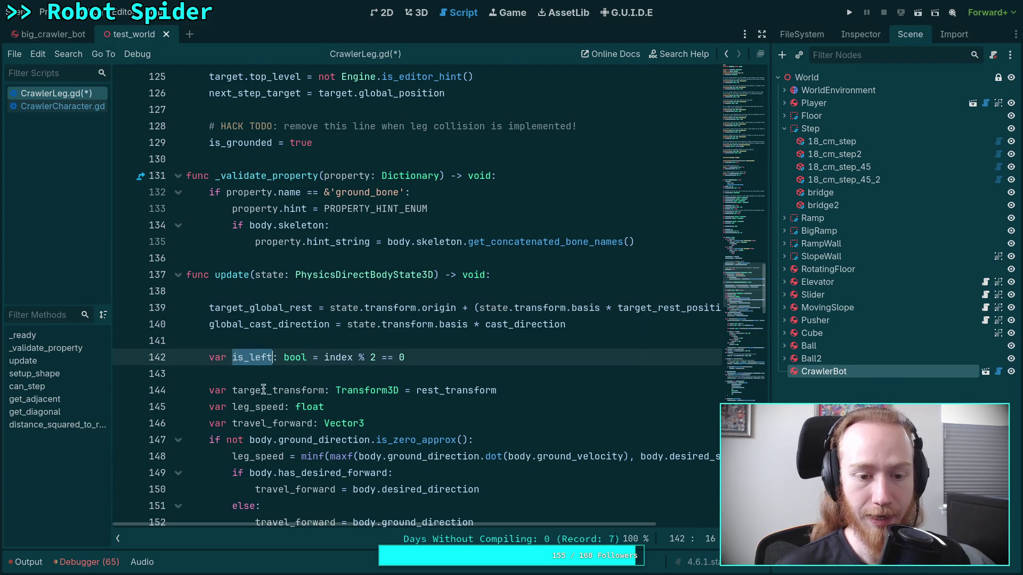
scroll(319, 346, "up", 8)
scroll(369, 383, "down", 7)
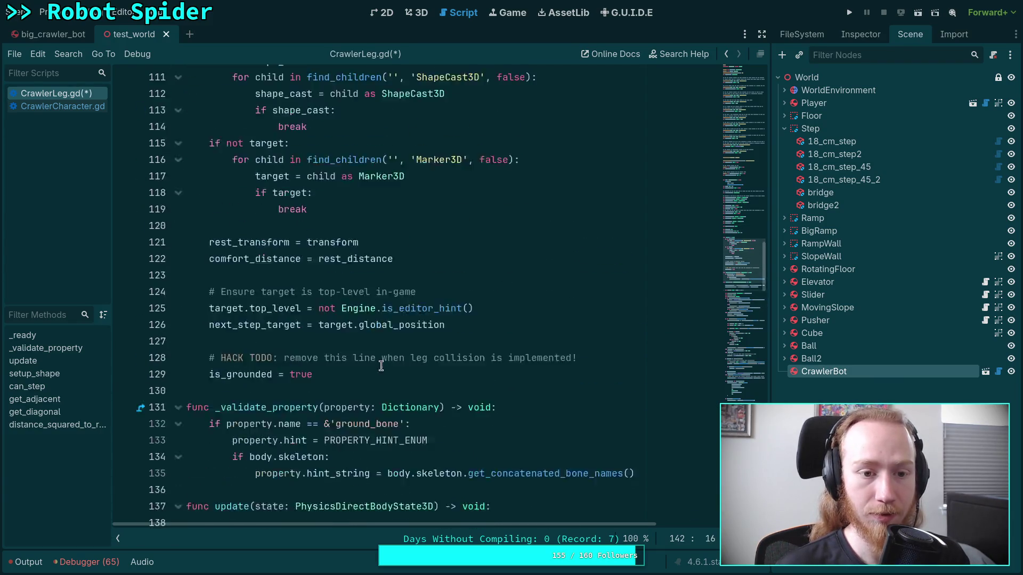
left_click(440, 308)
scroll(534, 345, "up", 2)
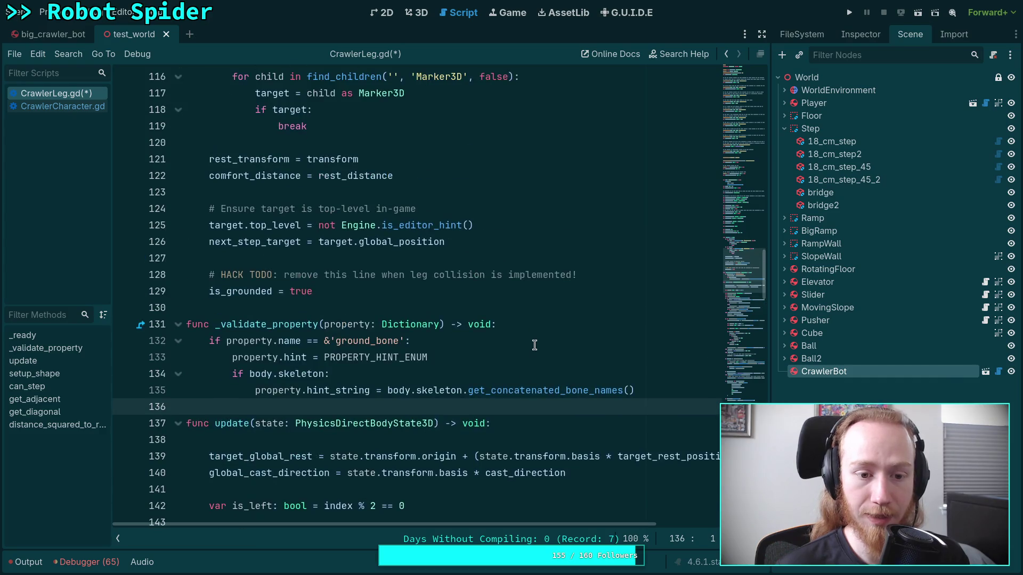
key("Return")
type("nc setup() -> vo")
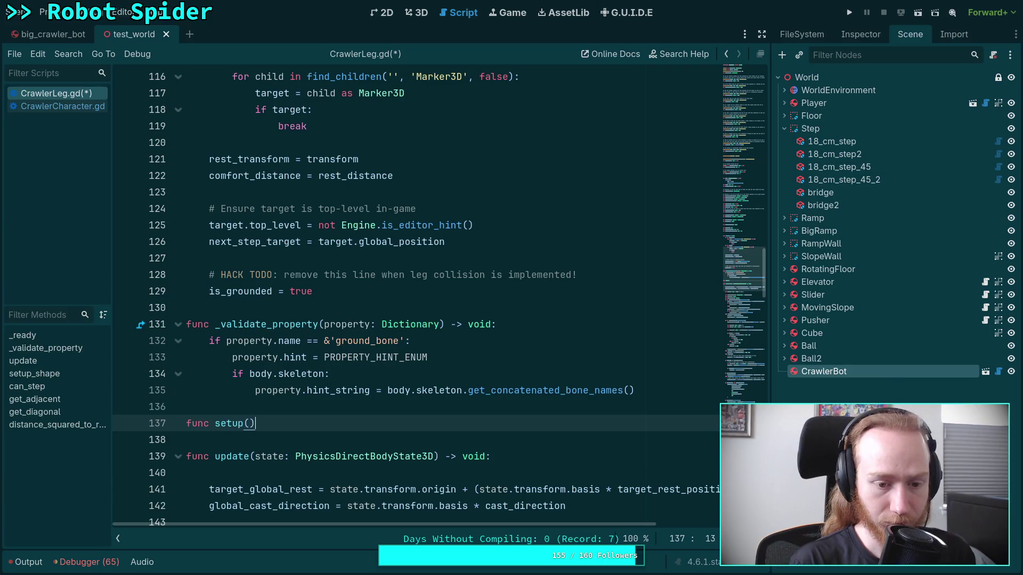
type("id:")
key("Return")
key("ctrl+v")
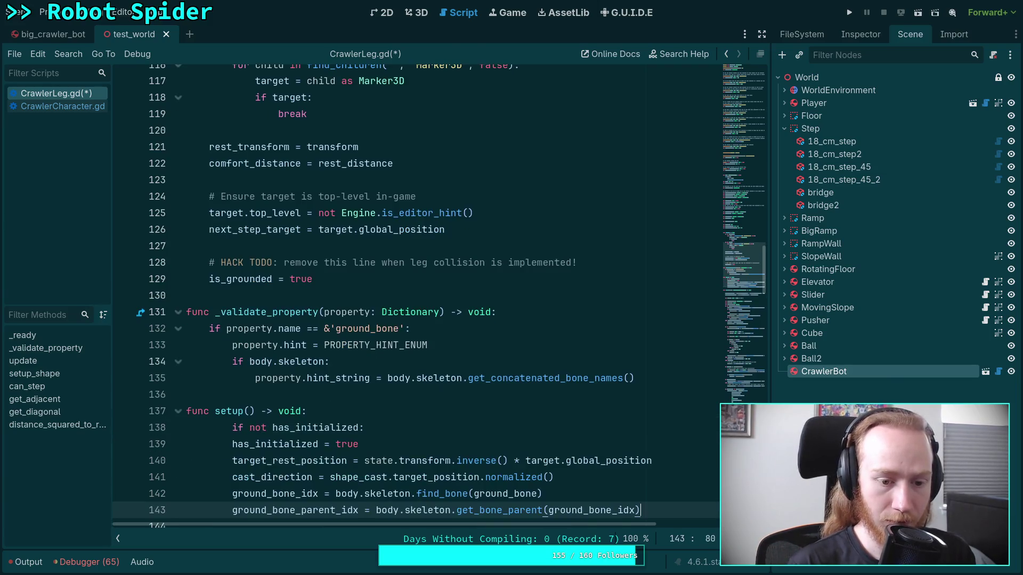
Change setup()'s guard to 'if has_initialized: return'
left_click(368, 229)
key("shift+Up")
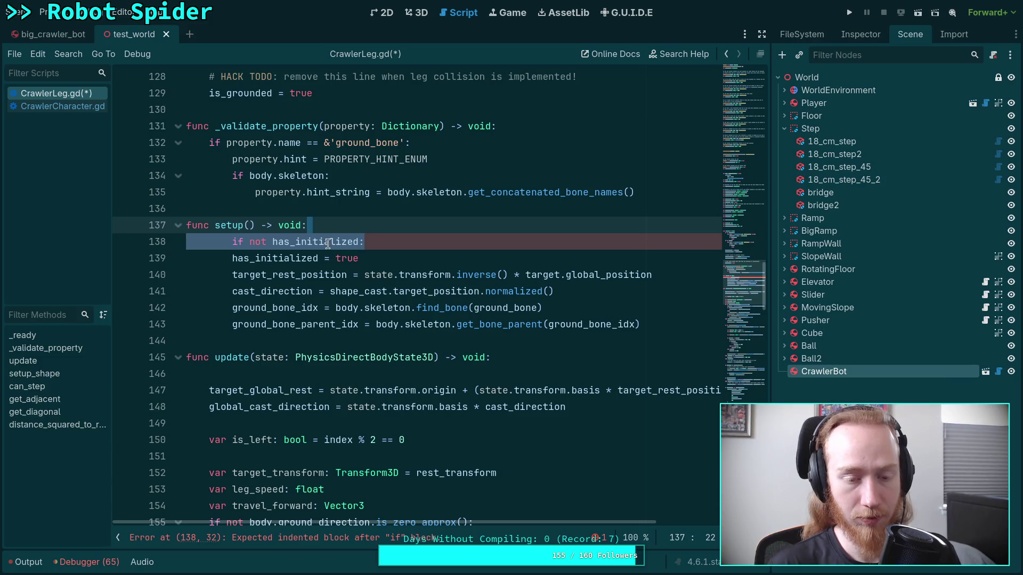
left_click(331, 243)
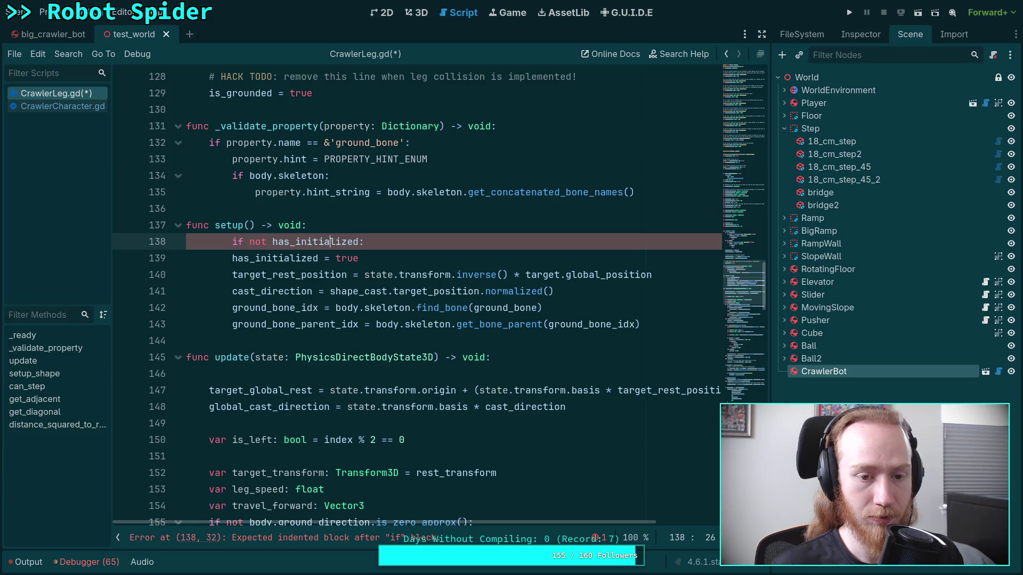
double_click(251, 241)
key("BackSpace")
key("BackSpace")
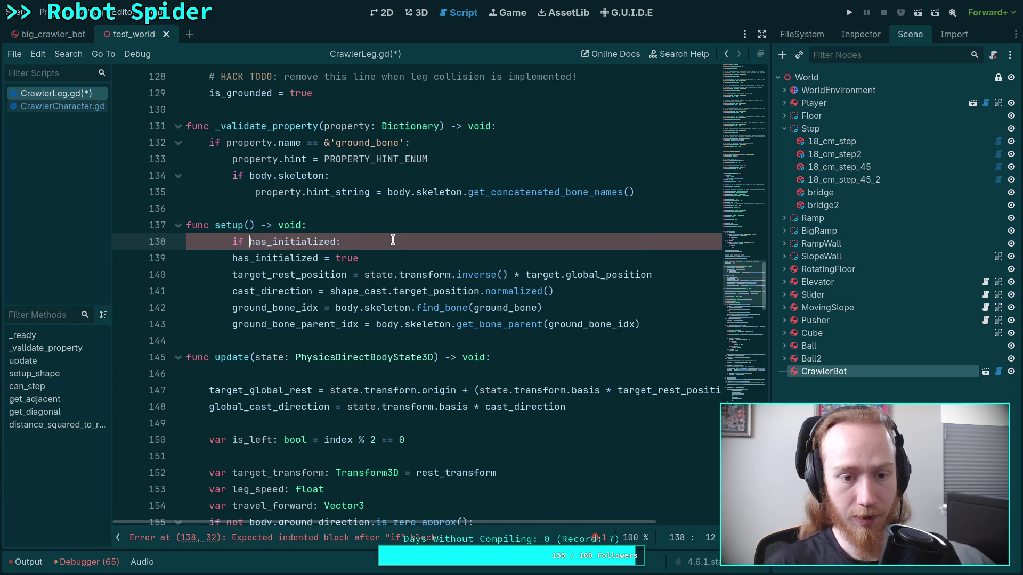
left_click(399, 242)
key("Return")
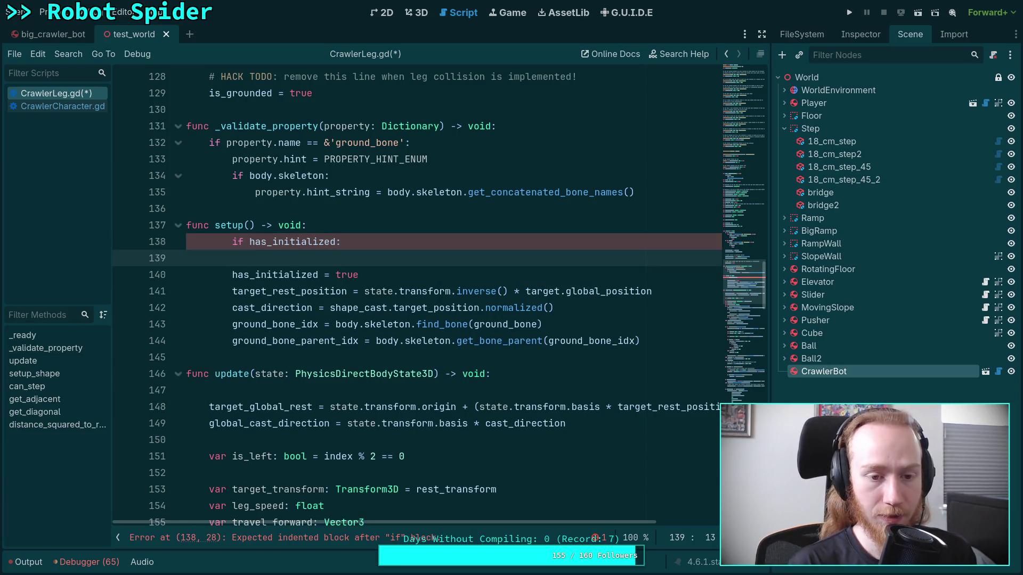
type("return")
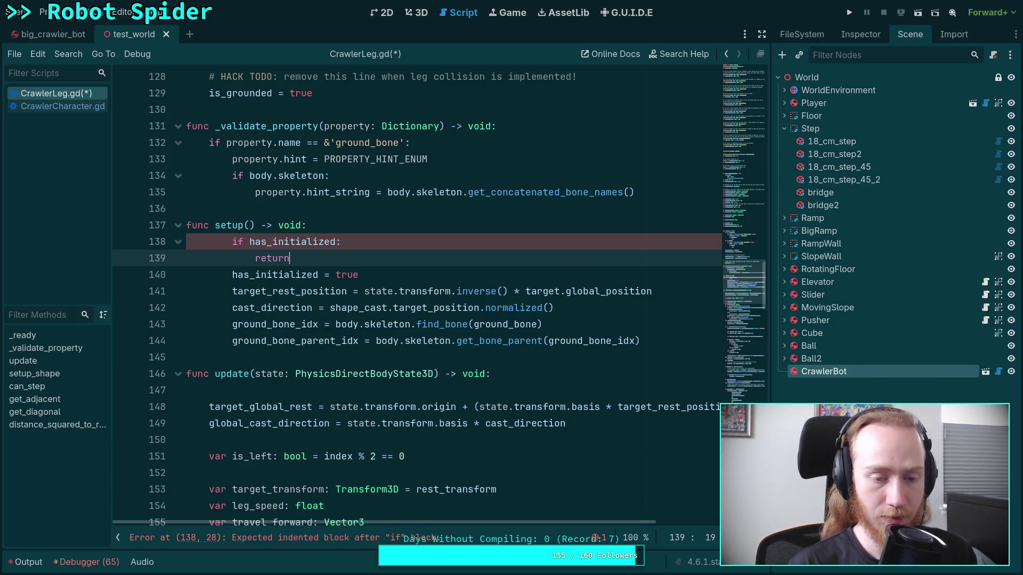
Delete the has_initialized guard entirely and unindent the remaining setup() body
left_click_drag(404, 274, 233, 242)
key("BackSpace")
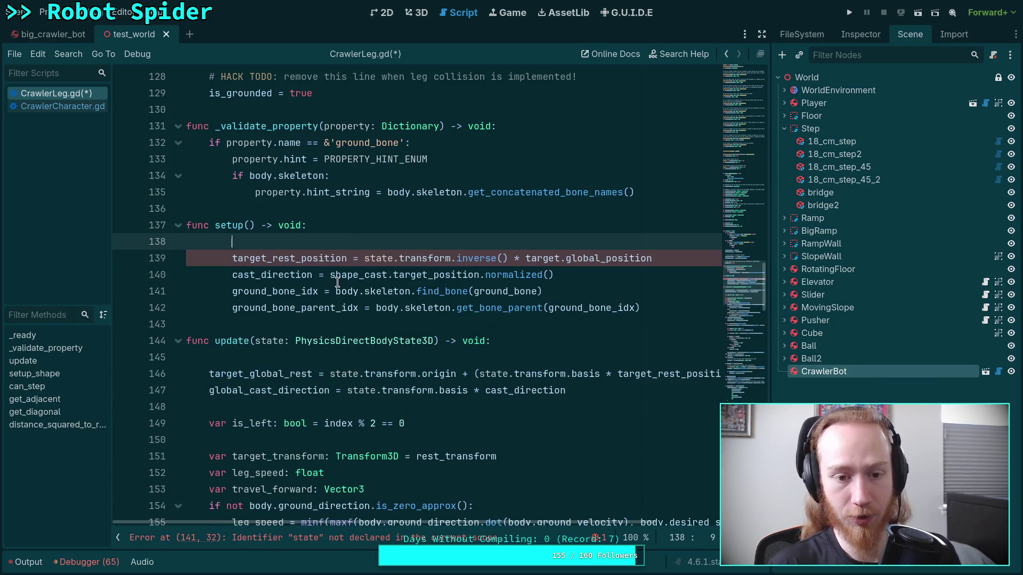
left_click_drag(336, 258, 350, 304)
key("shift+Tab")
left_click(350, 240)
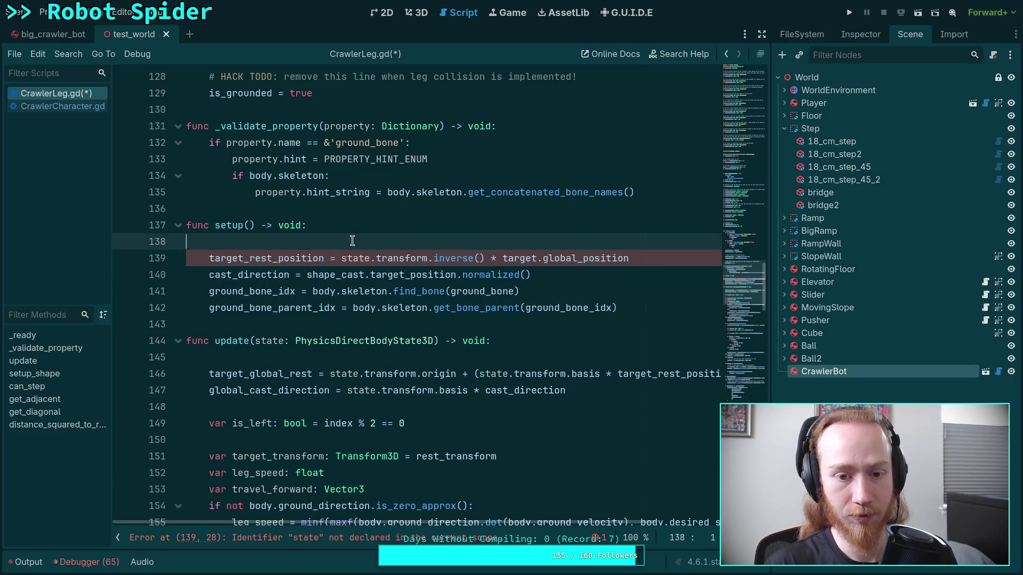
key("Delete")
Change state.transform to body.global_transform in target_rest_position and remove update()'s leading blank line
double_click(355, 242)
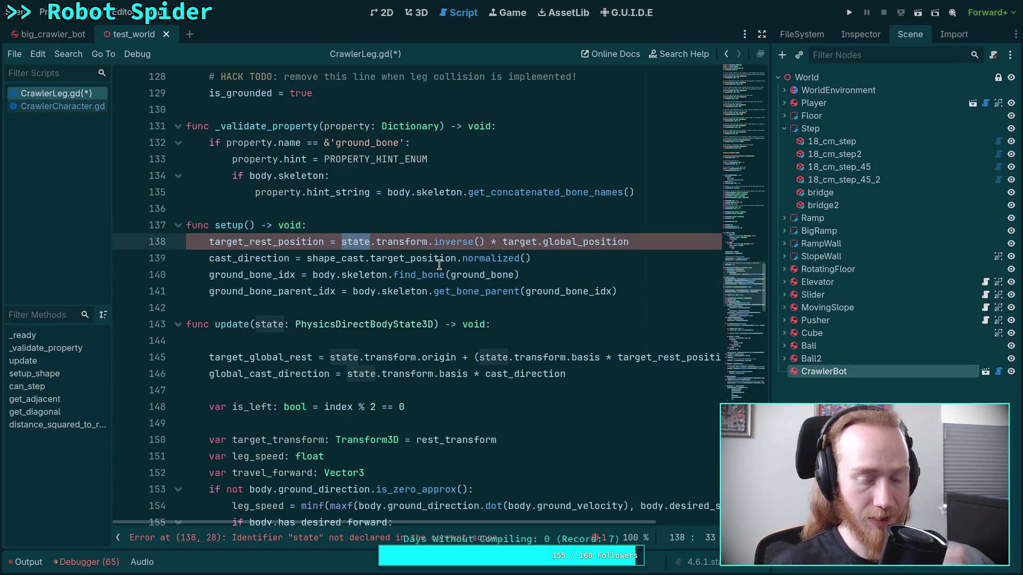
type("body")
key("Escape")
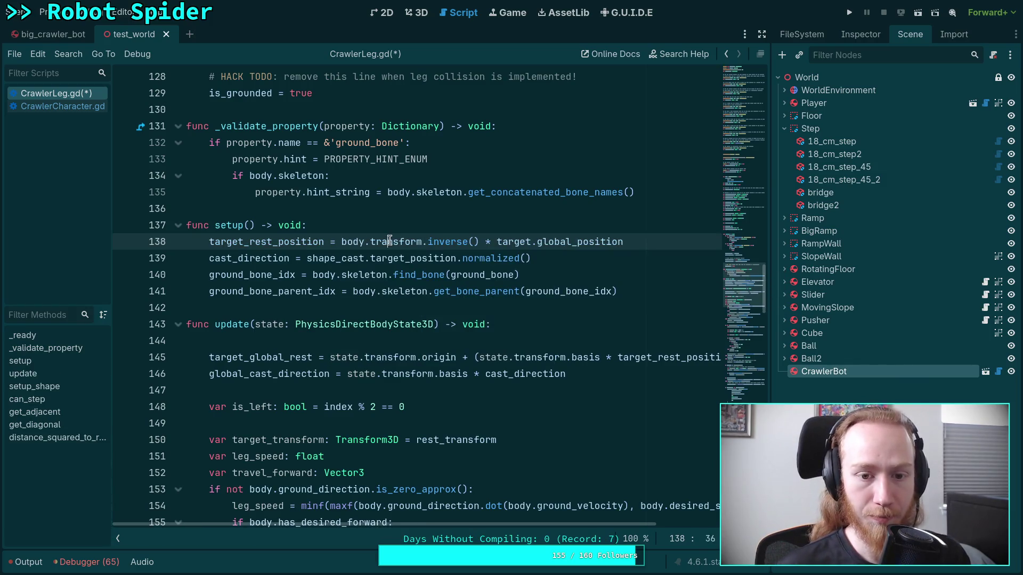
double_click(398, 242)
key("BackSpace")
type("gl")
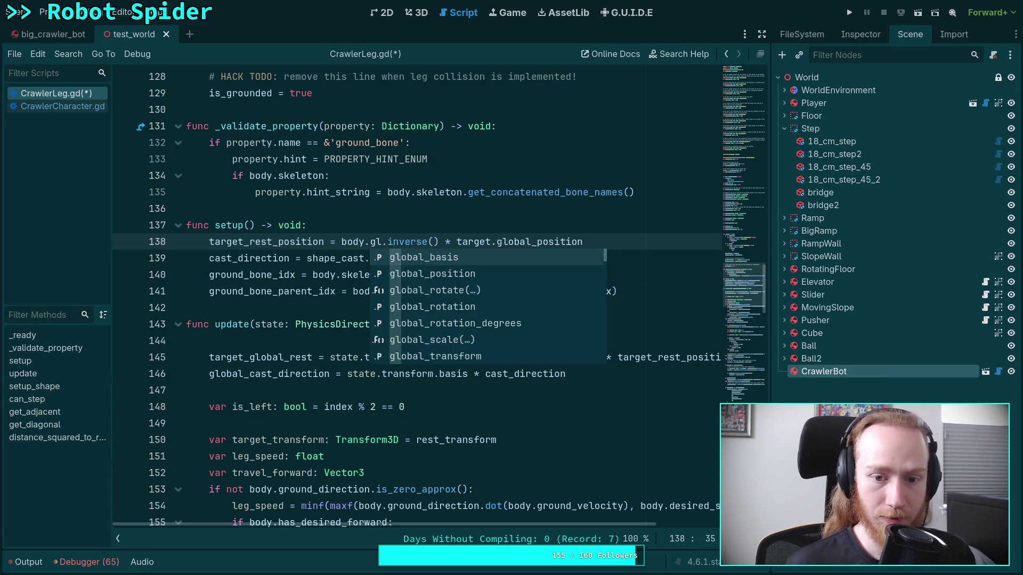
key("Down")
key("Down")
key("Down")
key("Return")
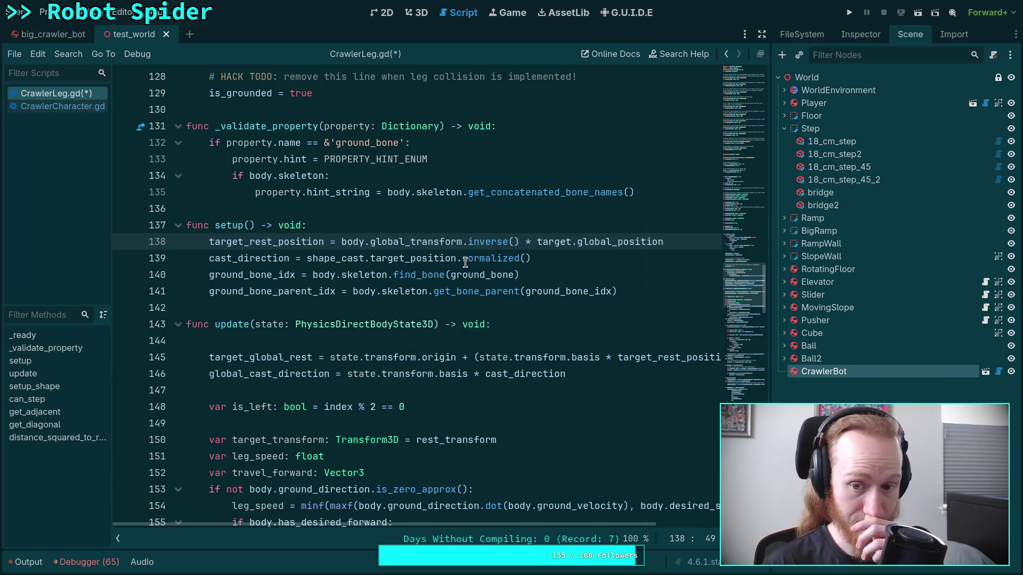
left_click(414, 311)
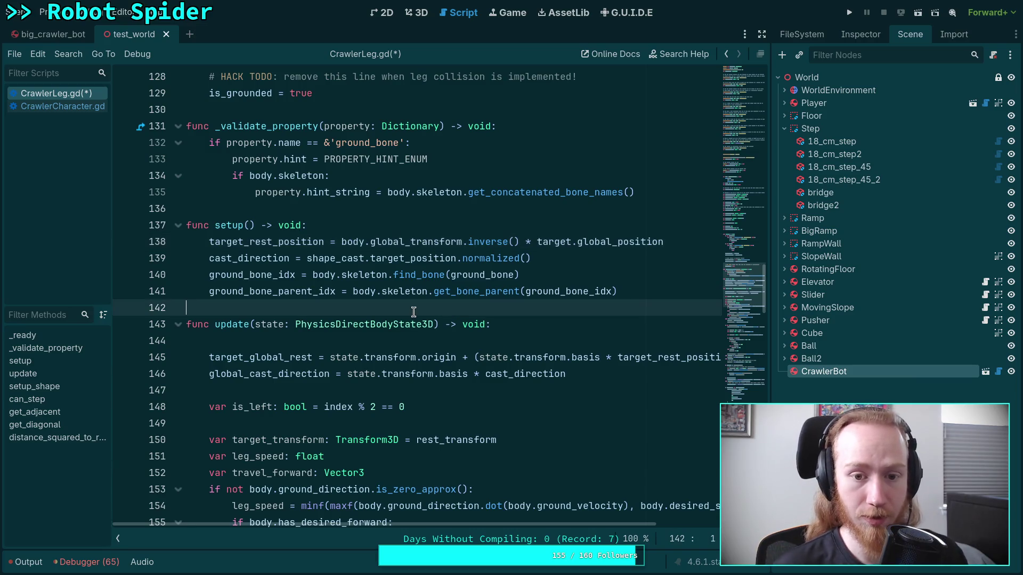
left_click(387, 341)
key("BackSpace")
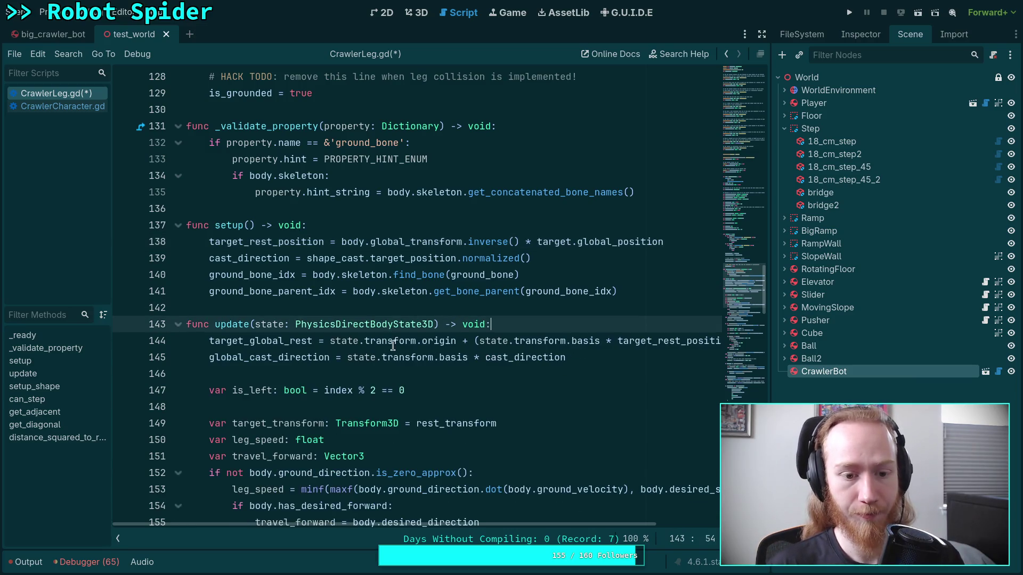
Unfold the get_adjacent function in CrawlerLeg.gd to review its code
scroll(393, 343, "up", 13)
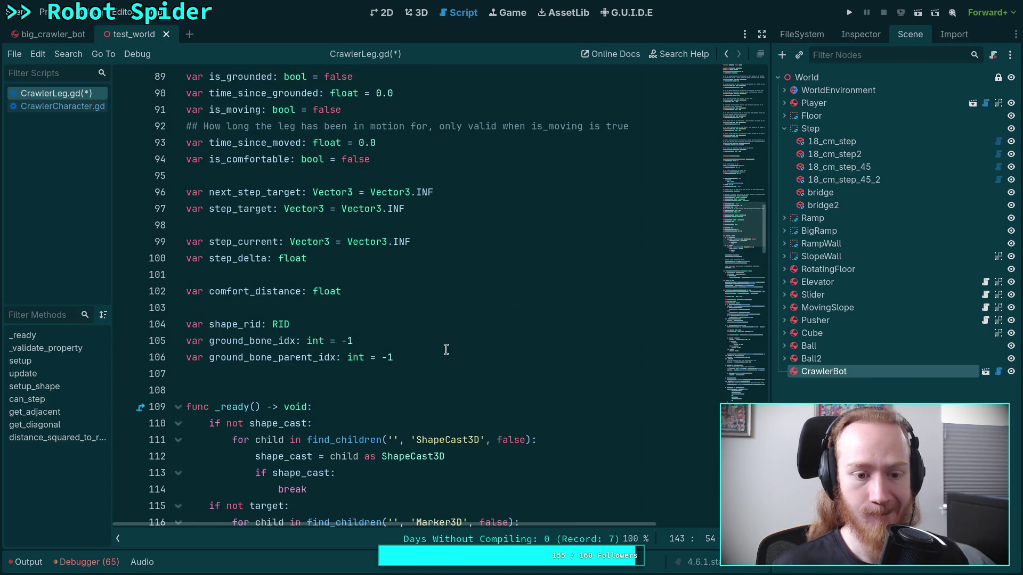
scroll(453, 349, "up", 1)
scroll(452, 349, "down", 20)
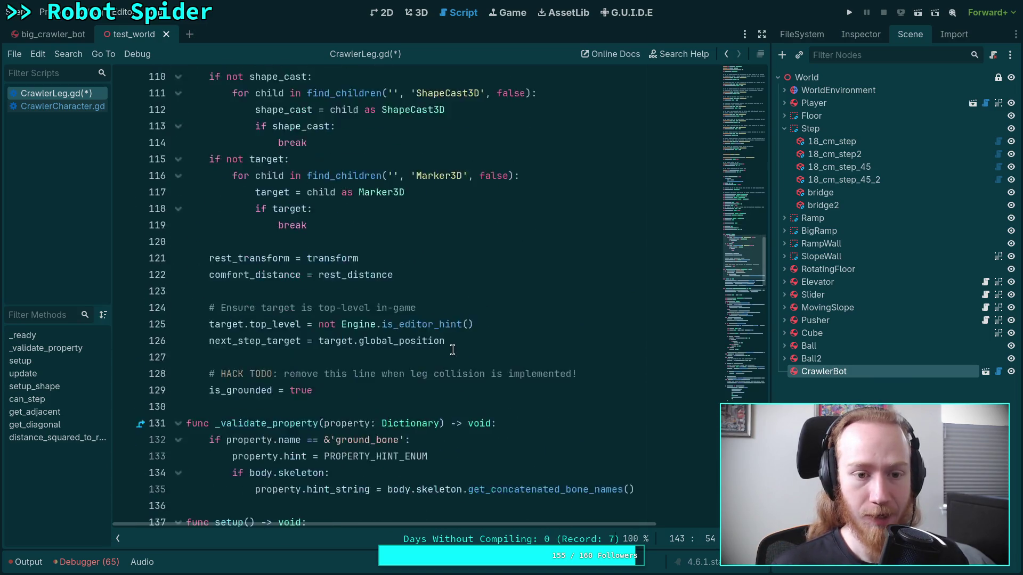
scroll(334, 271, "down", 3)
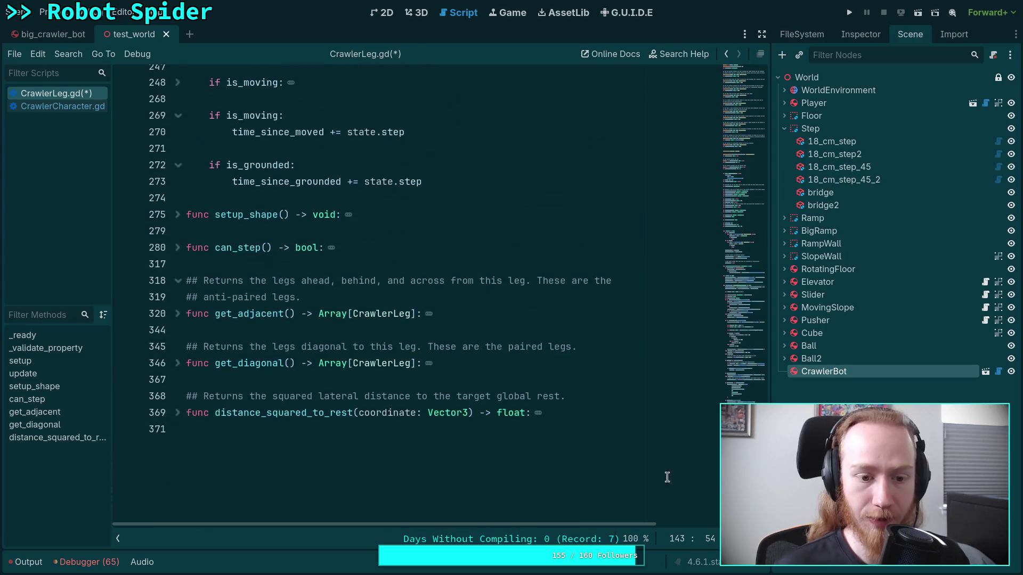
double_click(242, 314)
left_click(178, 313)
left_click(462, 313)
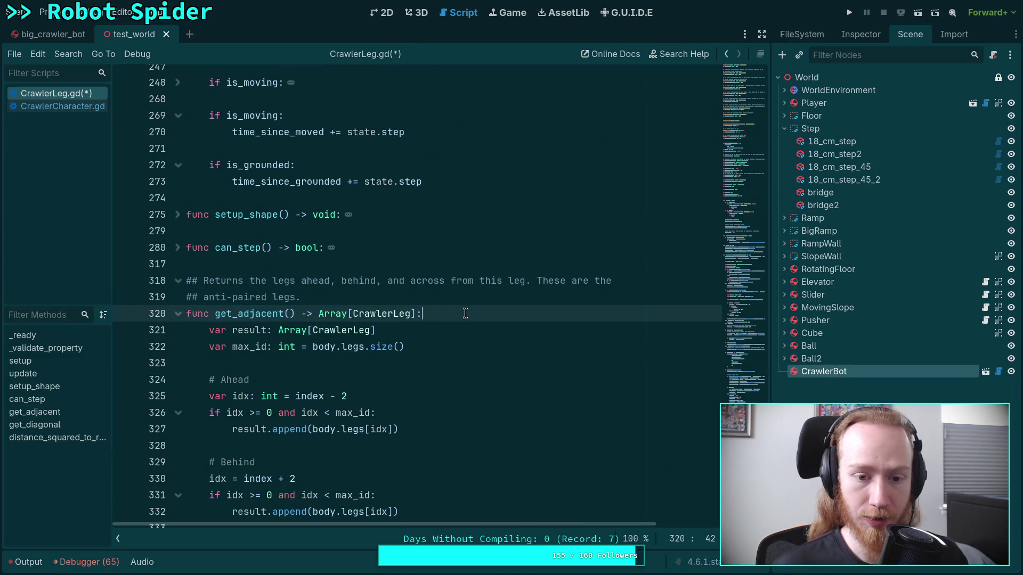
scroll(758, 394, "up", 4)
mouse_move(758, 394)
left_mouse_down()
mouse_move(749, 160)
mouse_move(759, 138)
mouse_move(750, 188)
left_mouse_up()
scroll(478, 290, "down", 4)
Declare 'var cached_adjacent: Array[CrawlerLeg]' after the bone index variables
left_click(491, 334)
key("Return")
key("Return")
key("Up")
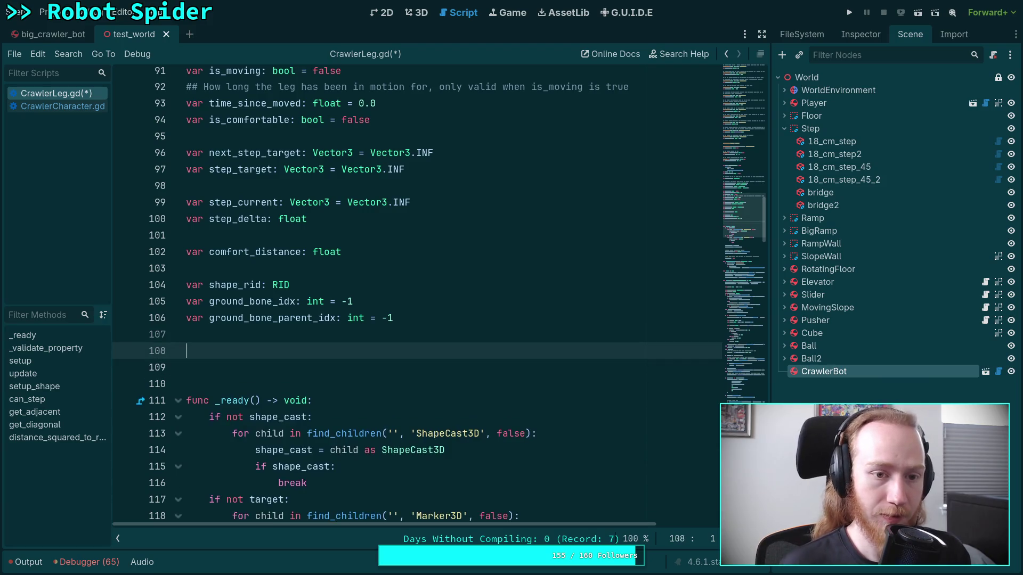
type("var c")
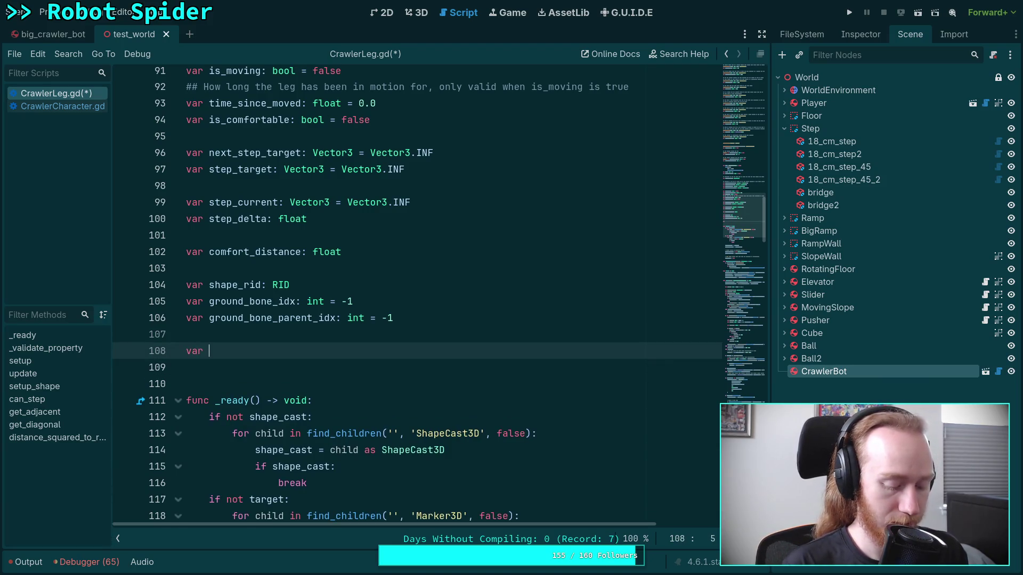
type("ached_ad")
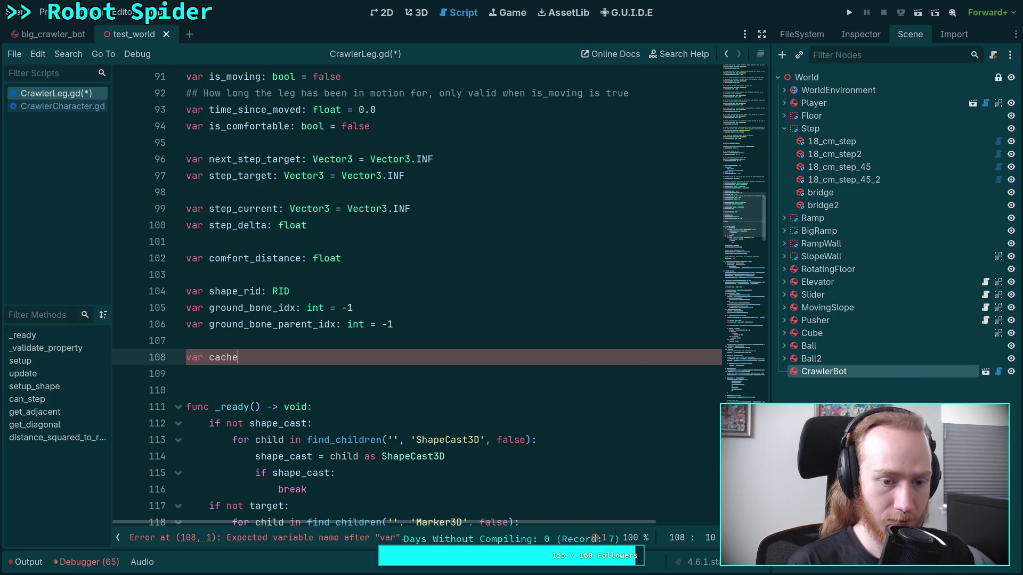
type("jacent: ")
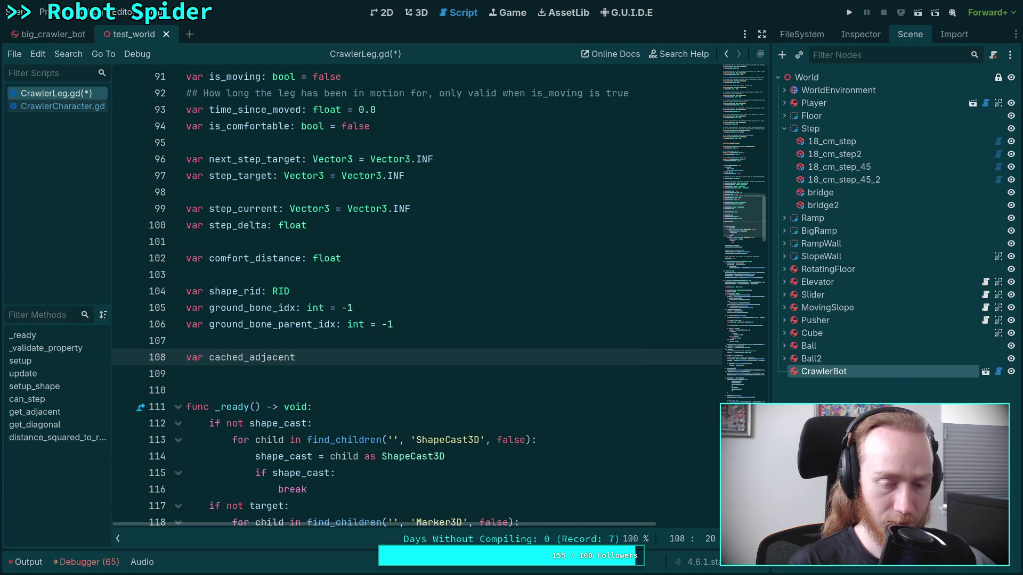
type("Array[")
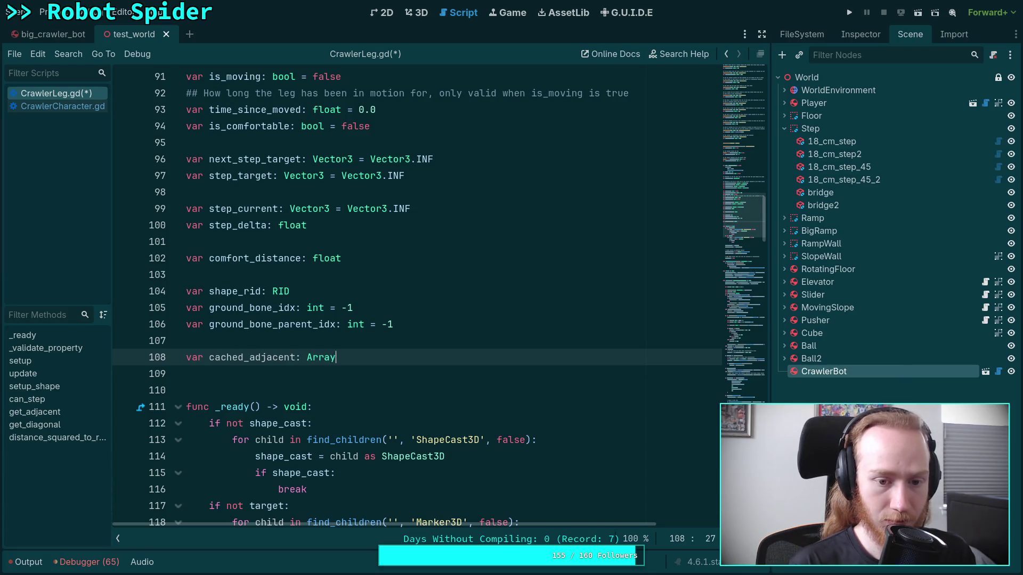
type("Craw")
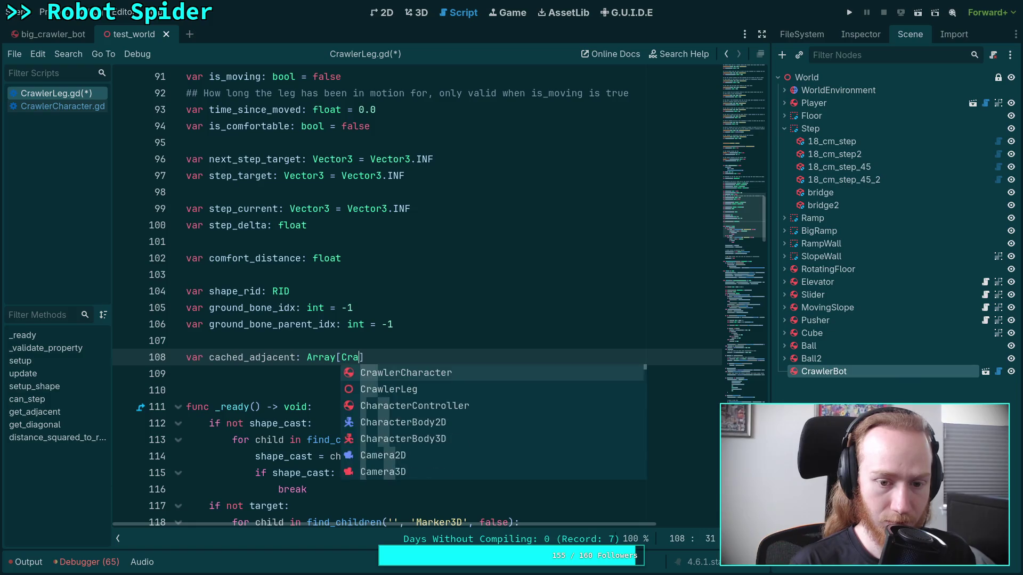
key("Down")
key("Return")
Declare 'var cached_diagonal: Array[CrawlerLeg]' on the next line
key("End")
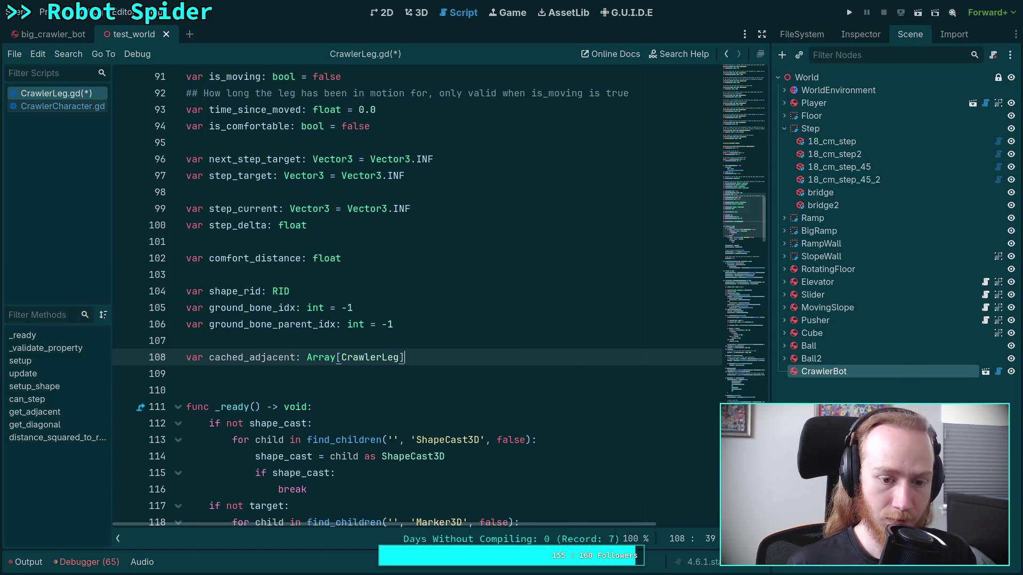
key("Return")
type("var cached_diagonal: ")
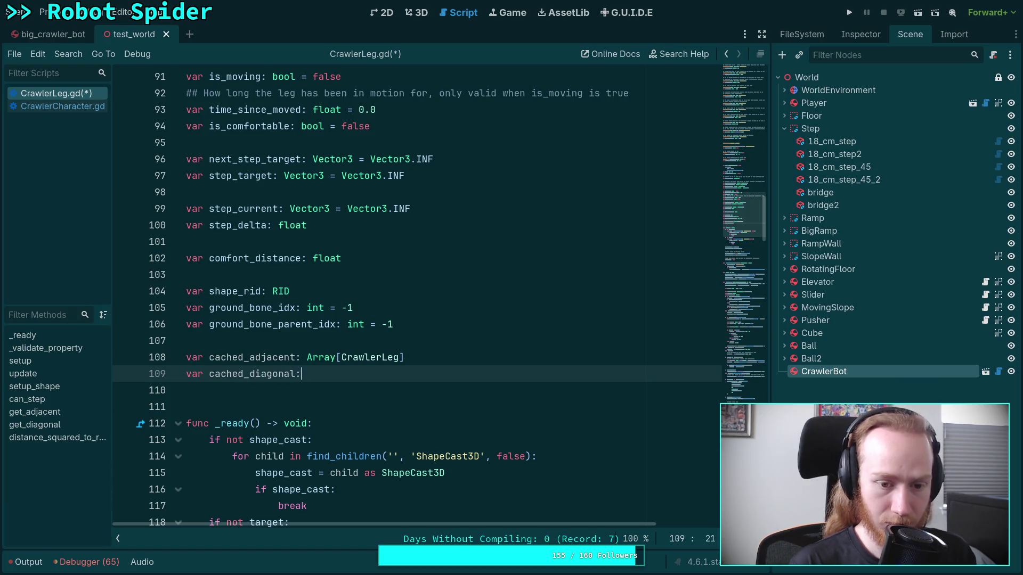
type("Array[")
type("C")
key("BackSpace")
type("C")
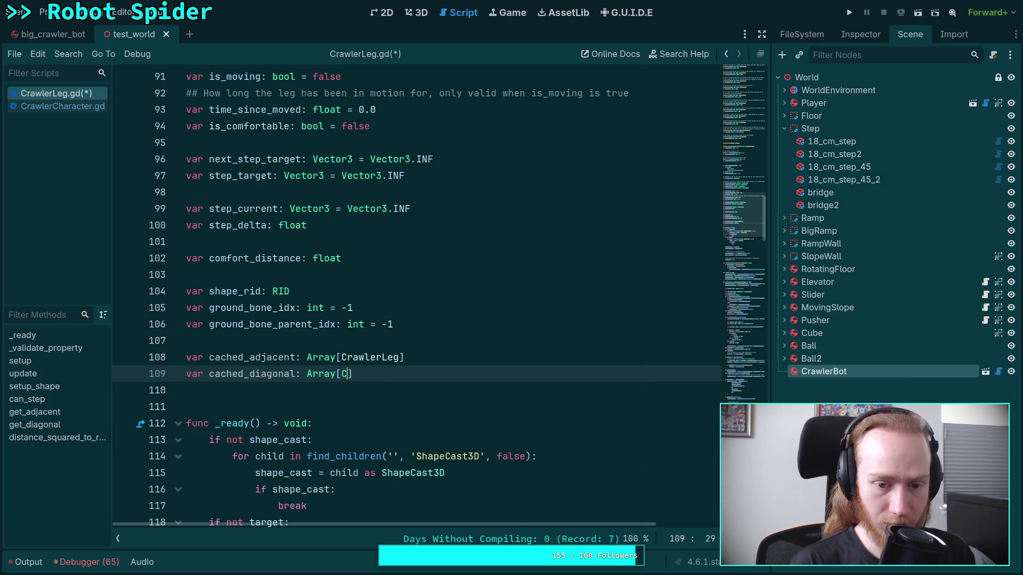
type("rawlerL")
key("Return")
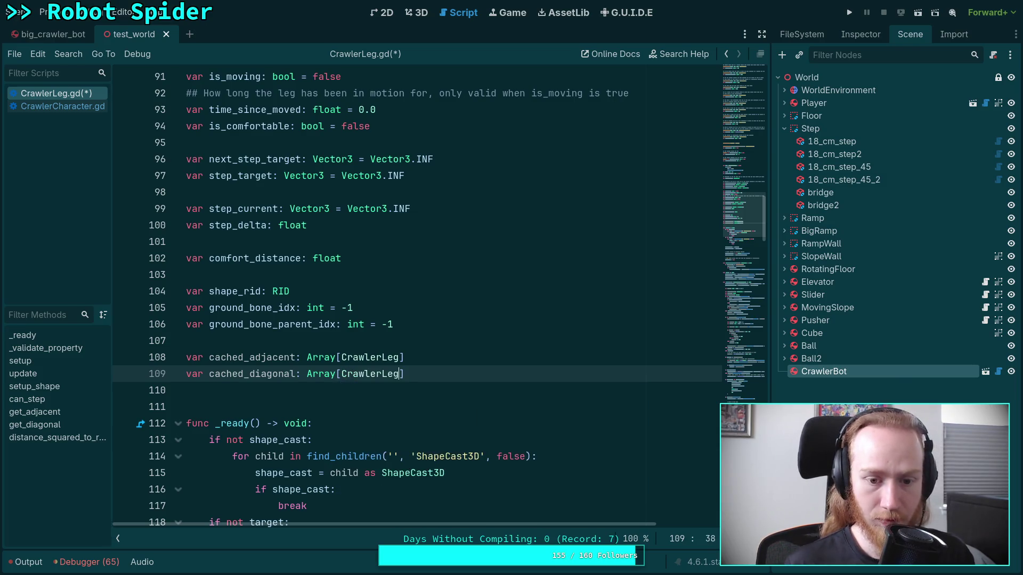
scroll(435, 316, "down", 14)
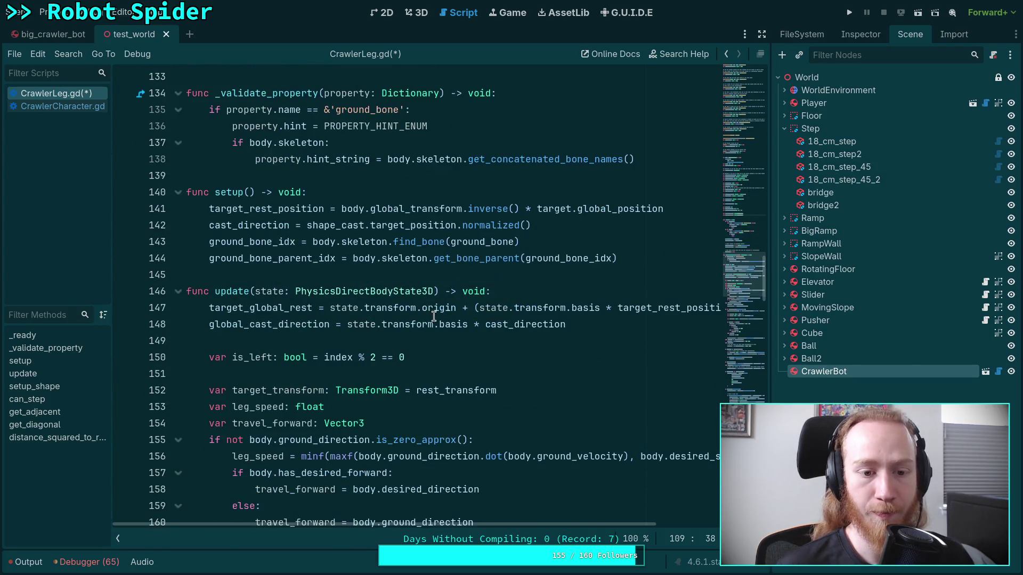
Add 'if not has_initialized:' as the first line of setup()
left_click(397, 192)
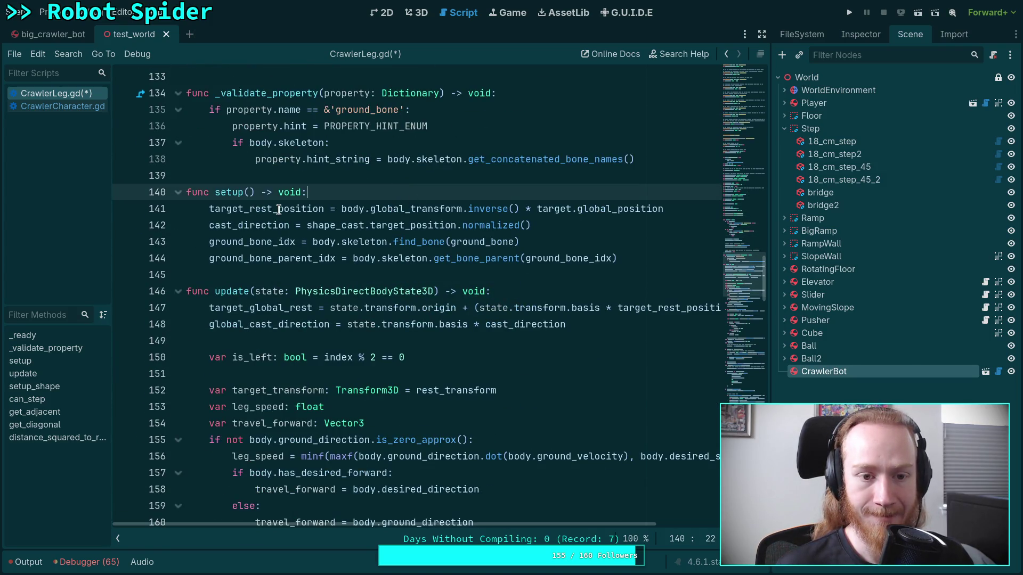
key("Return")
type("if has_")
key("Return")
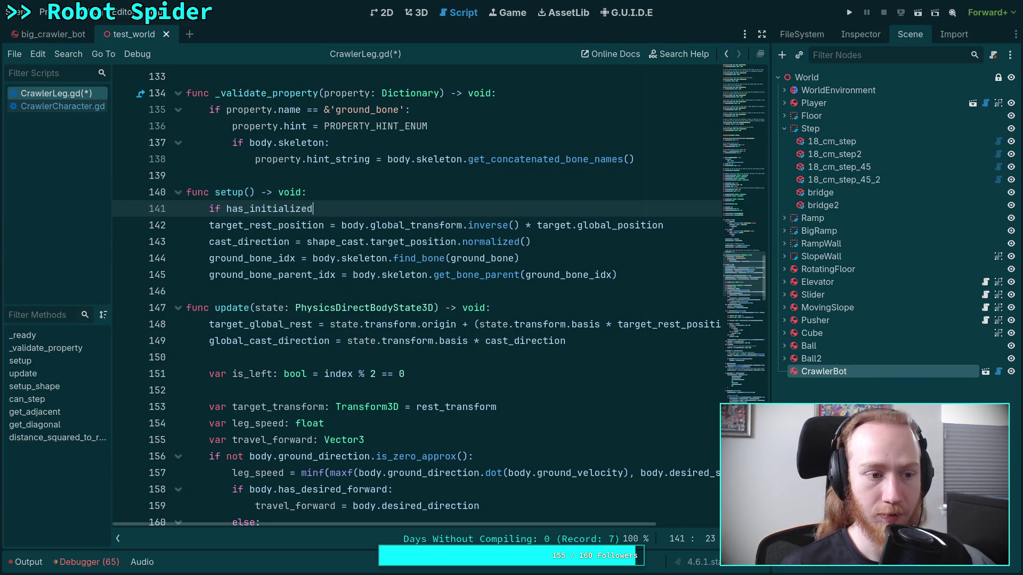
left_click(226, 208)
type("not")
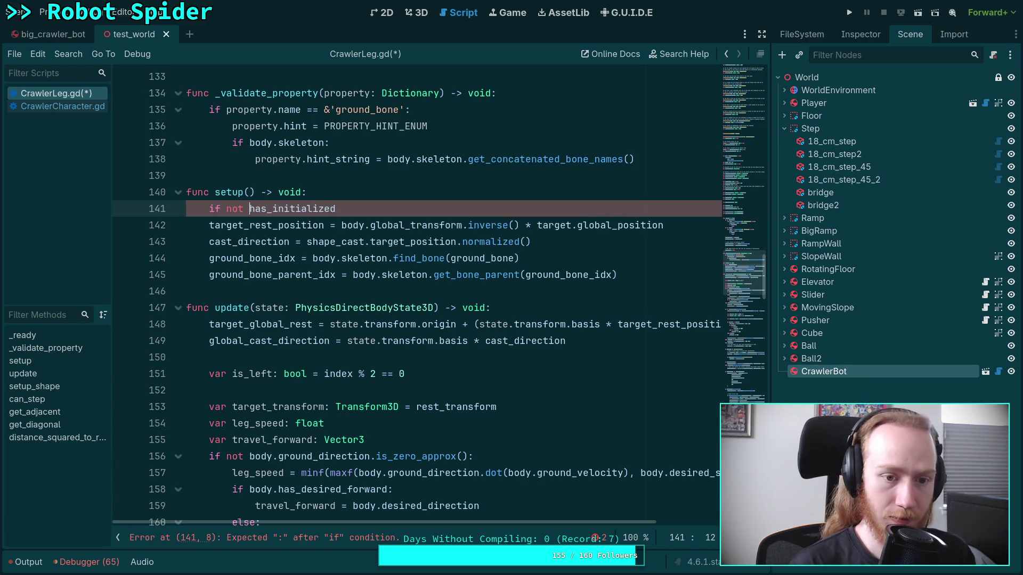
left_click(389, 208)
Indent target_rest_position into the if block and add 'has_initialized = true'
left_click_drag(359, 225, 359, 241)
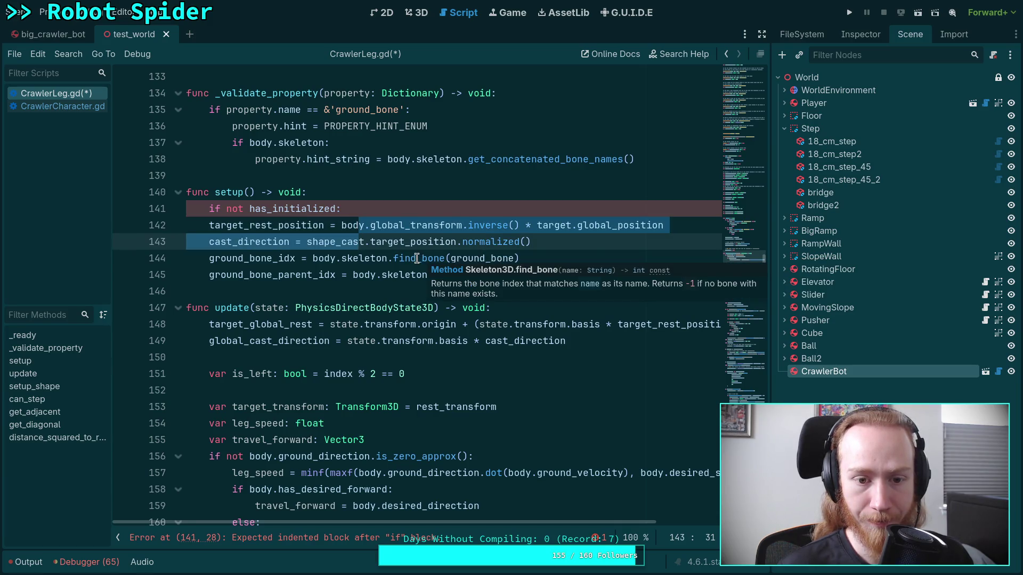
left_click(379, 225)
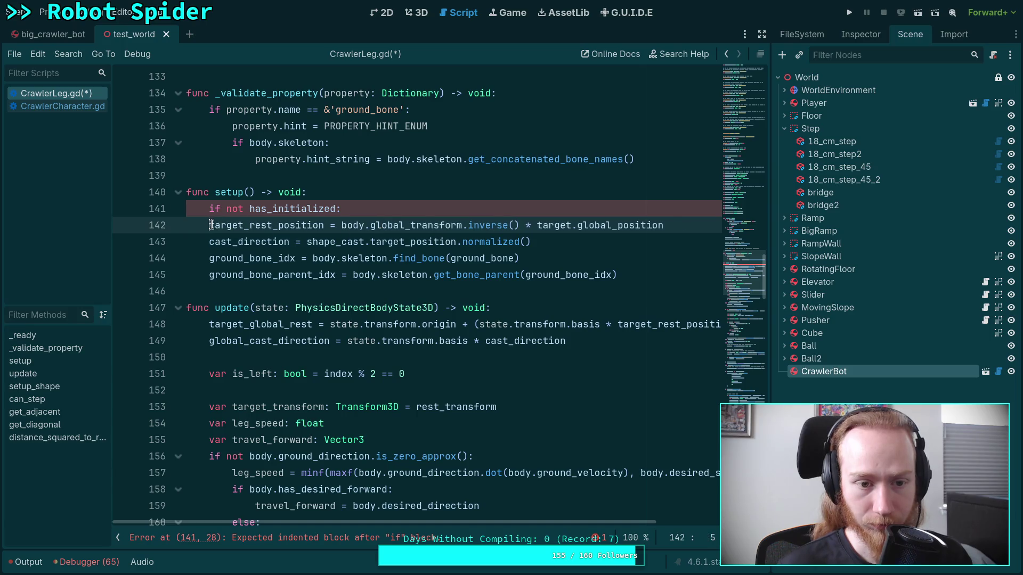
key("Tab")
left_click(642, 210)
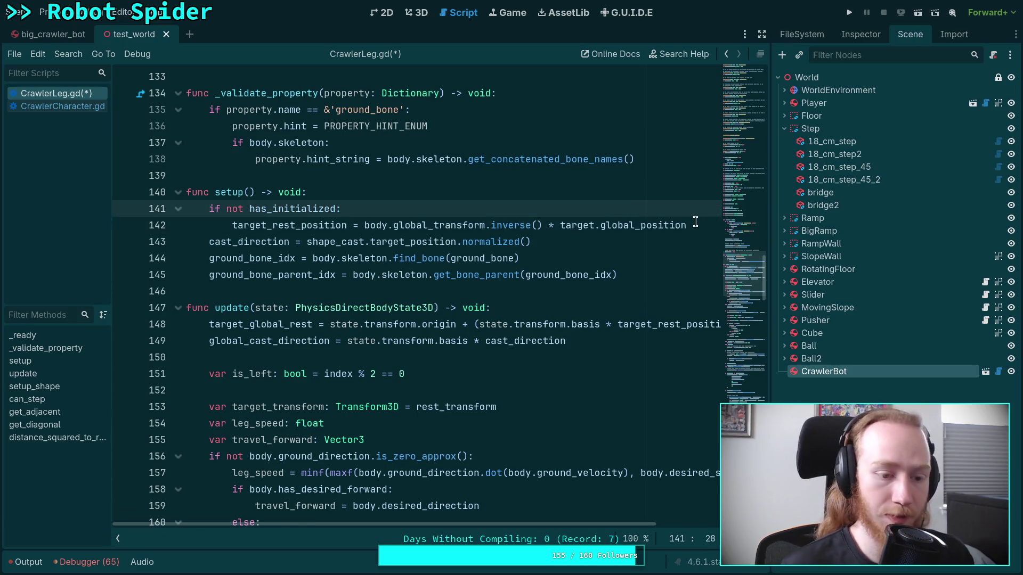
key("Return")
type("has_initialized = true")
Move the ground_bone_idx and ground_bone_parent_idx lines up into the if block
left_click(689, 242)
key("Return")
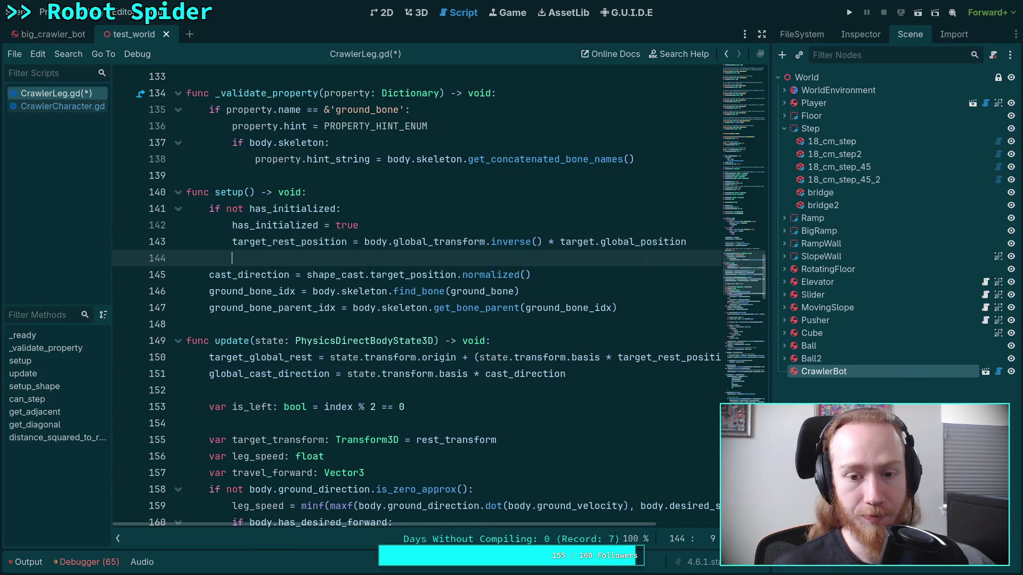
left_click(186, 275)
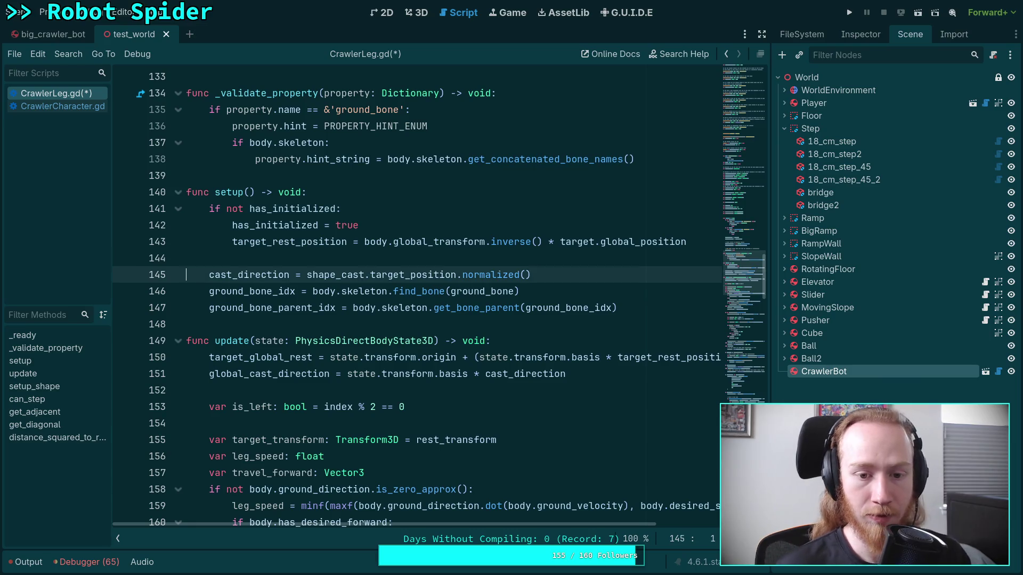
left_click(186, 291)
key("alt+Up")
key("alt+Up")
key("Tab")
key("Down")
key("Down")
key("Down")
key("alt+Up")
key("alt+Up")
key("Tab")
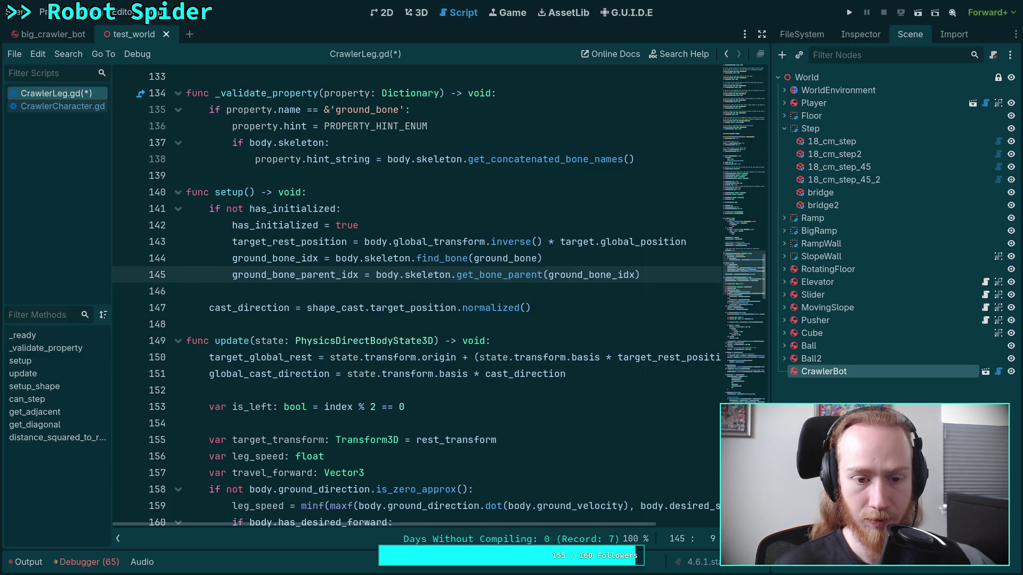
key("Down")
key("Down")
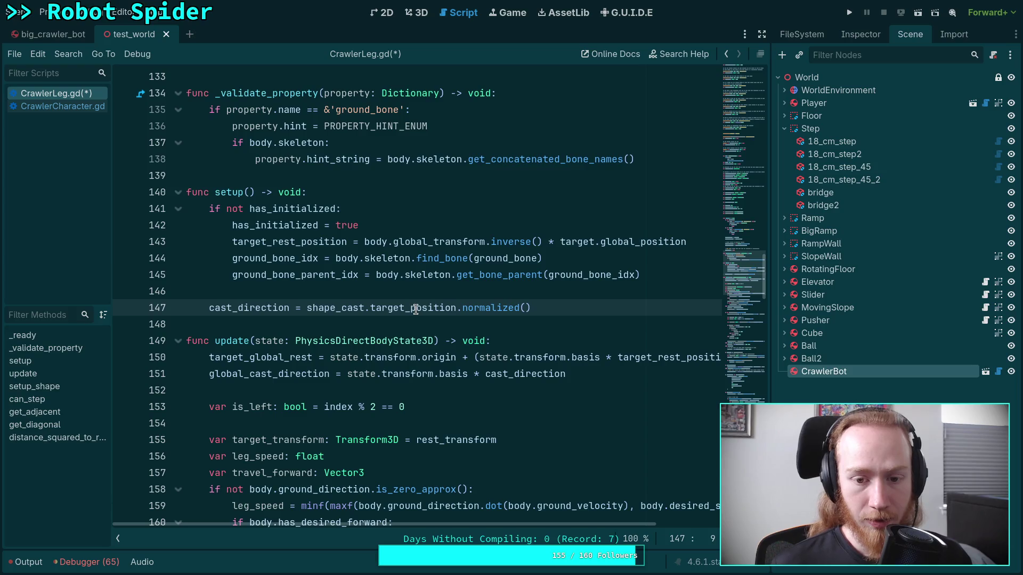
Check cast_direction and target_rest_position usages, then add a blank line after the ground bone lines
mouse_move(416, 310)
key("ctrl+d")
scroll(474, 320, "down", 1)
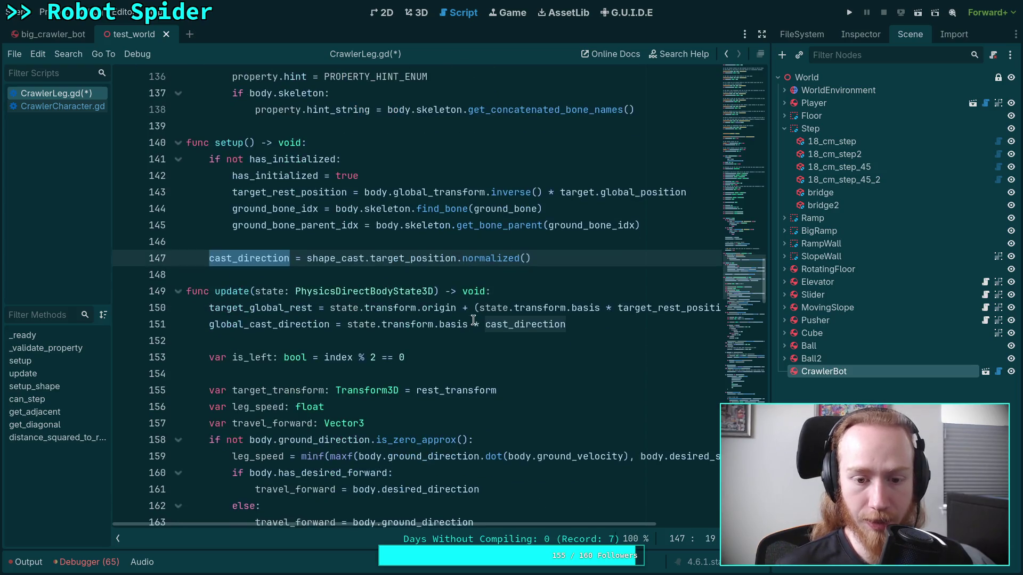
scroll(490, 353, "up", 2)
left_click(580, 354)
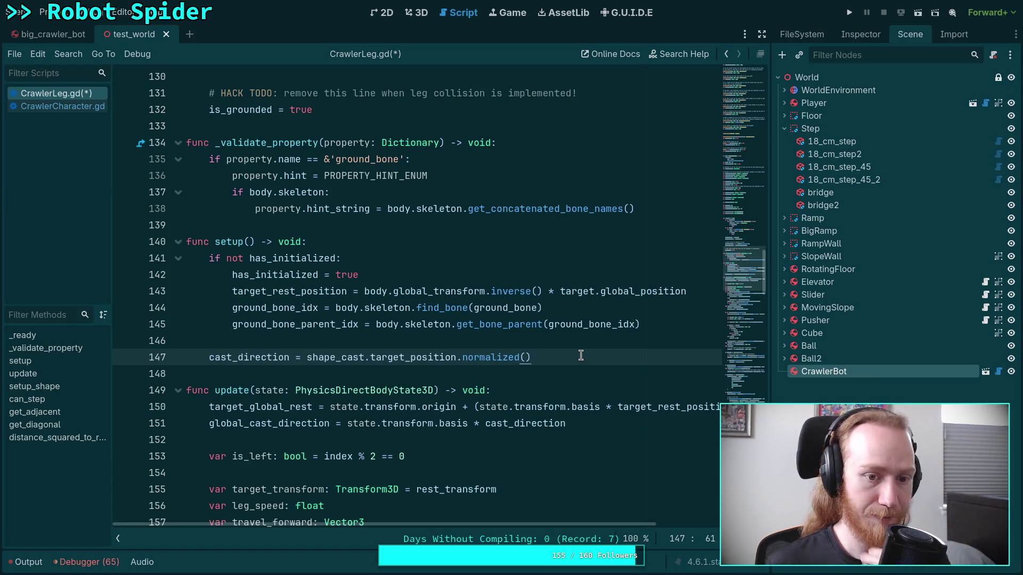
left_click(661, 322)
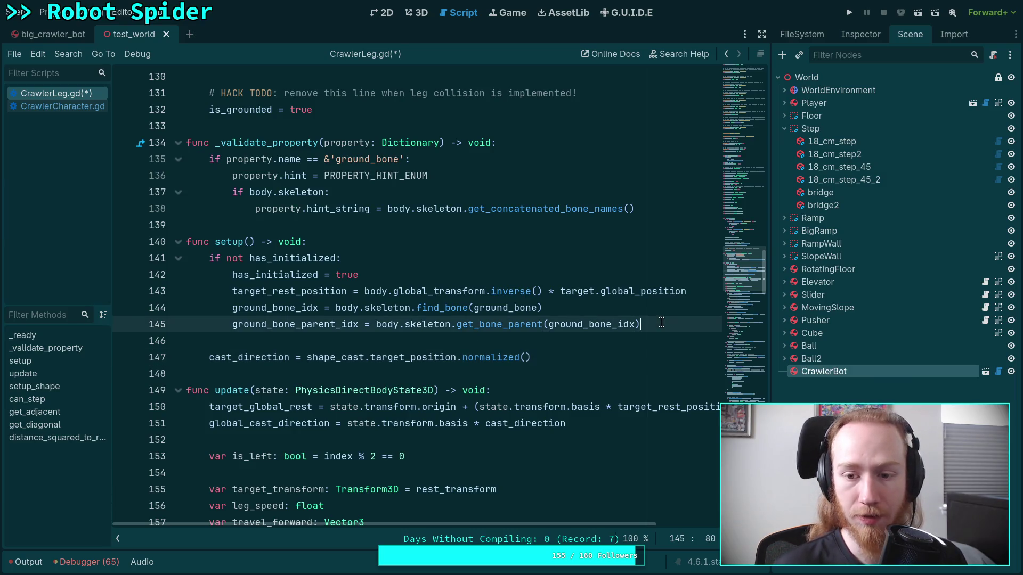
double_click(233, 291)
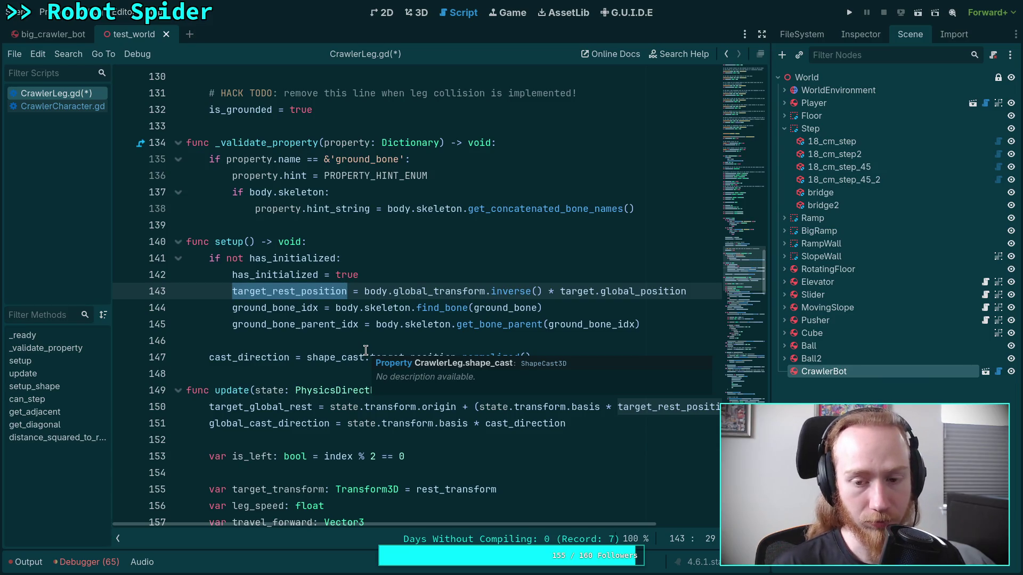
left_click(307, 337)
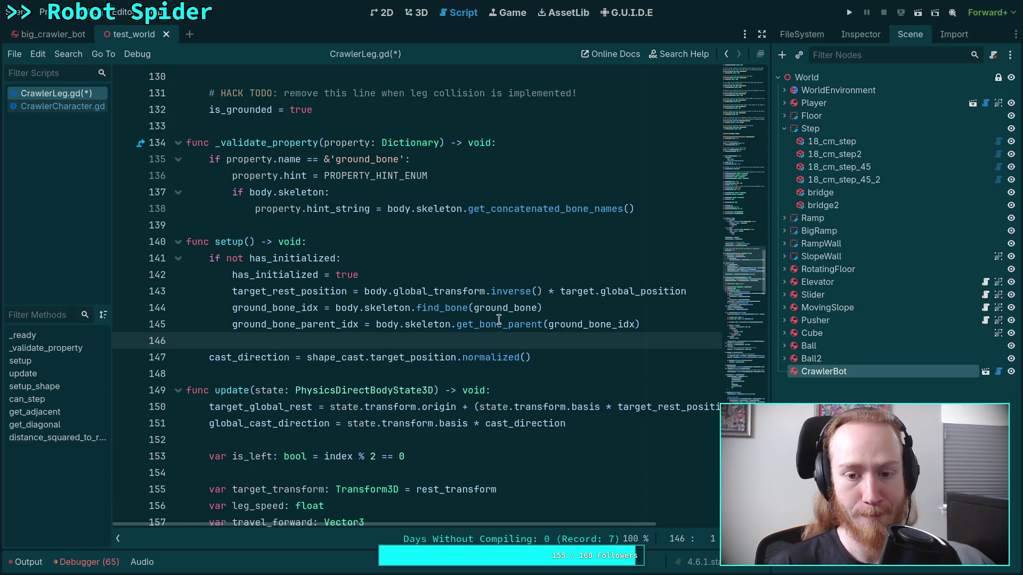
left_click(575, 361)
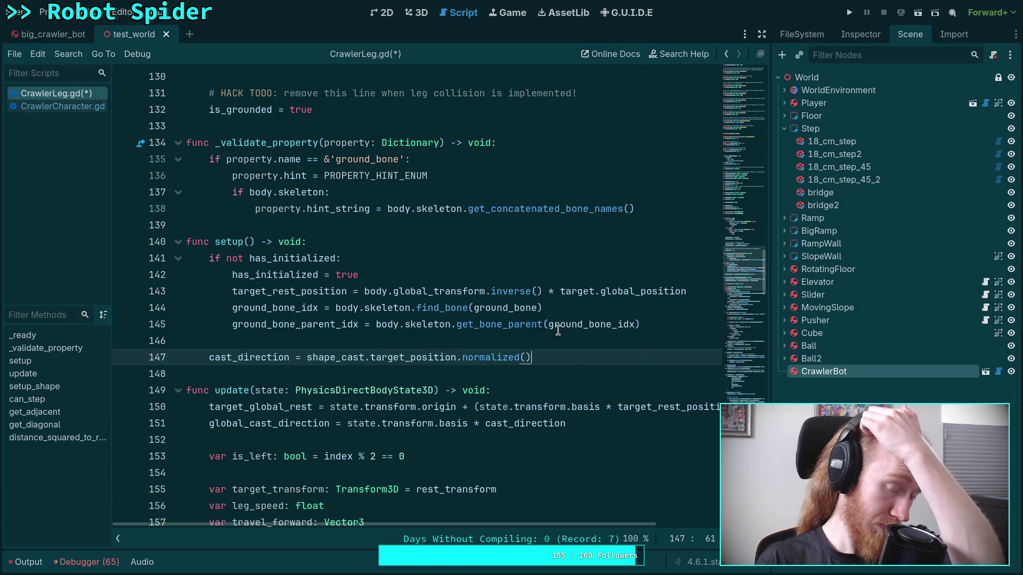
scroll(485, 296, "up", 12)
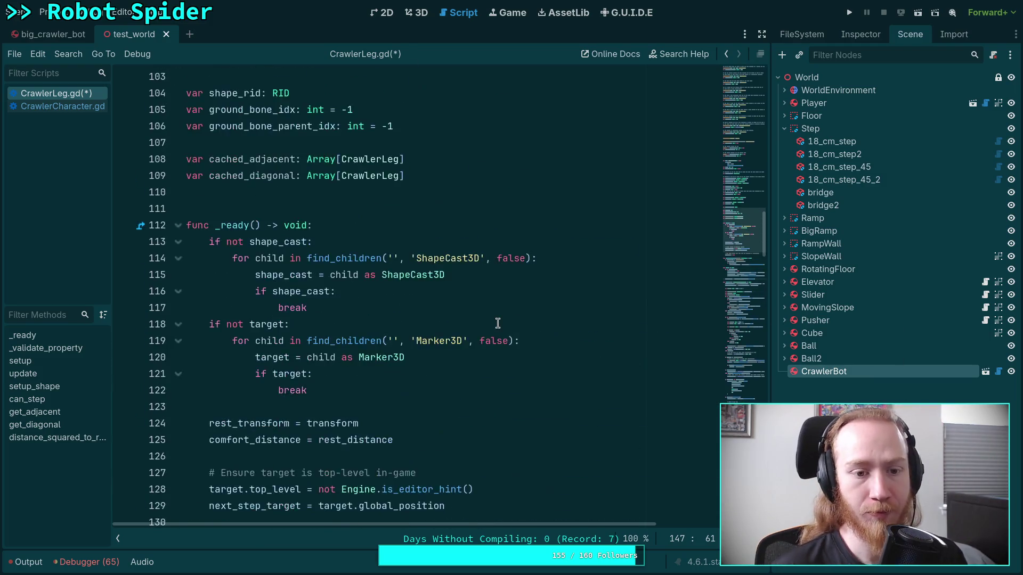
scroll(484, 297, "down", 12)
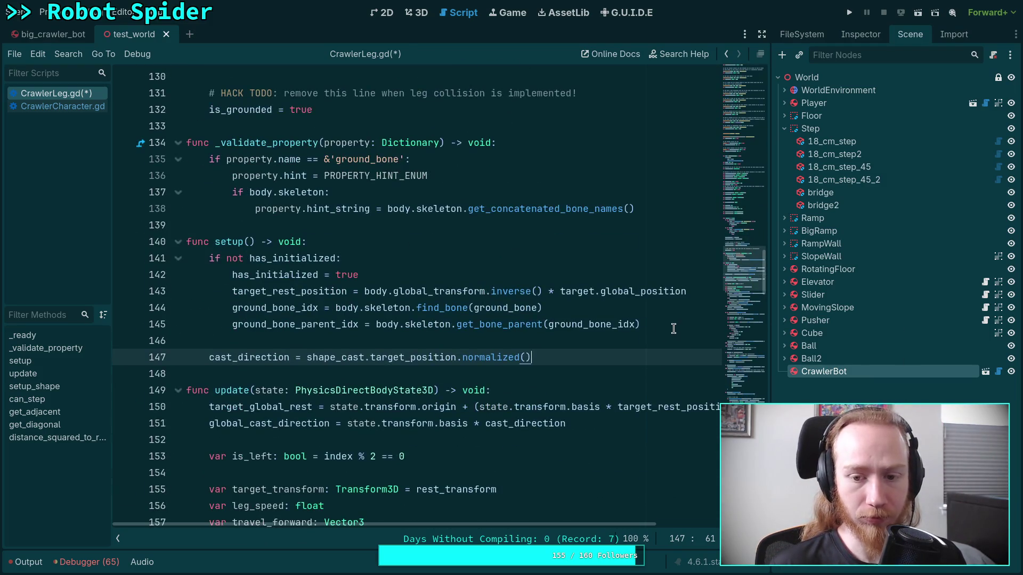
left_click(675, 328)
key("Return")
key("Return")
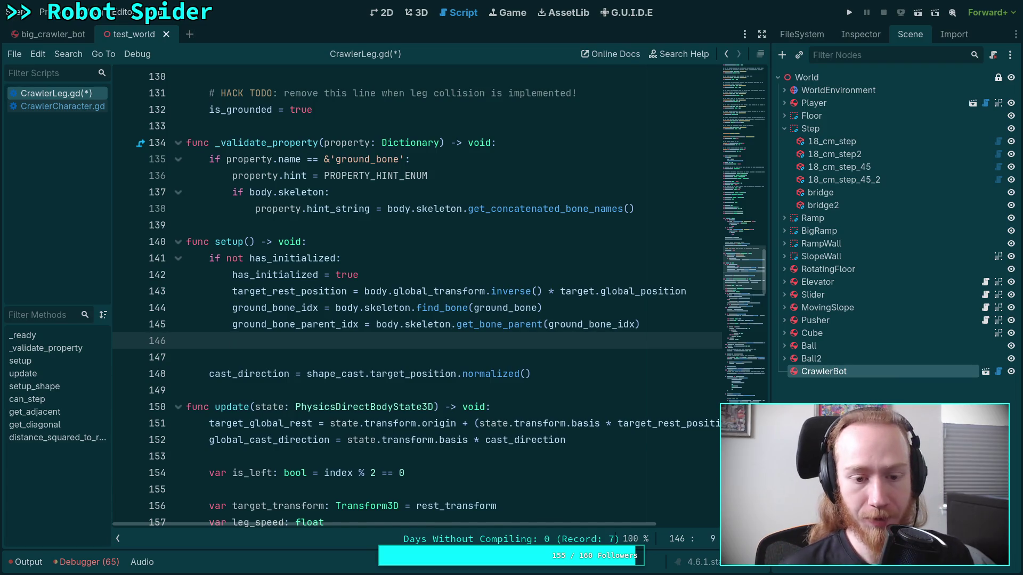
Undo back to the unfinished 'if cached_adjacent.size() >' check in get_adjacent
scroll(381, 231, "up", 6)
scroll(381, 232, "up", 5)
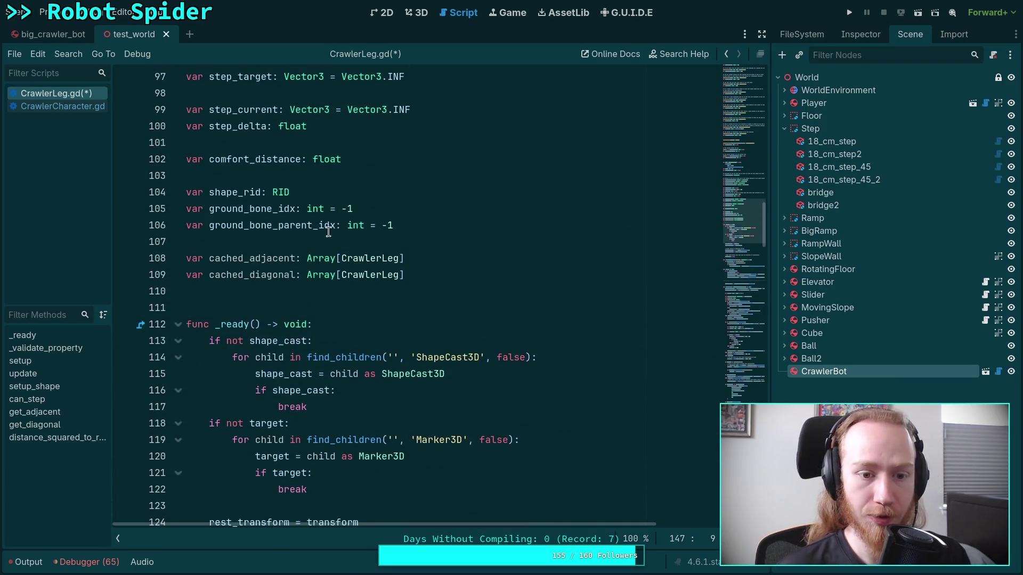
scroll(356, 242, "down", 15)
scroll(532, 277, "up", 2)
left_click(545, 285)
left_click(559, 271)
scroll(606, 357, "up", 4)
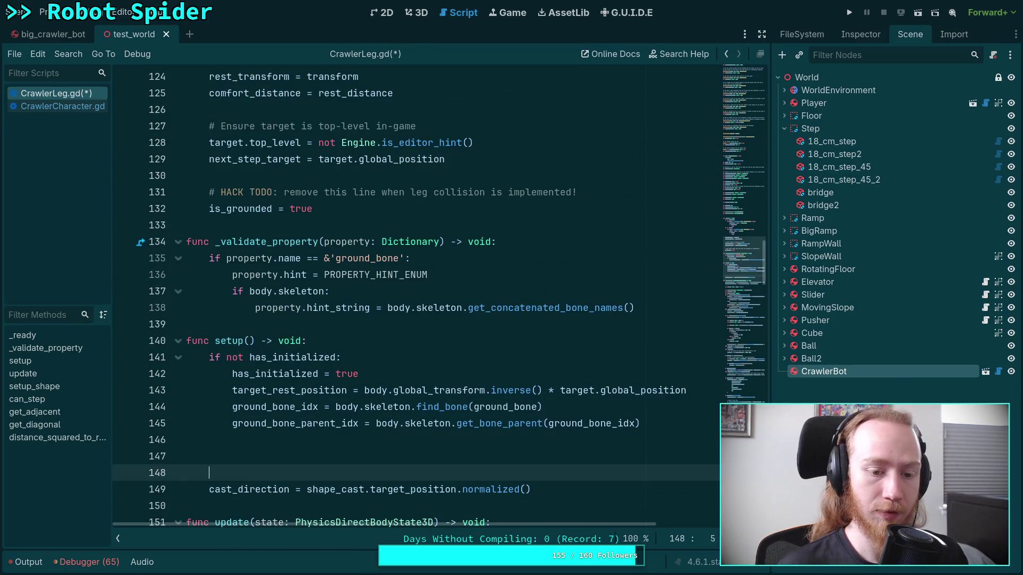
scroll(565, 335, "up", 5)
scroll(565, 335, "up", 3)
scroll(575, 335, "down", 9)
key("ctrl+z")
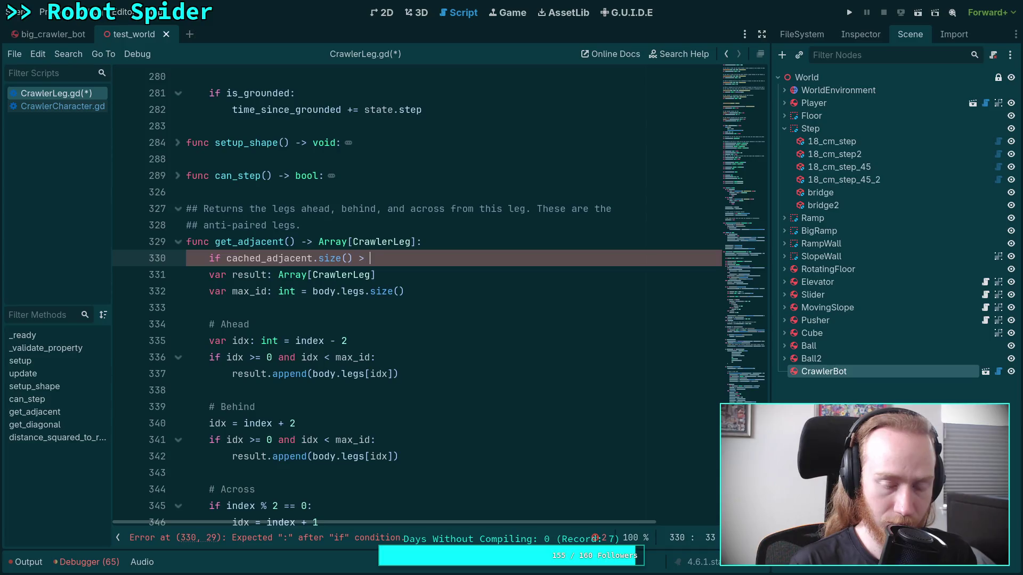
Finish get_adjacent's check as 'cached_adjacent.size() > 0' returning cached_adjacent
key("BackSpace")
type("0:")
key("Return")
type("return ca")
key("Return")
key("Return")
Expand get_diagonal and open a blank line at the top of its body
scroll(175, 314, "down", 8)
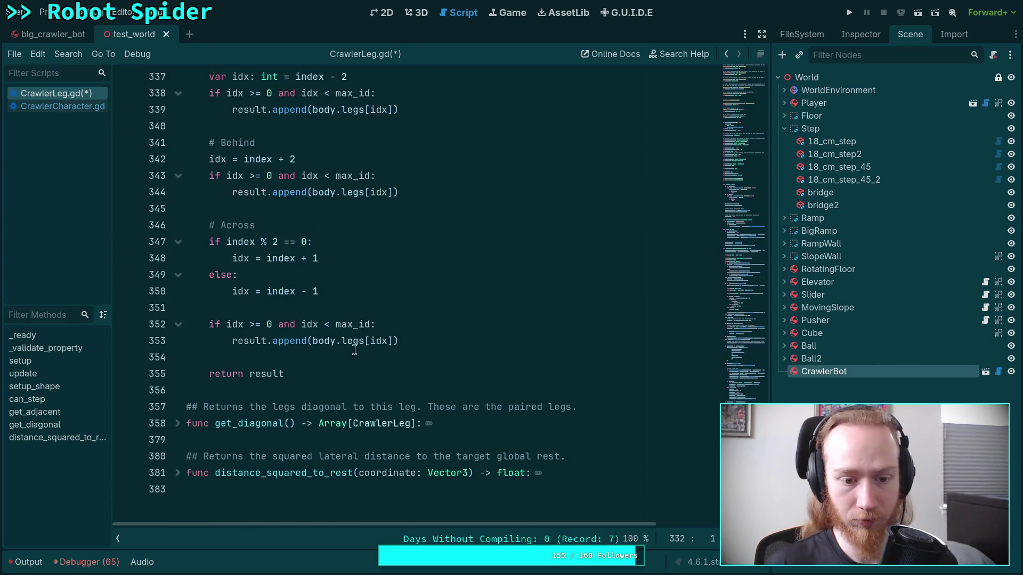
left_click(178, 324)
left_click(460, 333)
key("Up")
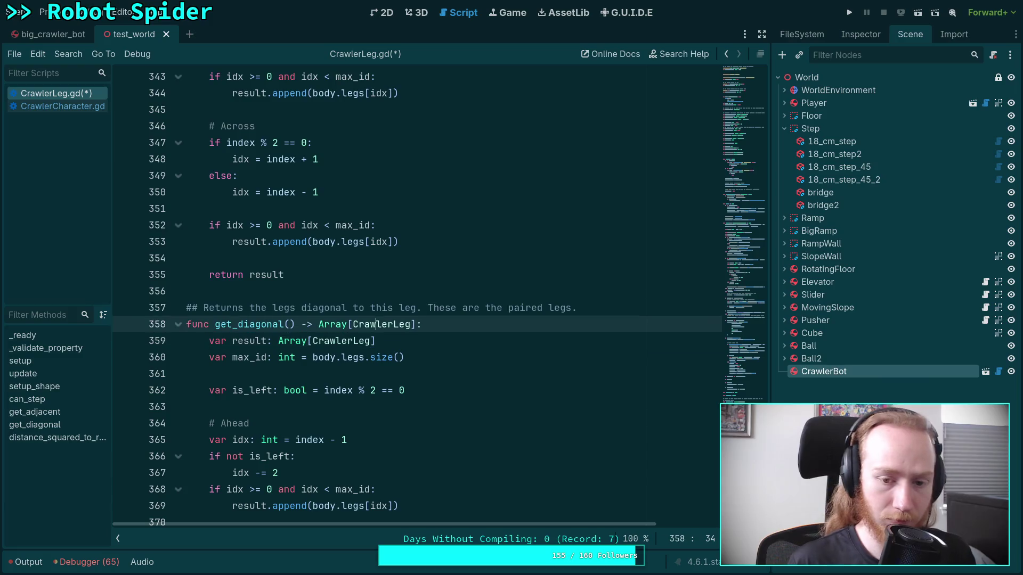
key("ctrl+Return")
key("Return")
key("Up")
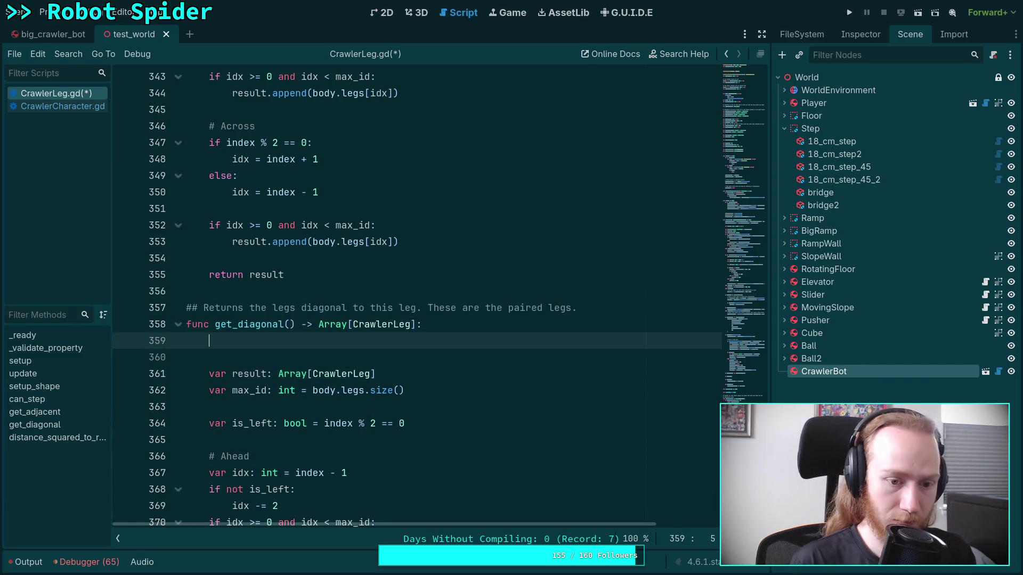
Add a cached_diagonal.size() check to get_diagonal that returns cached_diagonal early
type("ac")
key("Down")
key("Return")
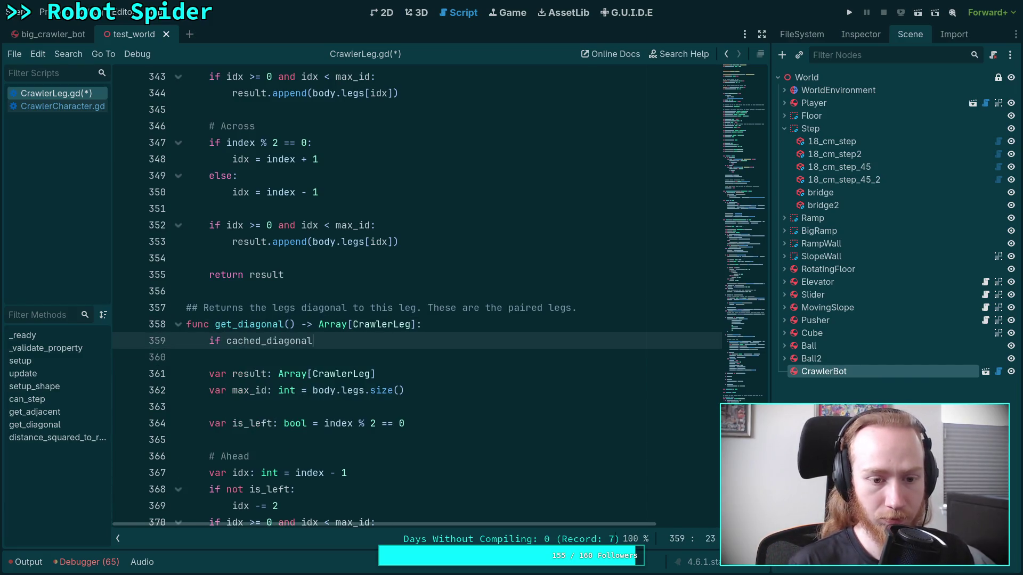
type("()")
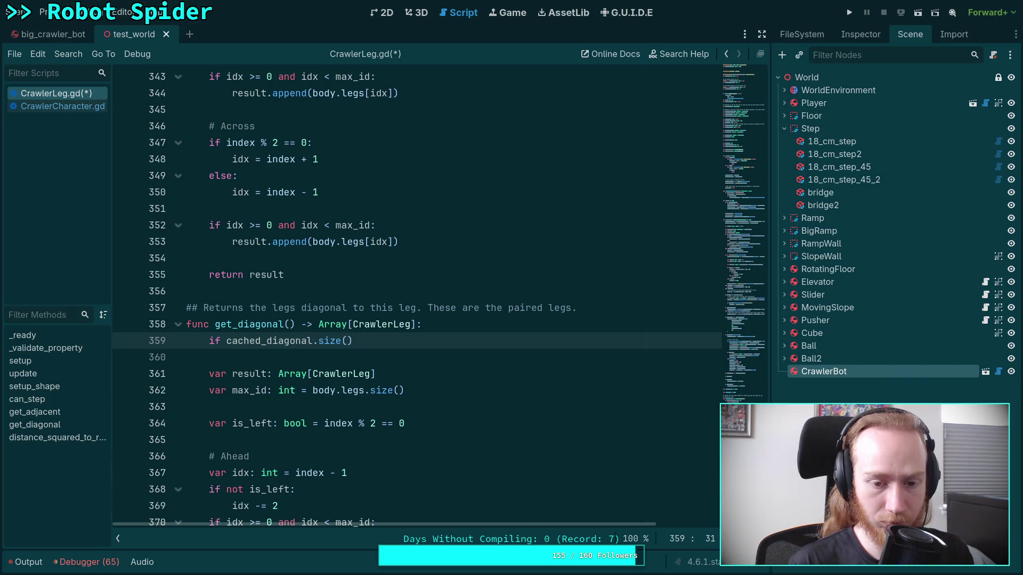
key("Return")
type("return ")
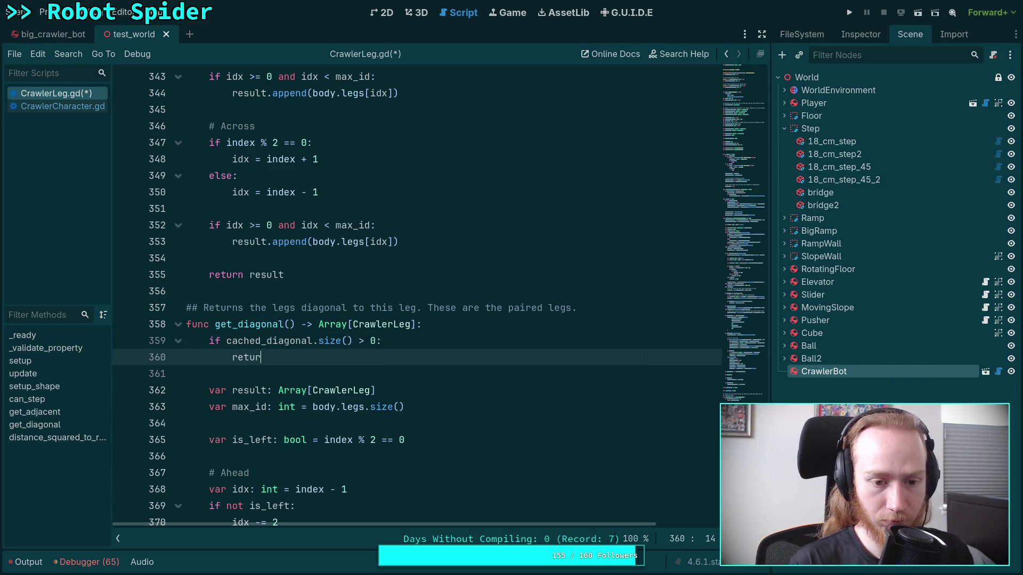
type("cac")
key("Down")
key("Return")
Save CrawlerLeg.gd with Ctrl+S
key("ctrl+s")
scroll(441, 359, "down", 6)
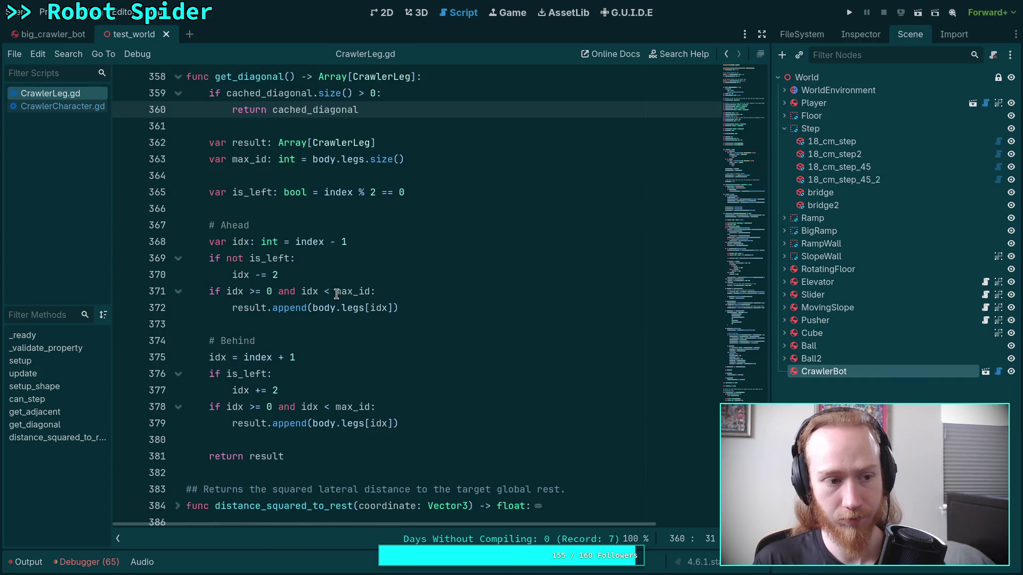
left_click(366, 390)
scroll(365, 390, "up", 12)
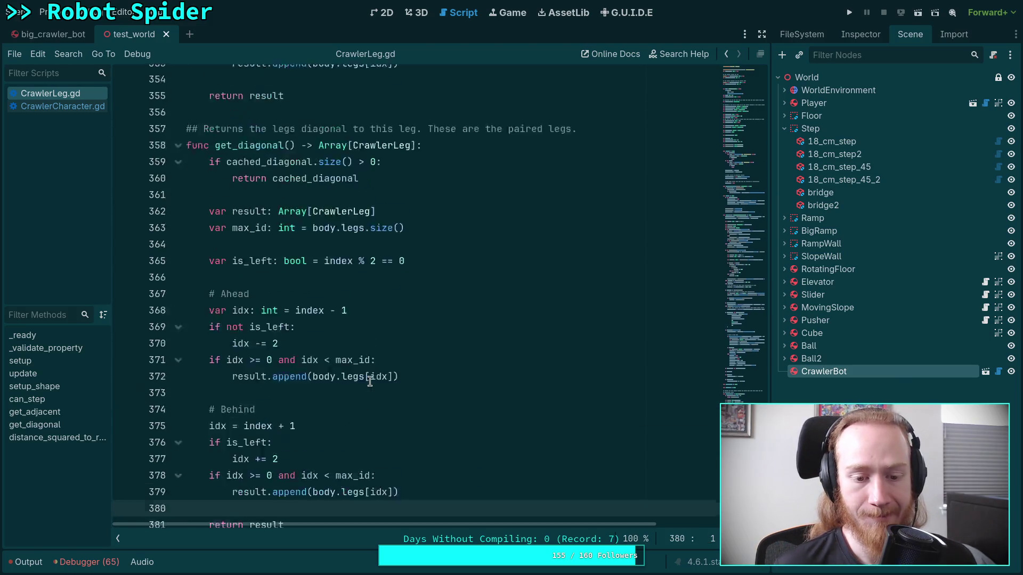
Move the cast_direction line up with Alt+Up and indent it under the has_initialized check
scroll(361, 377, "up", 20)
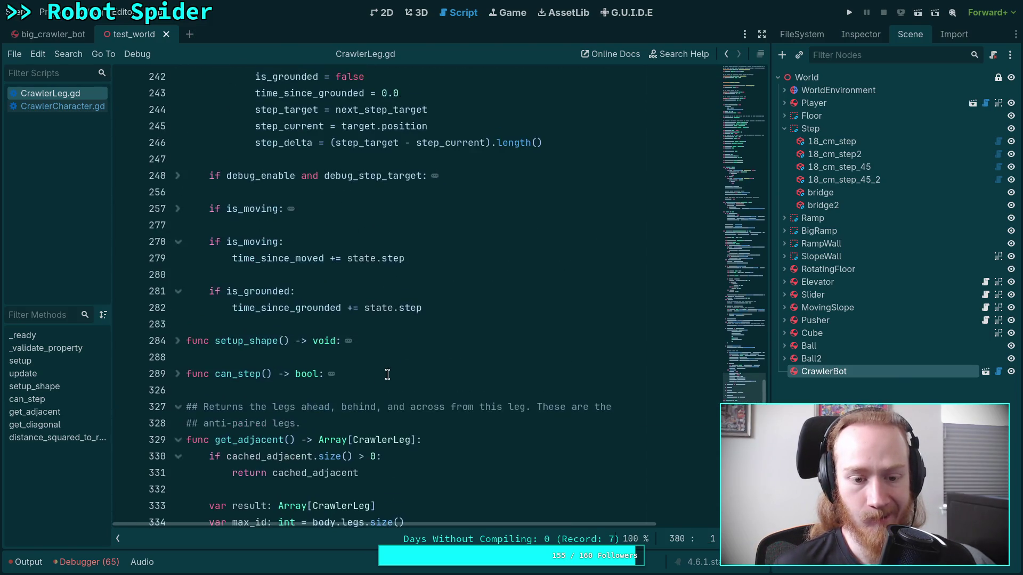
scroll(387, 374, "up", 20)
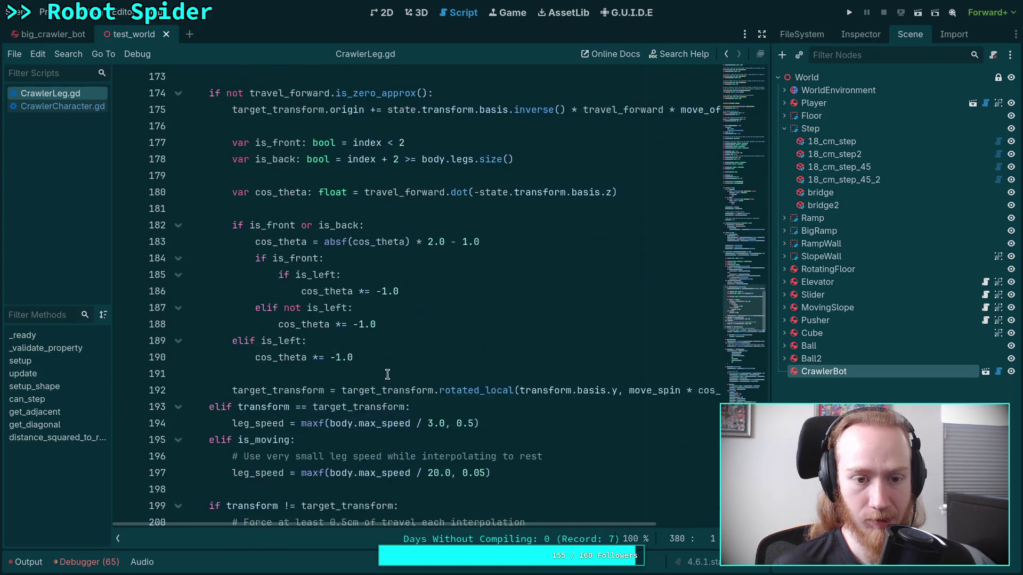
scroll(387, 375, "up", 5)
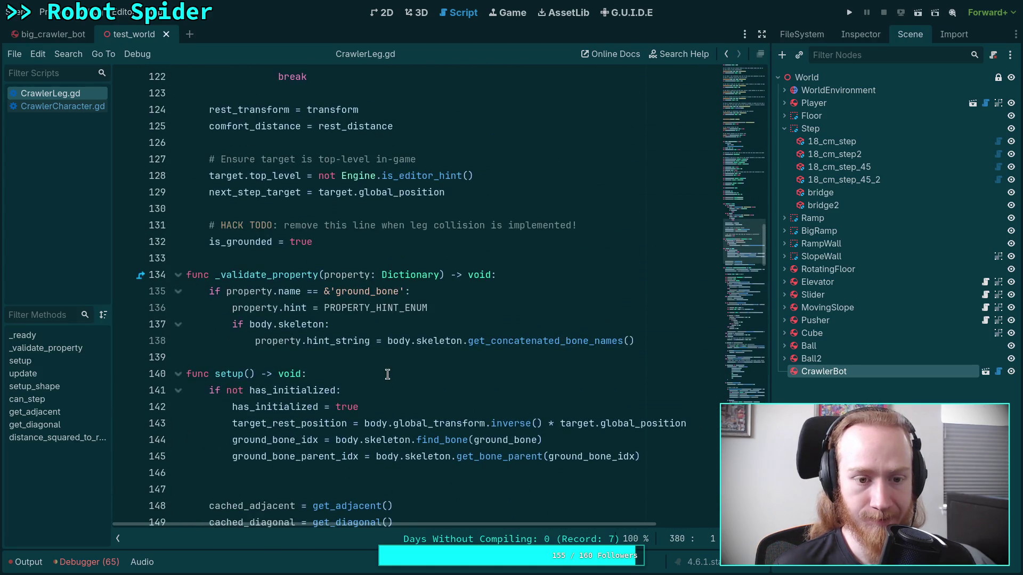
scroll(387, 375, "up", 10)
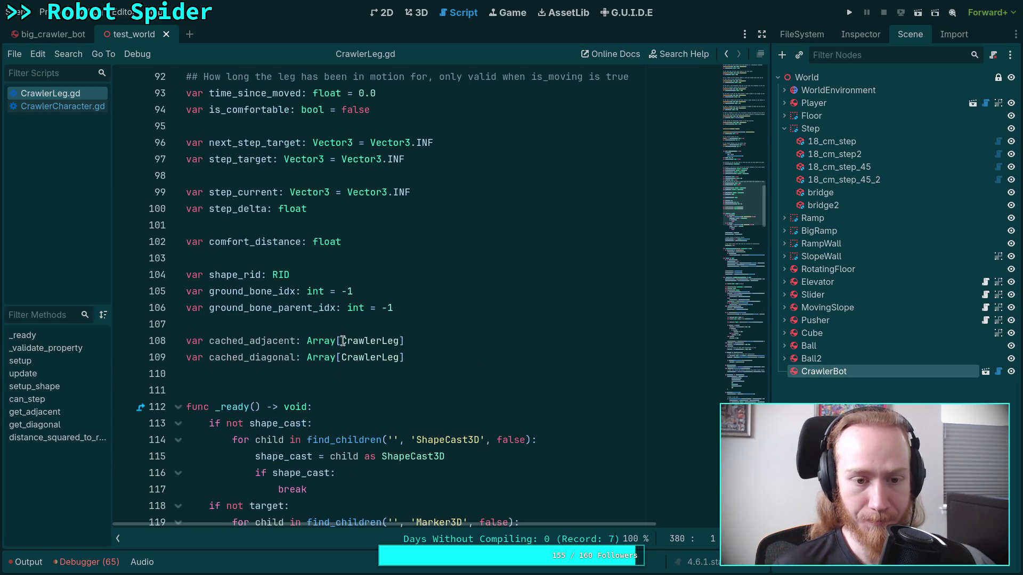
scroll(450, 350, "down", 14)
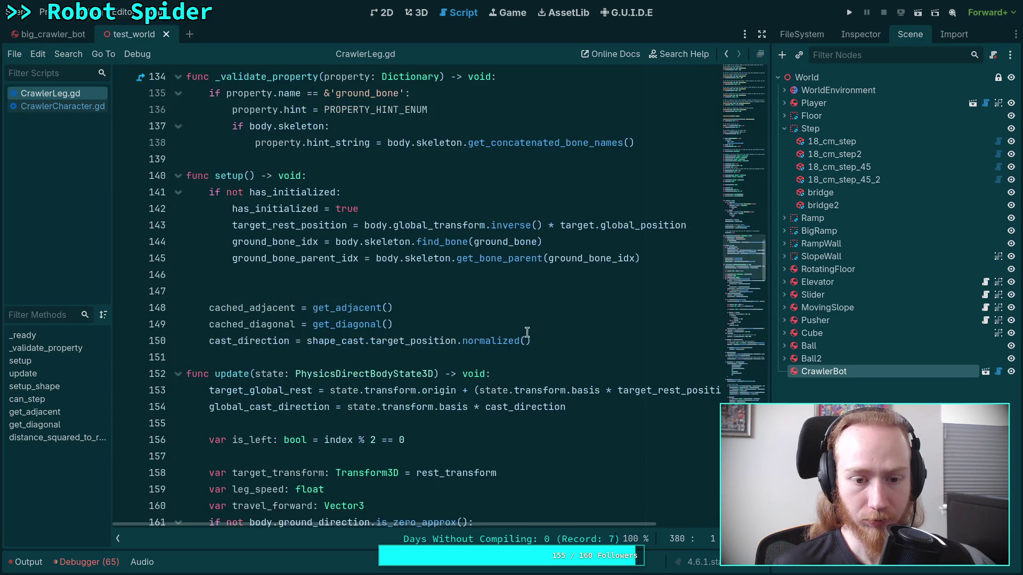
left_click(570, 328)
left_click(579, 342)
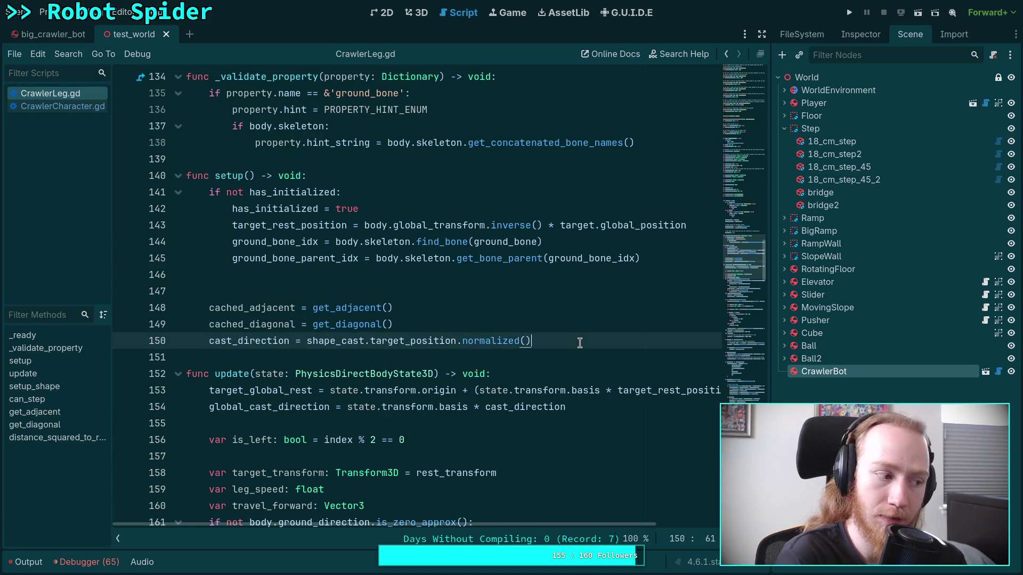
key("alt+Up")
key("alt+Up")
key("alt+Up")
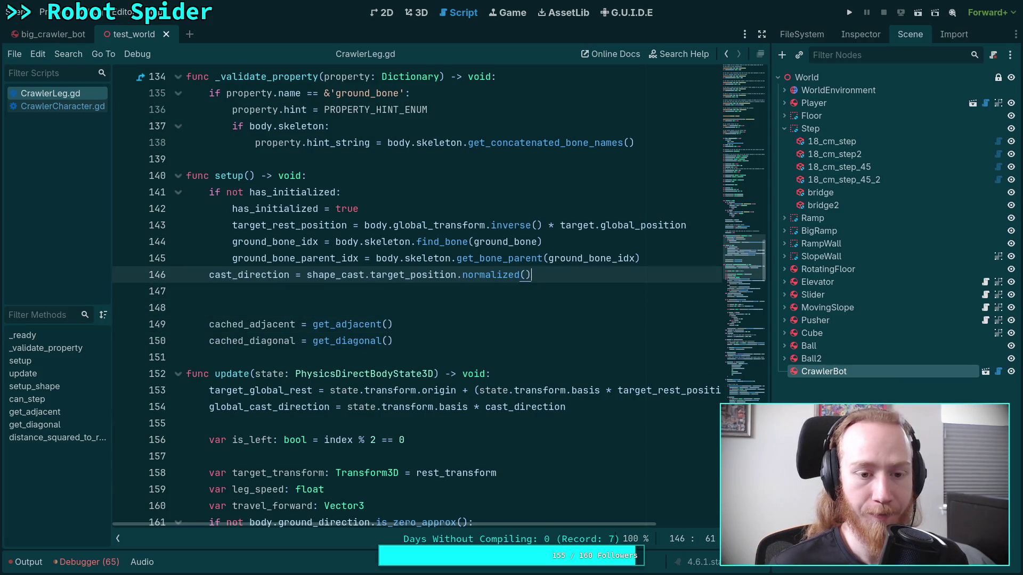
key("Tab")
Delete the leftover blank line in setup()
left_click(287, 301)
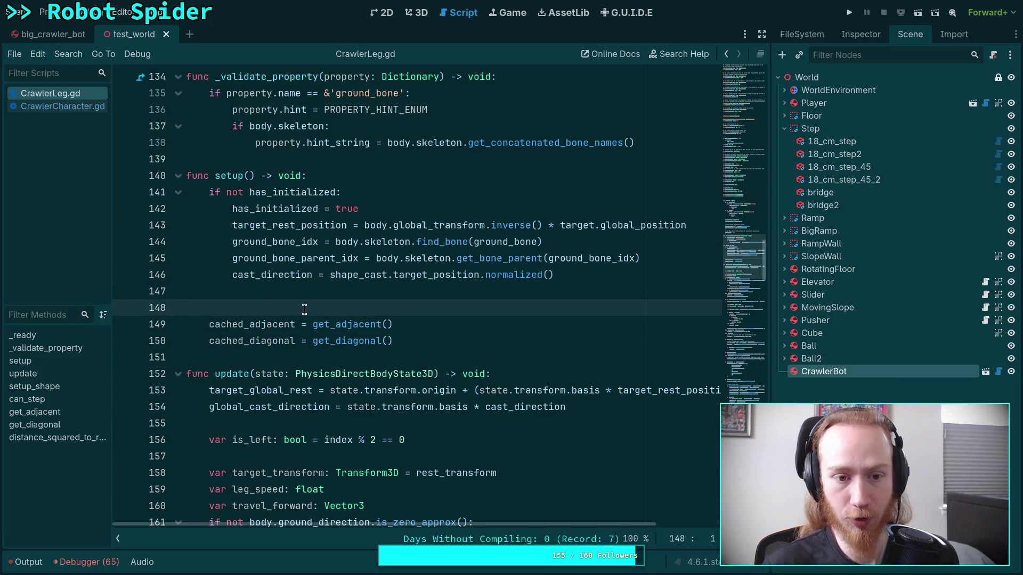
key("BackSpace")
left_click(491, 316)
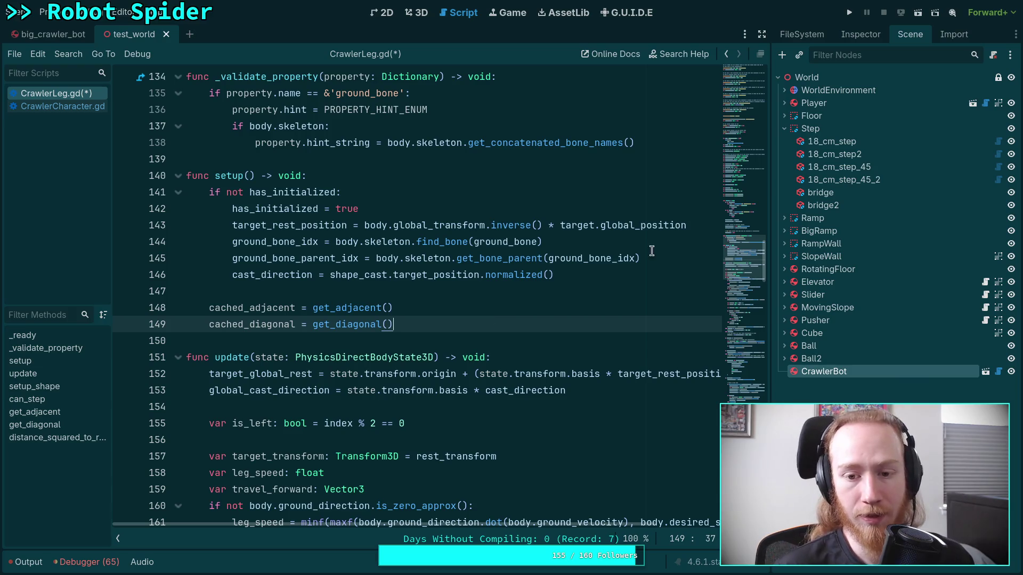
left_click(650, 274)
scroll(498, 298, "up", 10)
scroll(498, 299, "down", 2)
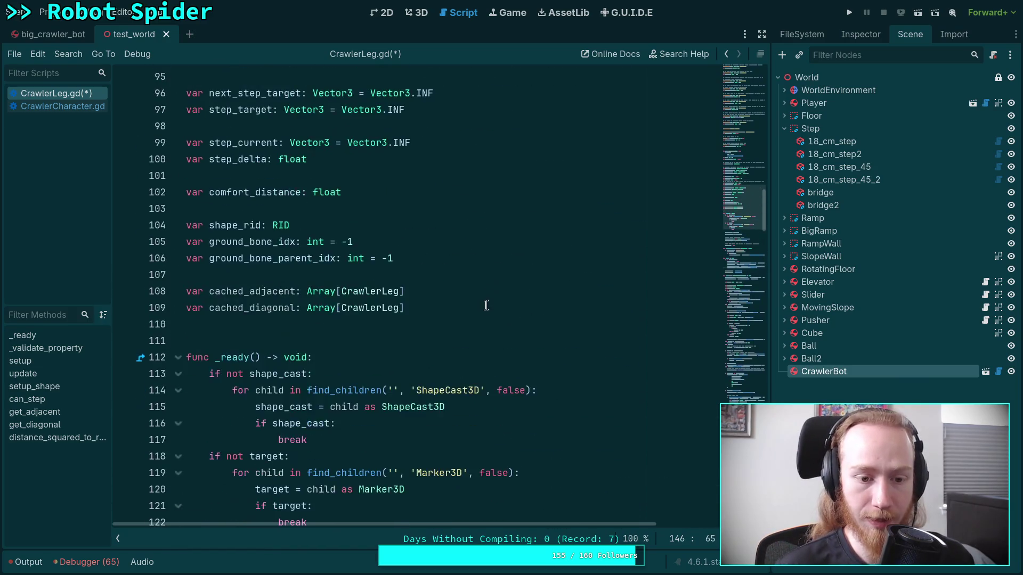
Delete the unused 'var shape_rid: RID' declaration
left_click(501, 309)
key("Up")
key("Up")
key("Up")
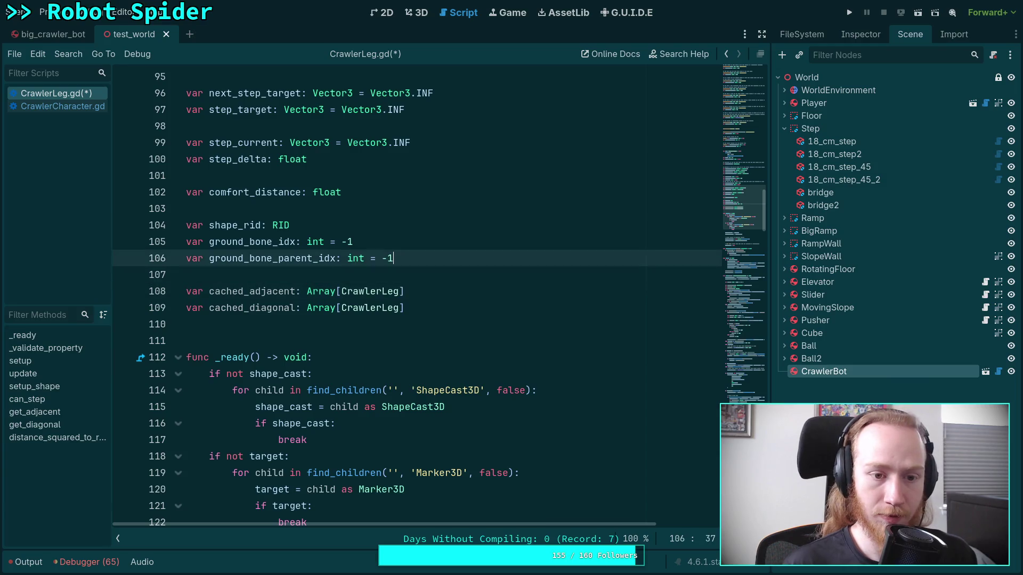
key("Up")
key("Up")
key("shift+Up")
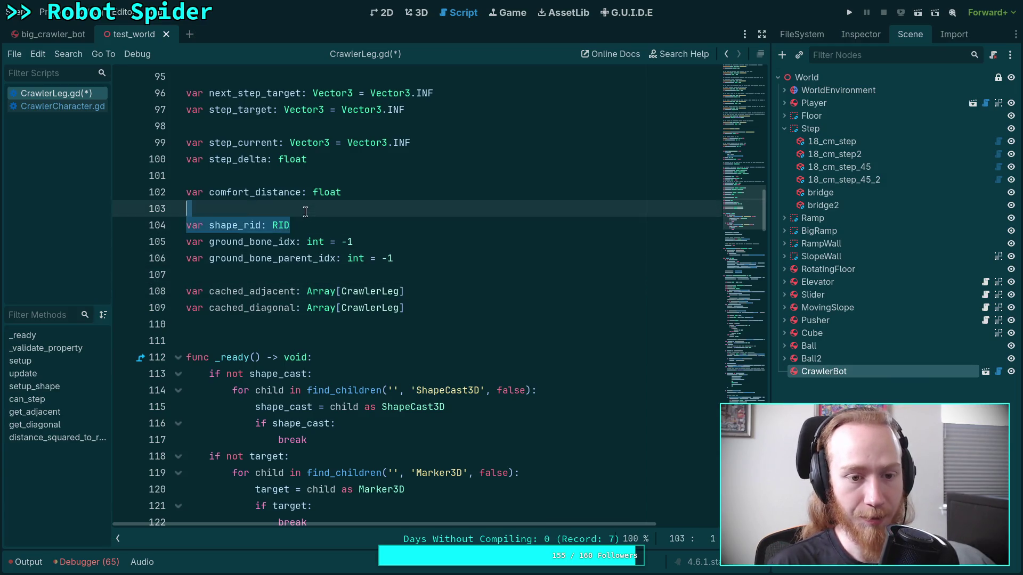
key("BackSpace")
Unfold the setup_shape function and delete it entirely
scroll(524, 261, "down", 7)
scroll(487, 296, "down", 20)
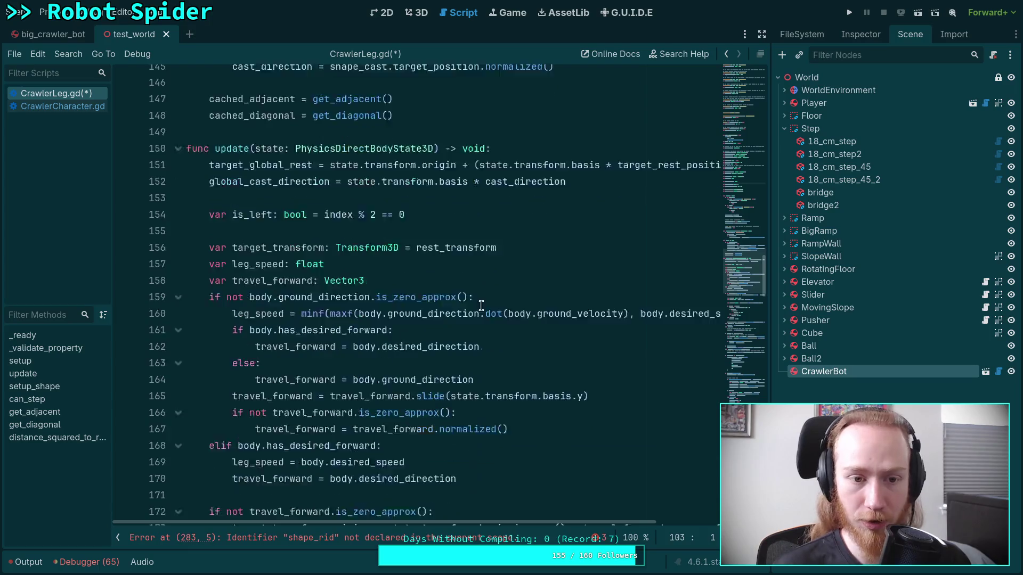
scroll(714, 341, "down", 17)
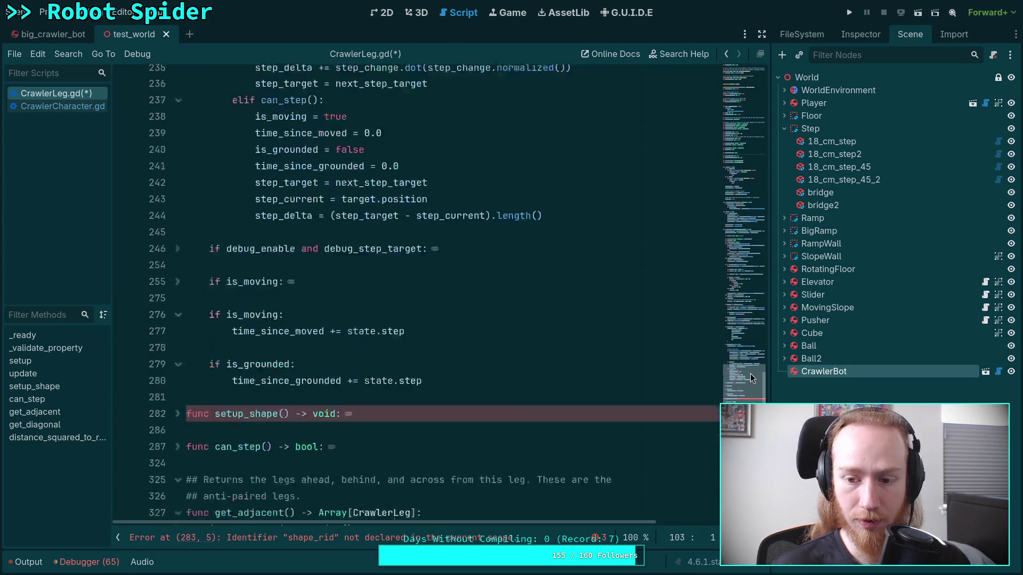
left_click(179, 333)
scroll(178, 339, "down", 1)
mouse_move(637, 333)
left_mouse_down()
mouse_move(213, 320)
mouse_move(197, 285)
left_mouse_up()
key("BackSpace")
key("Delete")
Add a new line after cast_direction inside the initialization block
left_click_drag(749, 393, 755, 254)
scroll(756, 255, "down", 1)
left_click(637, 333)
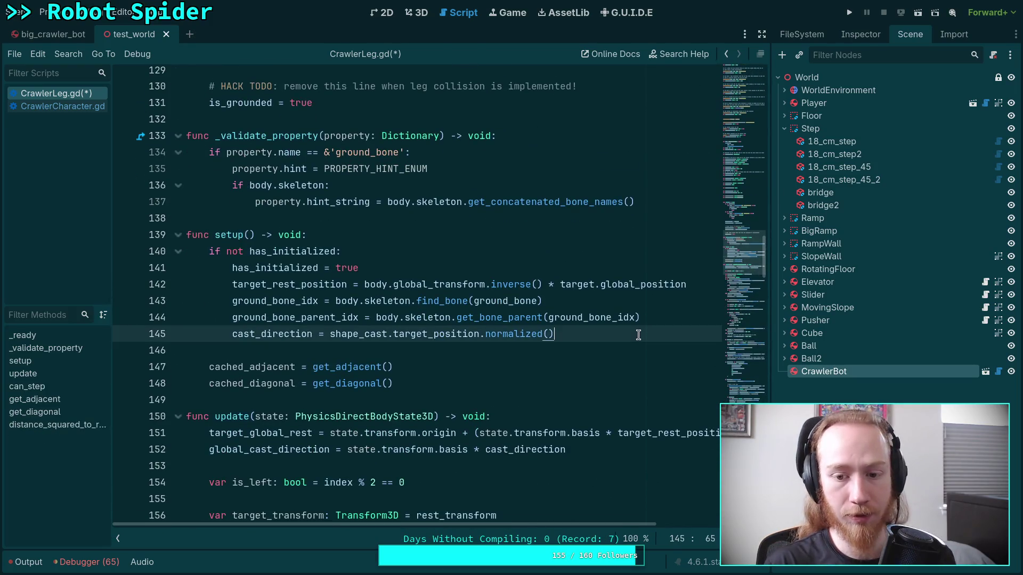
key("Return")
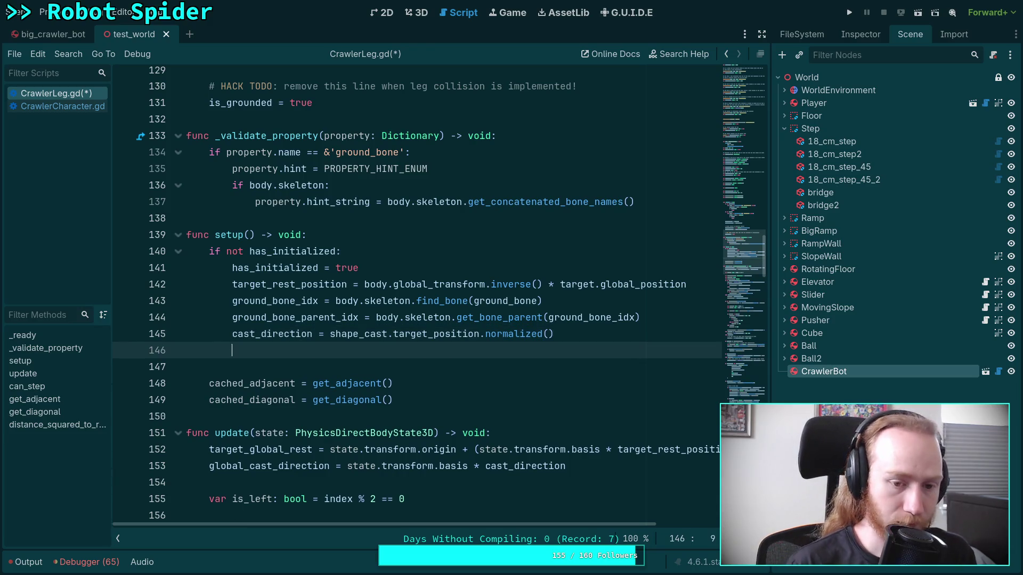
scroll(608, 319, "up", 12)
left_click(477, 319)
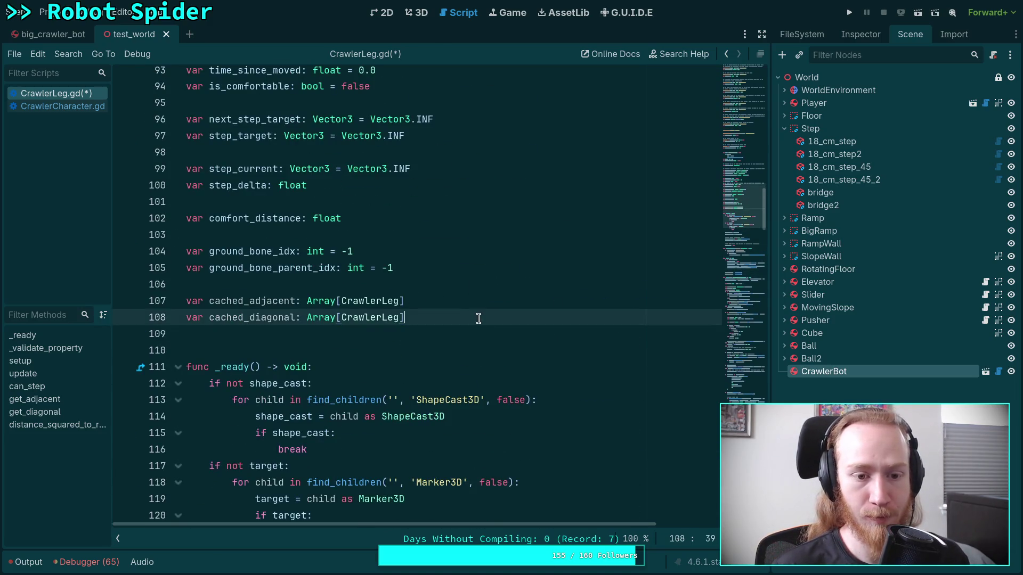
Declare 'var ground_cast: RayCast3D' below ground_bone_parent_idx in CrawlerLeg.gd
key("Up")
key("Up")
key("Up")
key("Return")
type("var ground_cast: ")
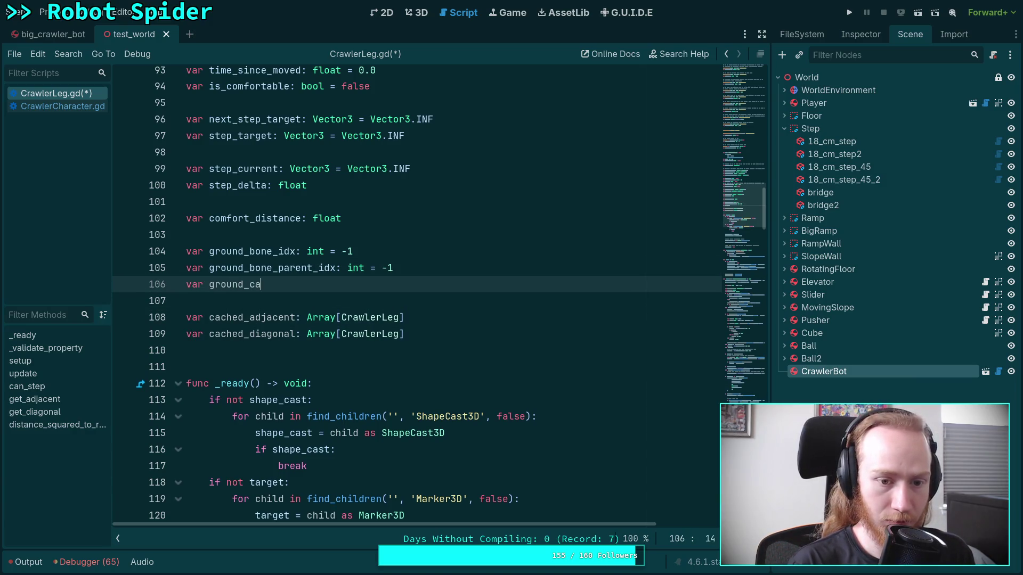
type("Ray")
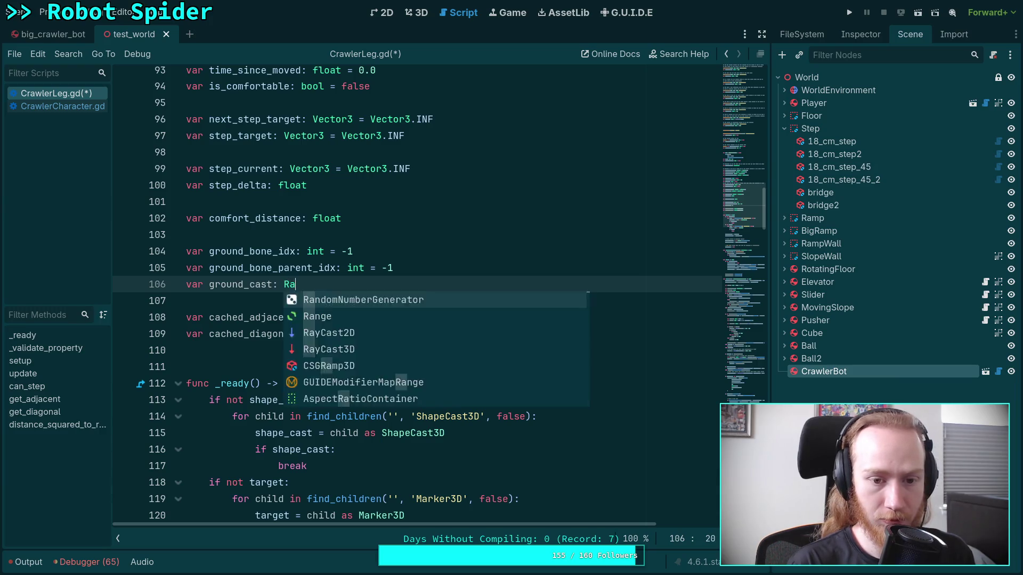
key("Return")
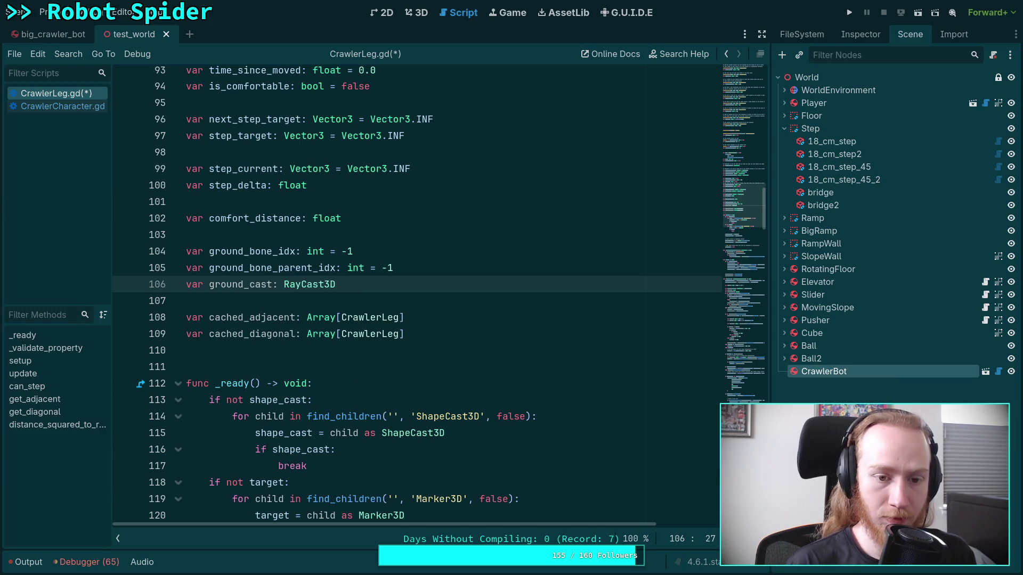
scroll(420, 312, "down", 12)
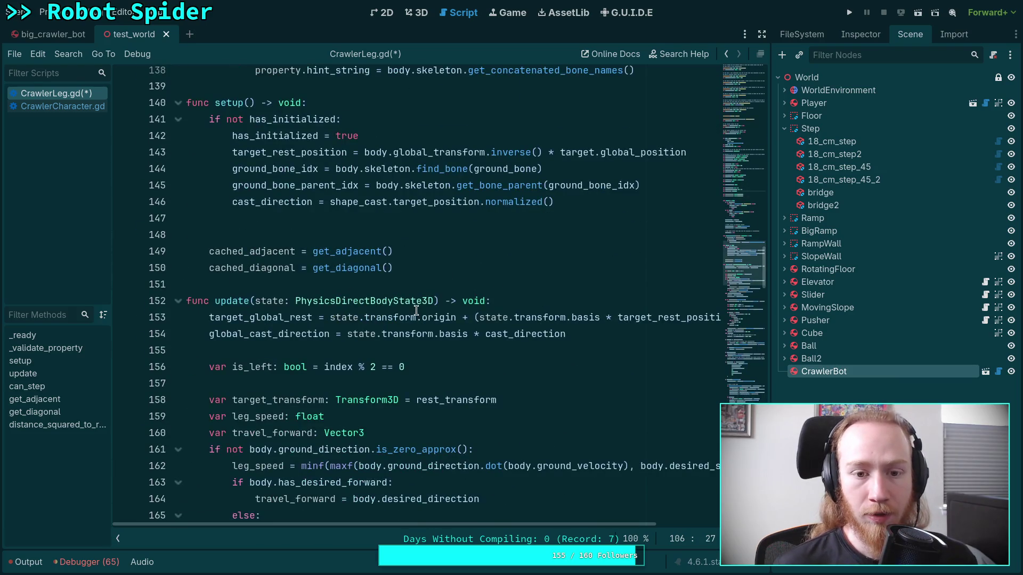
scroll(419, 314, "up", 2)
Add 'ground_cast = RayCast3D.new()' after cast_direction in setup's init block, then reopen big_crawler_bot
left_click(614, 304)
left_click(571, 318)
type("ground_")
key("Down")
key("Down")
key("Down")
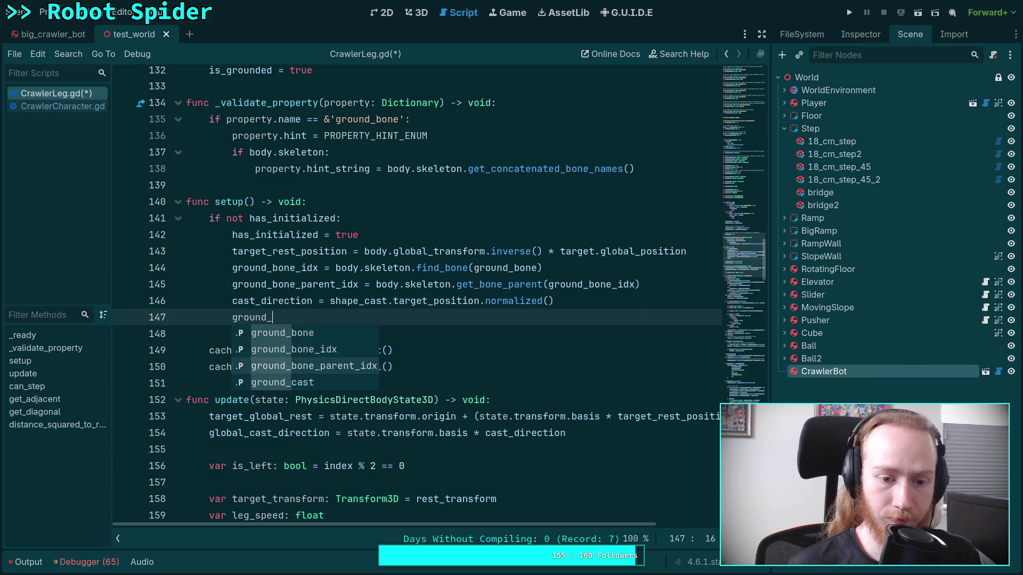
key("Return")
type("Rayc")
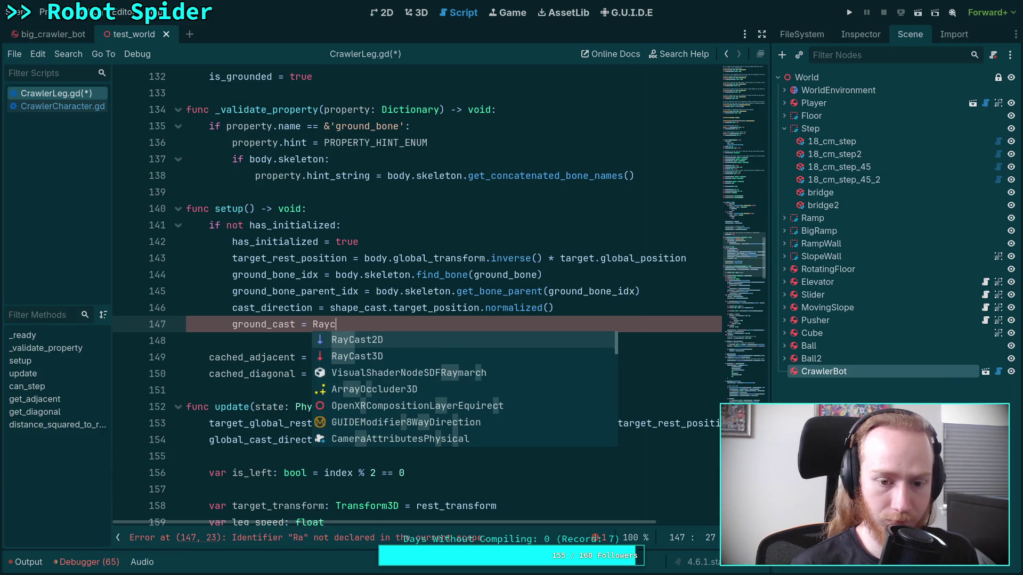
key("Down")
key("Return")
type(".ne")
key("Return")
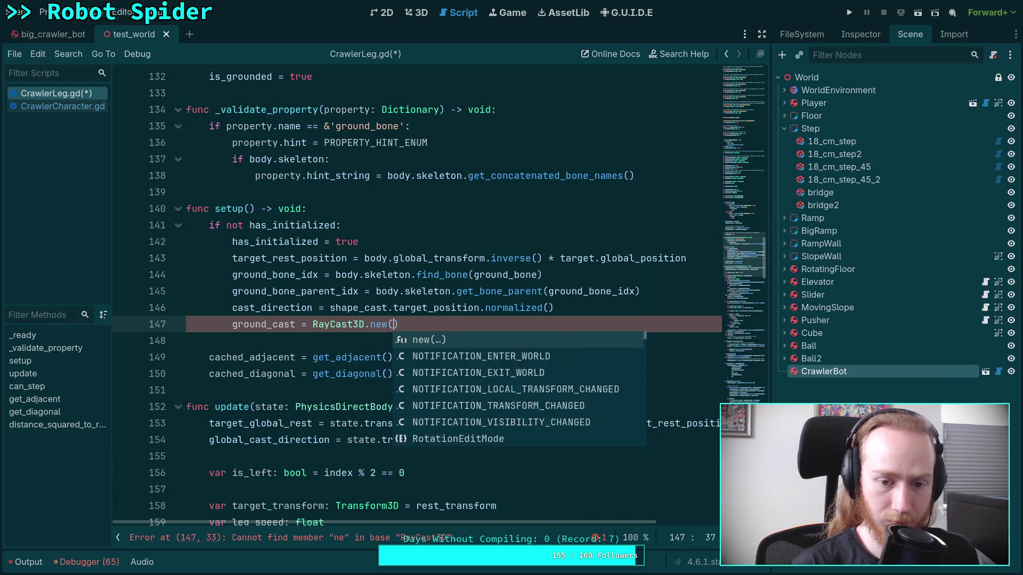
key("End")
key("Return")
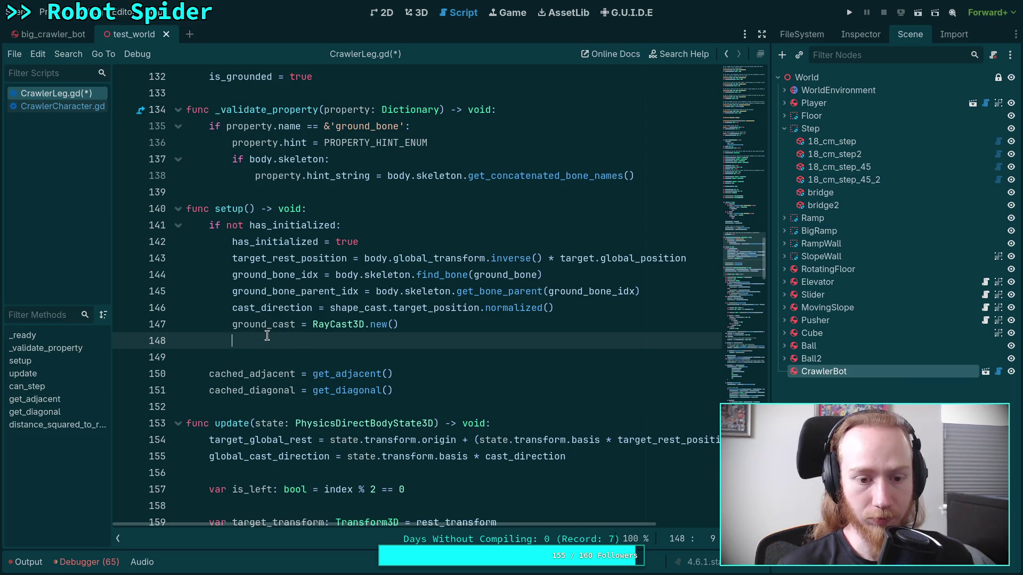
mouse_move(378, 372)
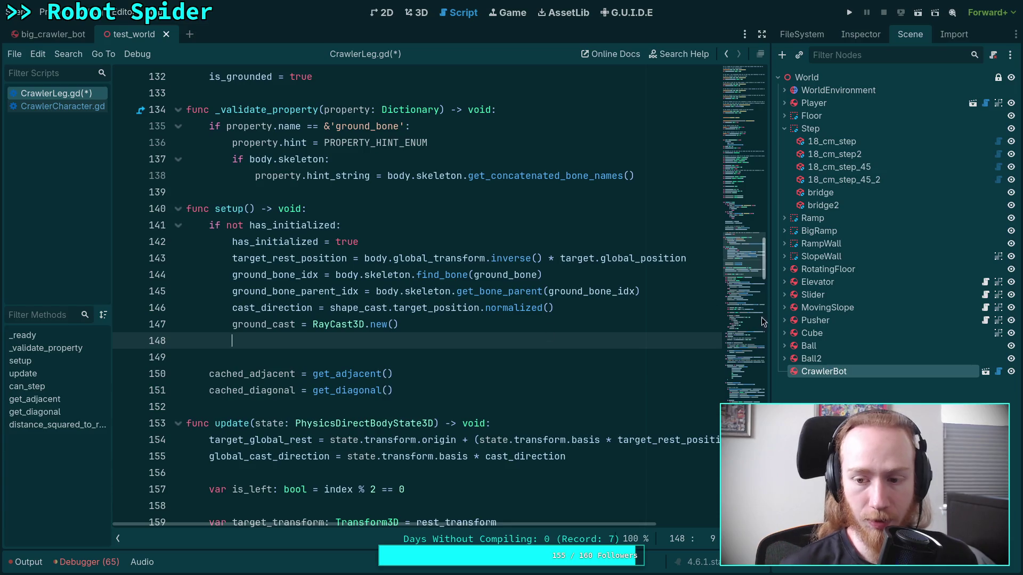
left_click(986, 371)
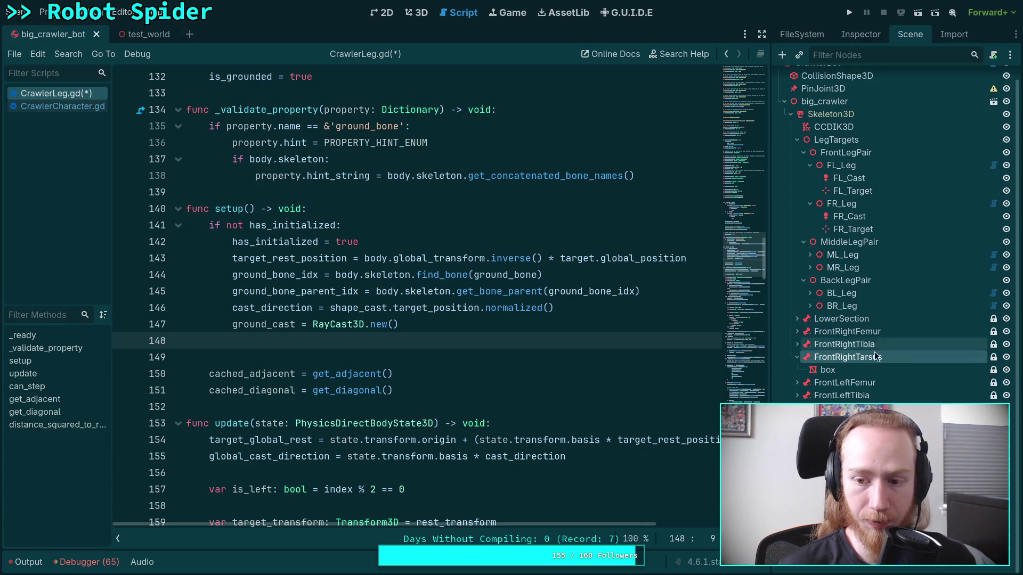
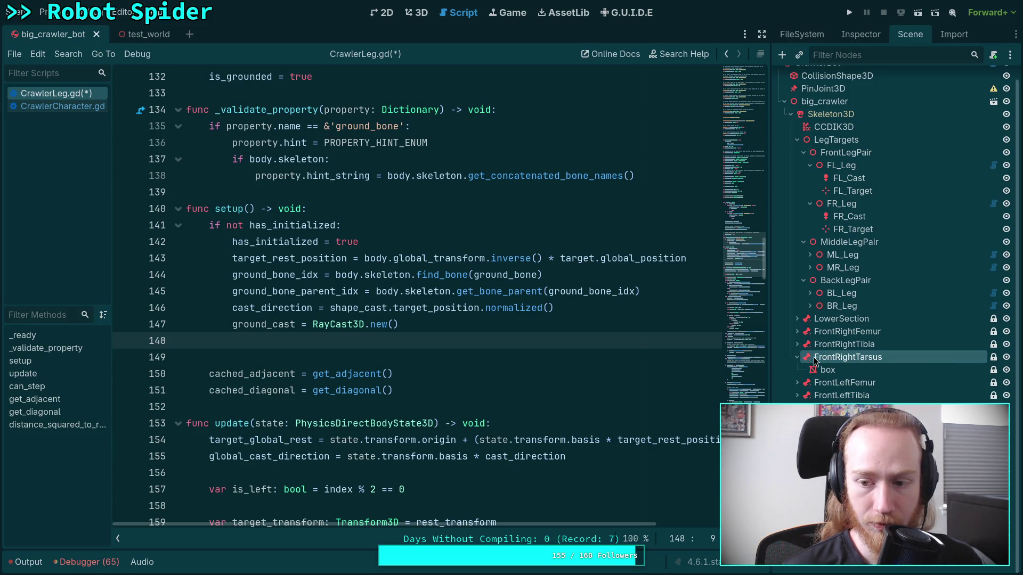
Open the ModifierBoneTarget3D class reference from FrontRightTarsus's Inspector, then return to CrawlerLeg.gd
key("F2")
key("Escape")
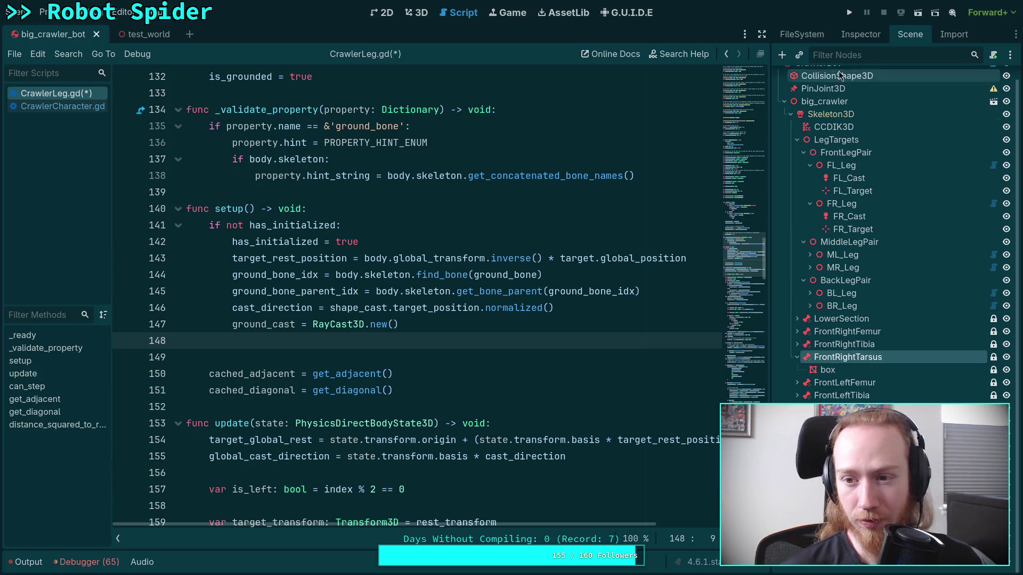
left_click(865, 35)
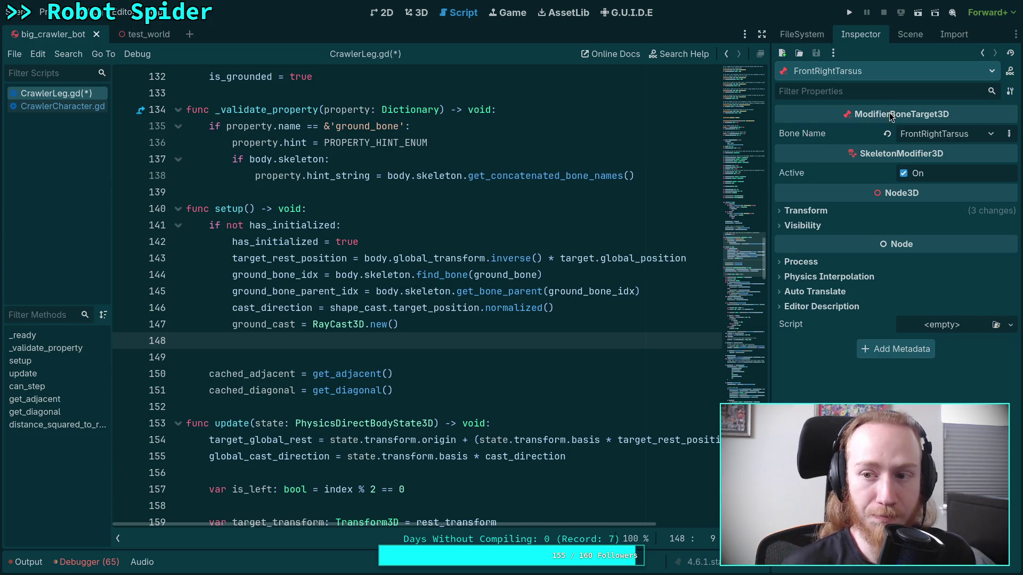
mouse_move(891, 117)
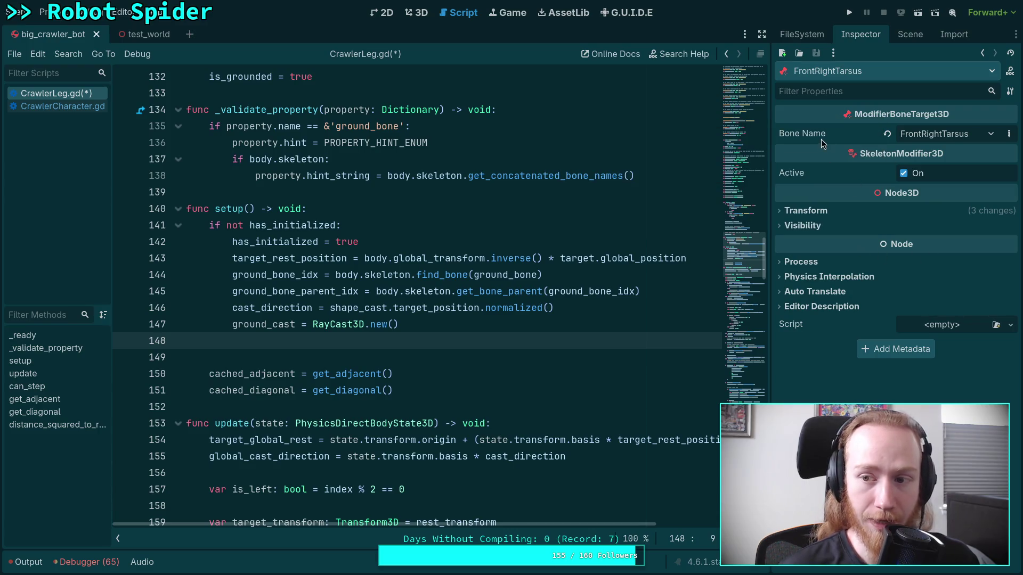
mouse_move(816, 134)
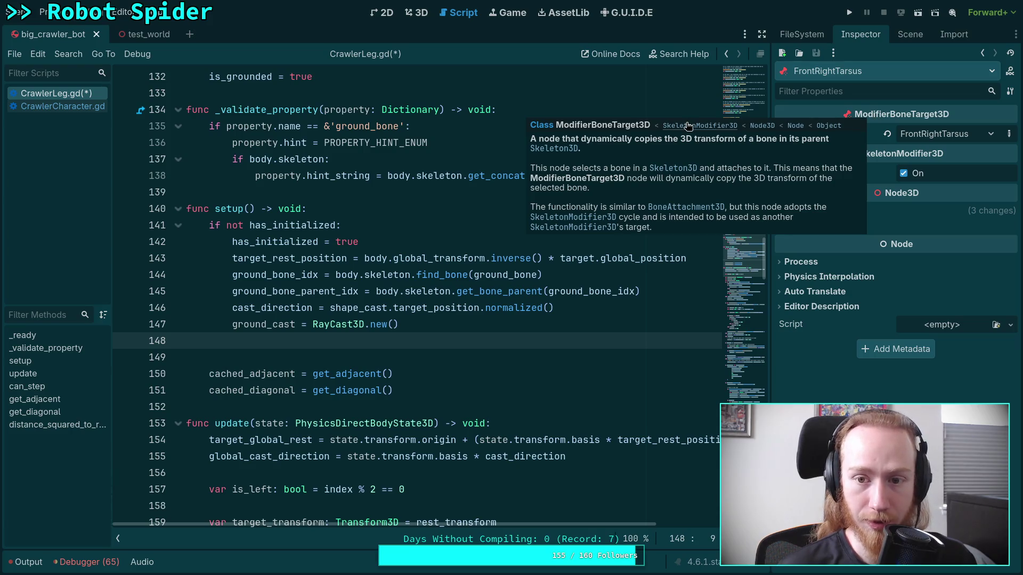
left_click(602, 126)
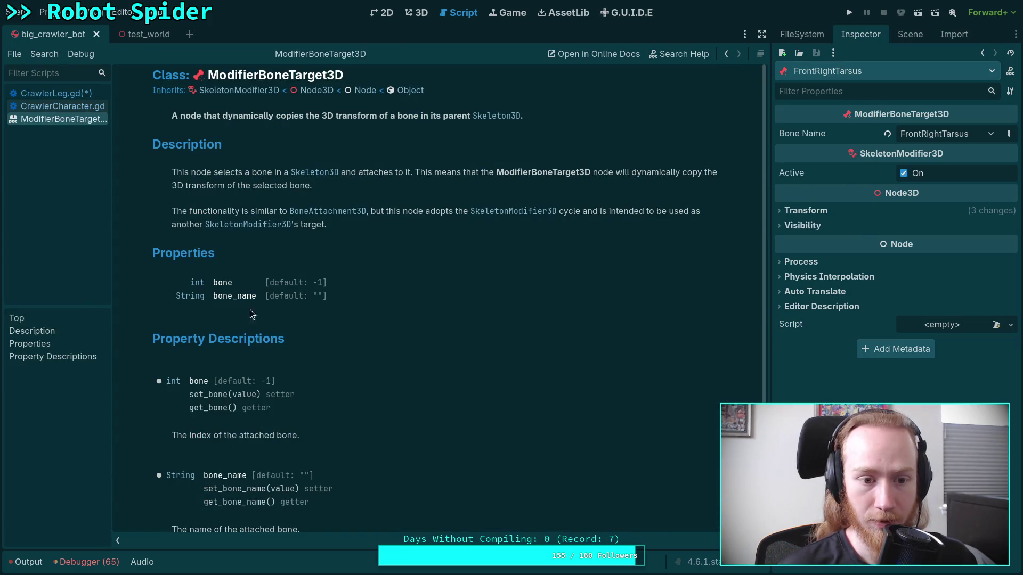
left_click(37, 94)
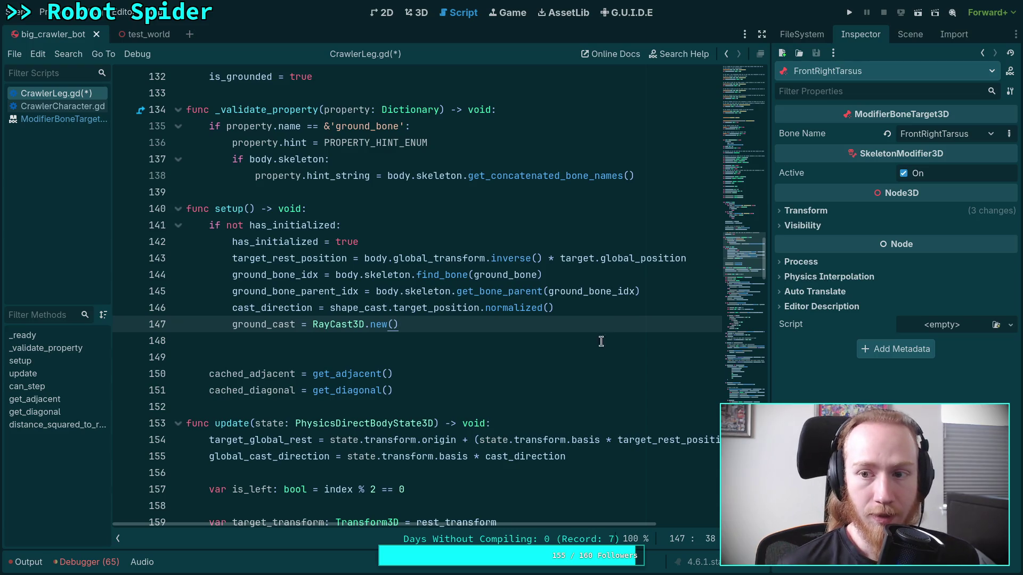
Delete the ground_bone_parent_idx assignment in setup() and its variable declaration
left_click_drag(644, 291, 656, 274)
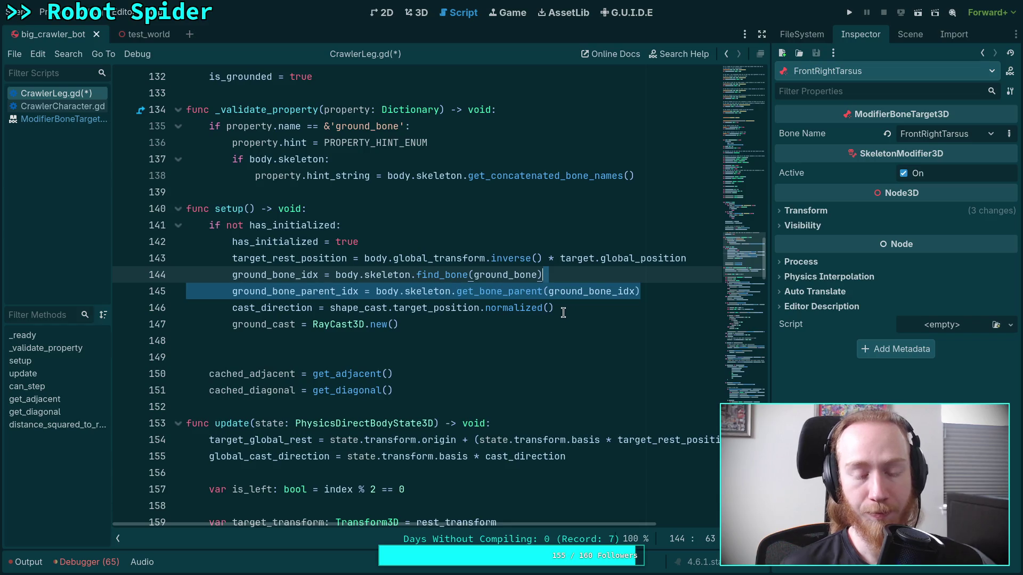
key("BackSpace")
scroll(478, 292, "up", 3)
double_click(280, 425)
scroll(347, 312, "up", 5)
scroll(347, 312, "up", 5)
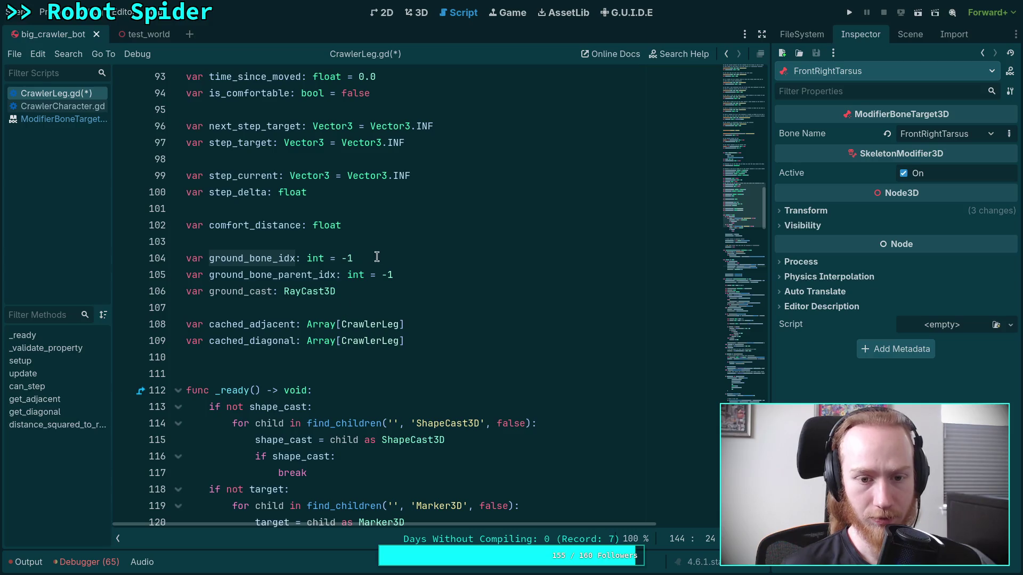
left_click_drag(426, 273, 373, 258)
key("BackSpace")
scroll(408, 265, "down", 10)
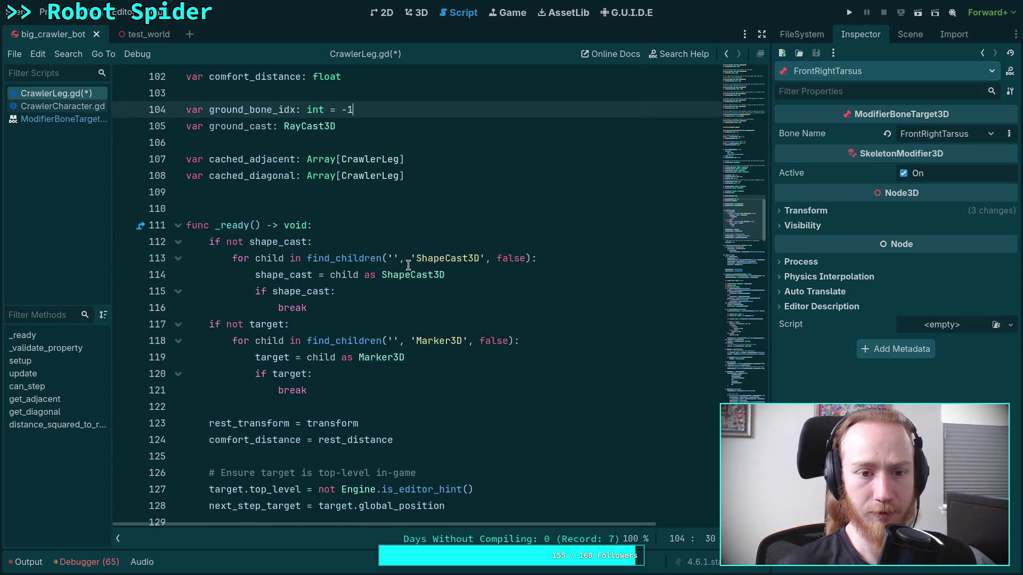
Move the ground_bone_idx line below cast_direction, with blank lines around the ground lines
left_click(544, 340)
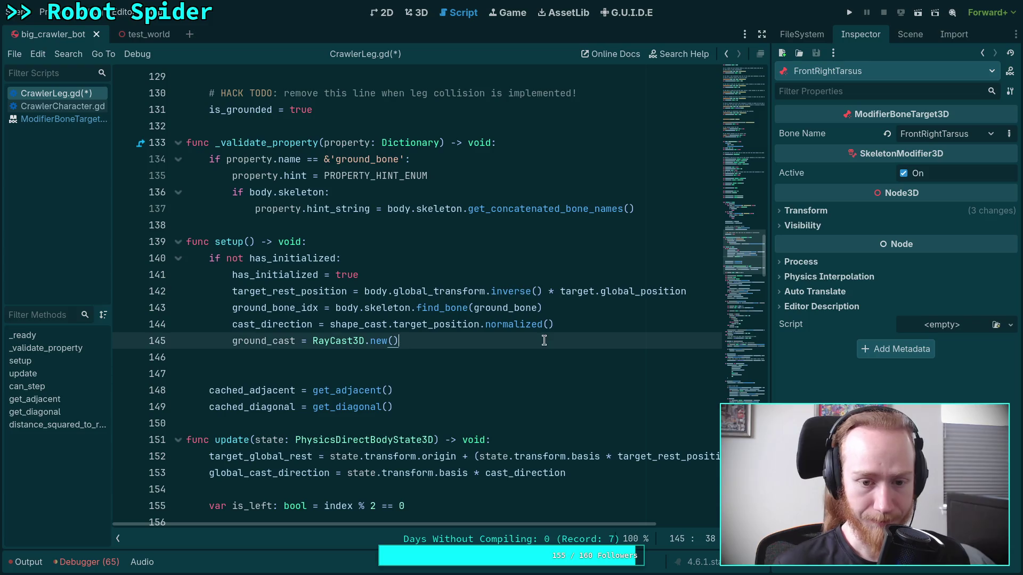
left_click(525, 308)
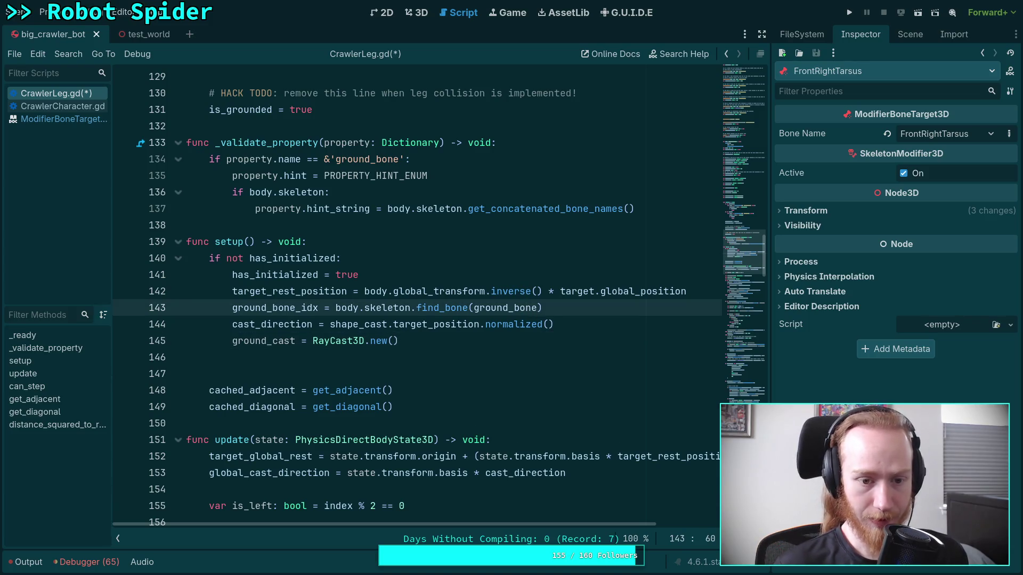
key("alt+Down")
key("Up")
key("Return")
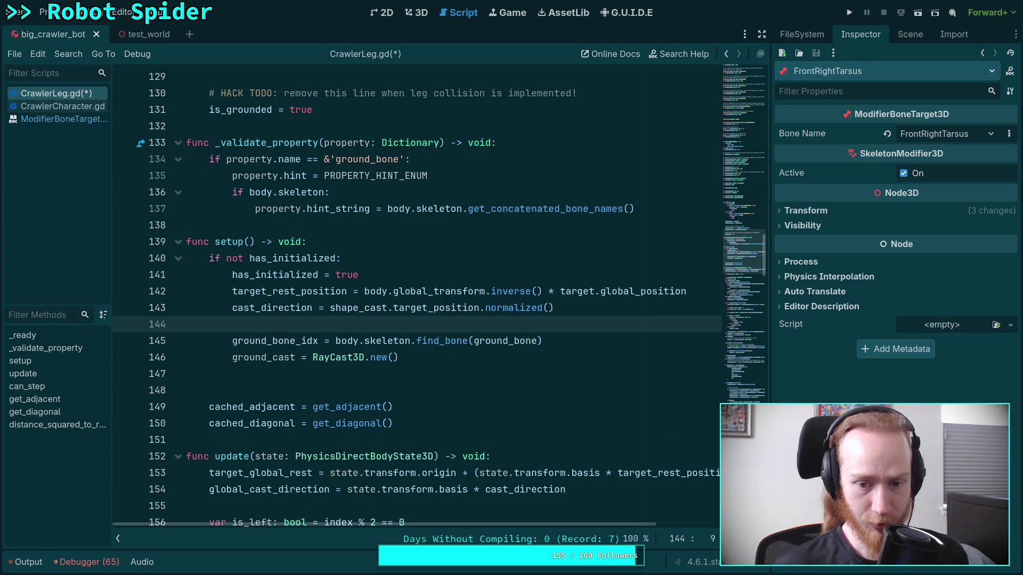
left_click(451, 359)
key("Return")
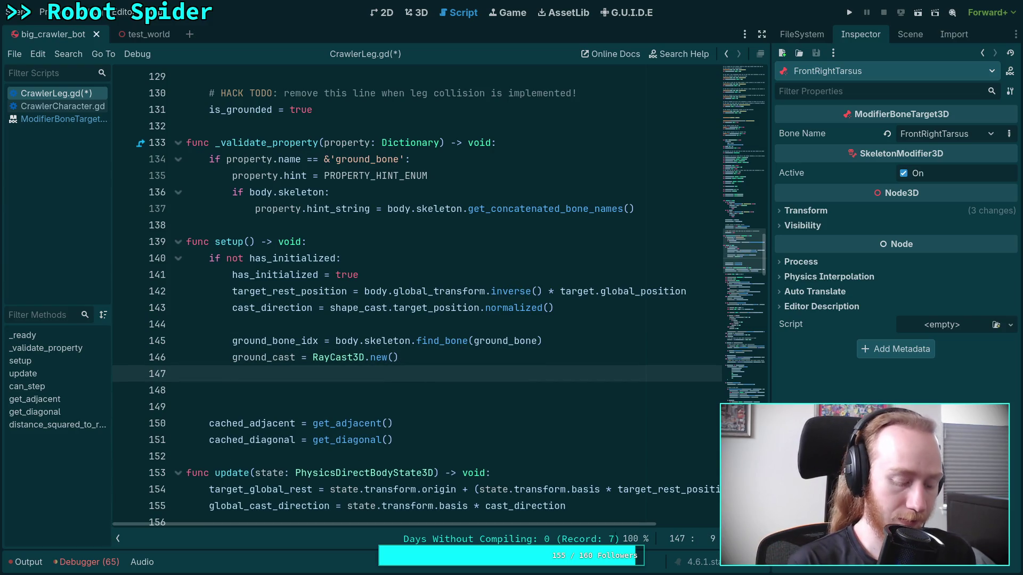
Add a bone-attachment comment and declare var attachments: Array[BoneAttachment3D]
type("# Find a bo")
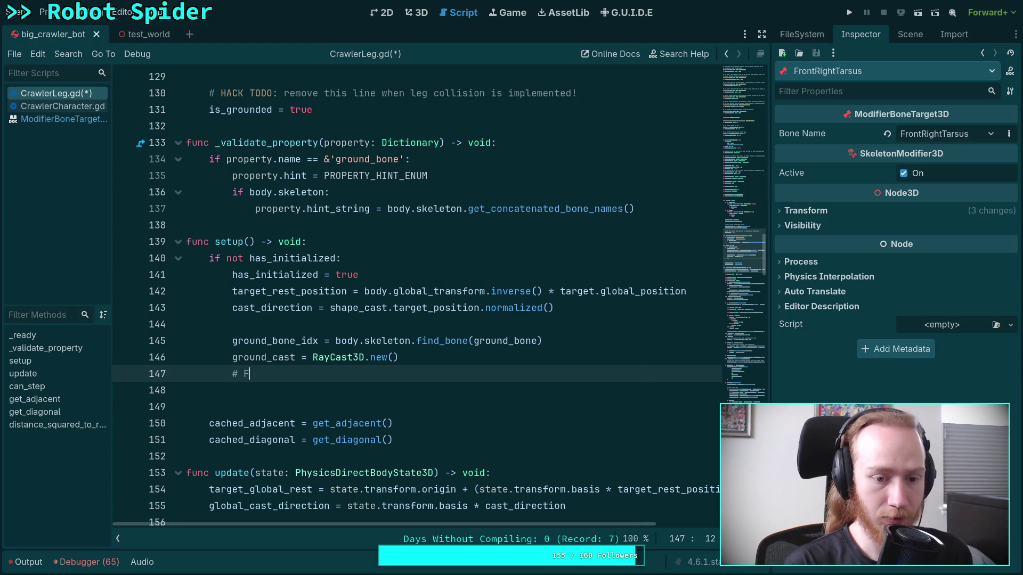
type("ne attachment")
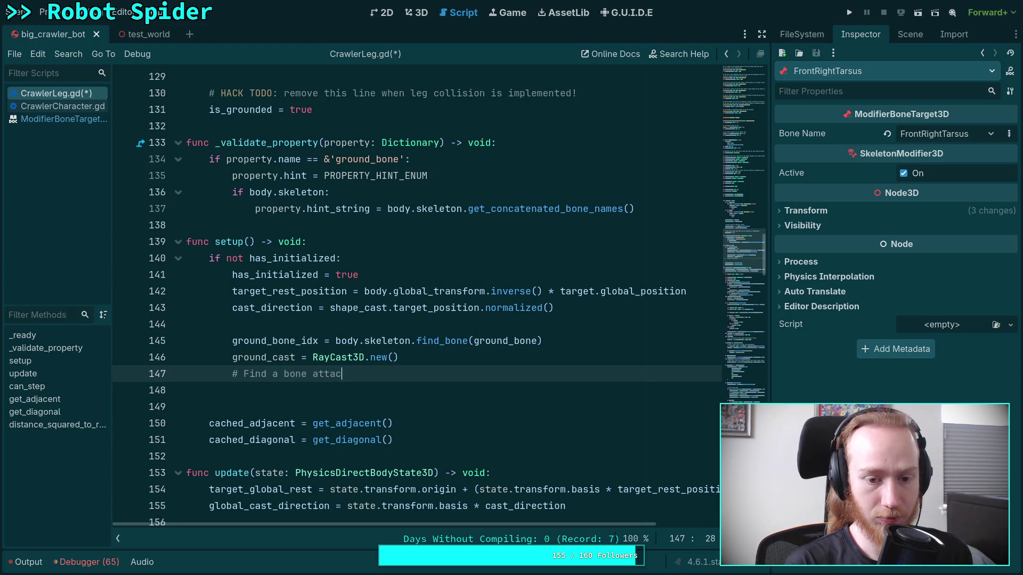
type(" with the same ")
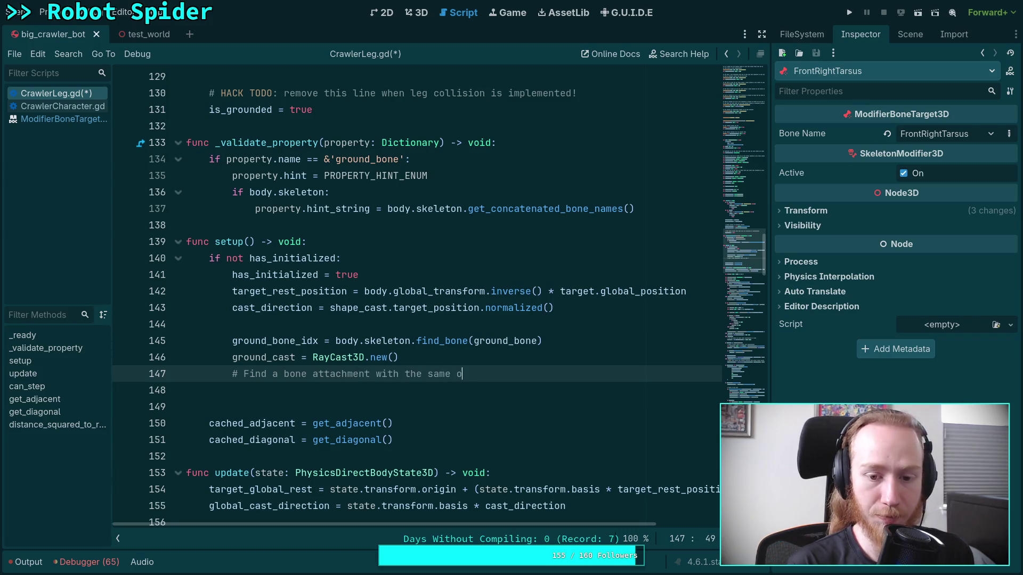
type("bone andd")
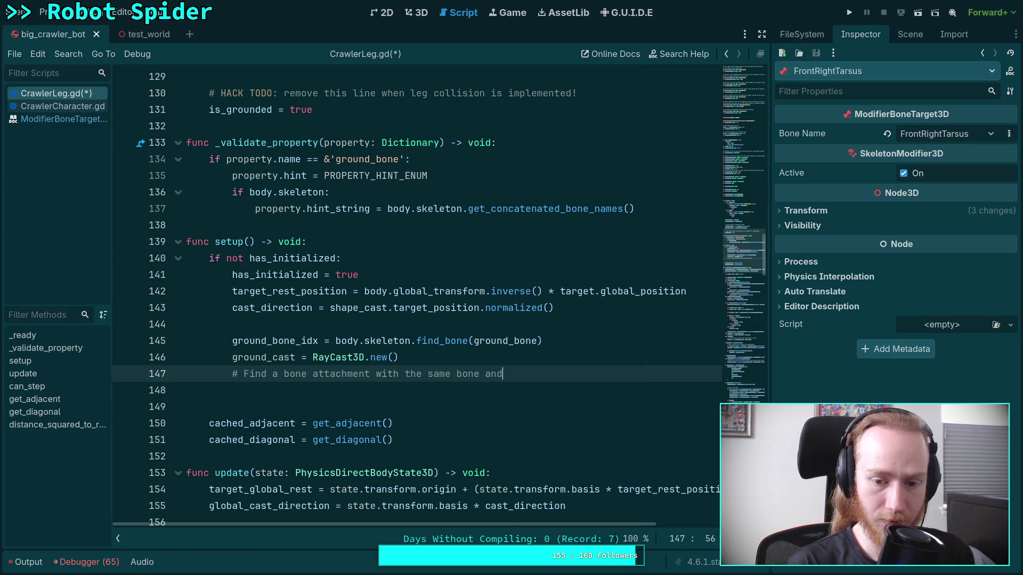
key("Return")
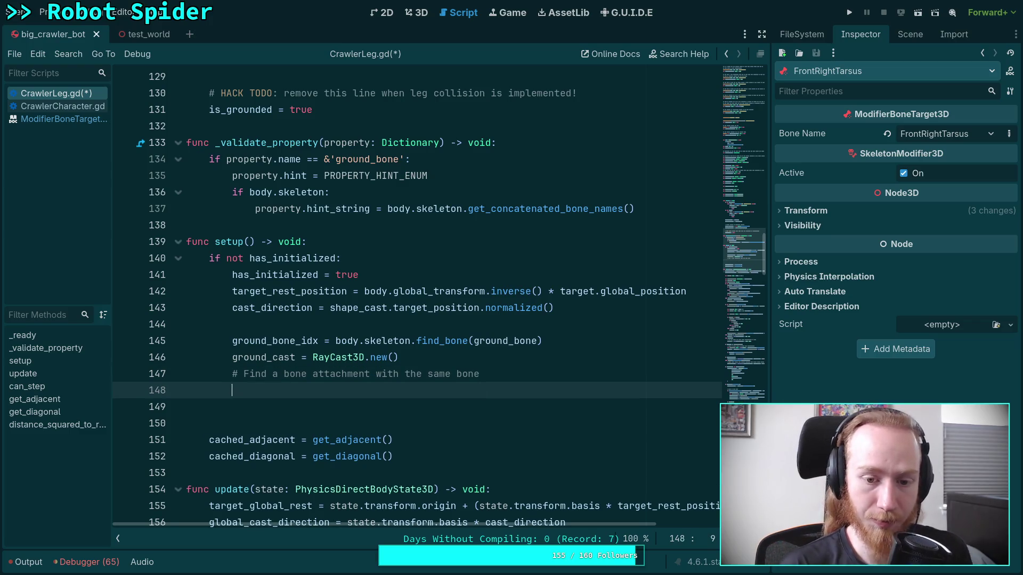
type("for ch")
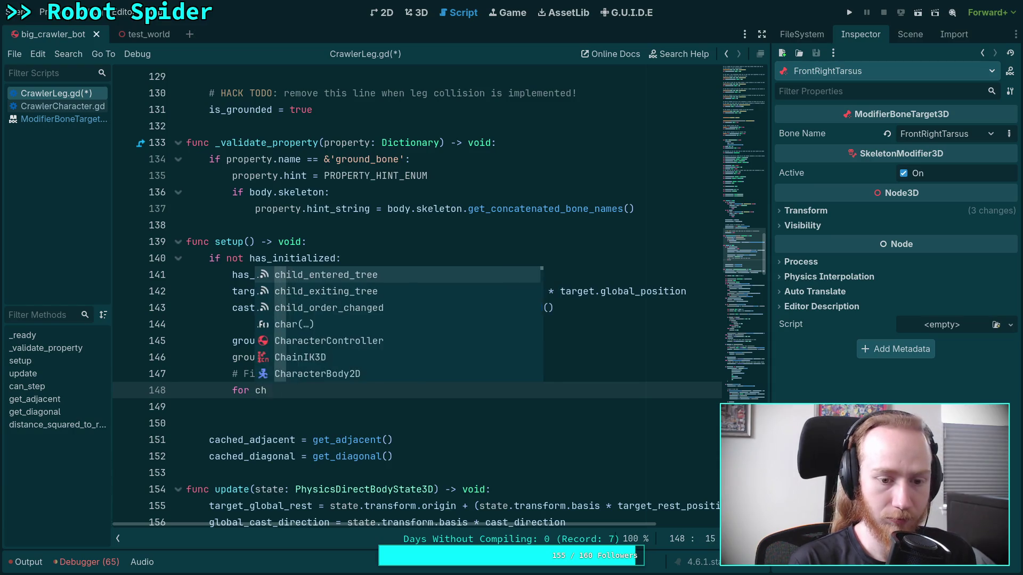
type("bone_attachment")
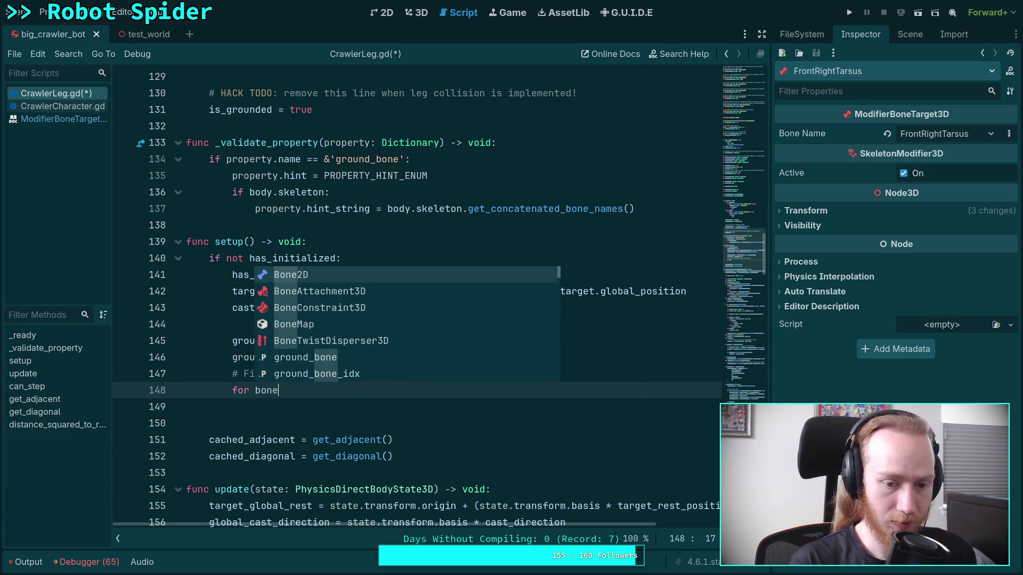
type(" in")
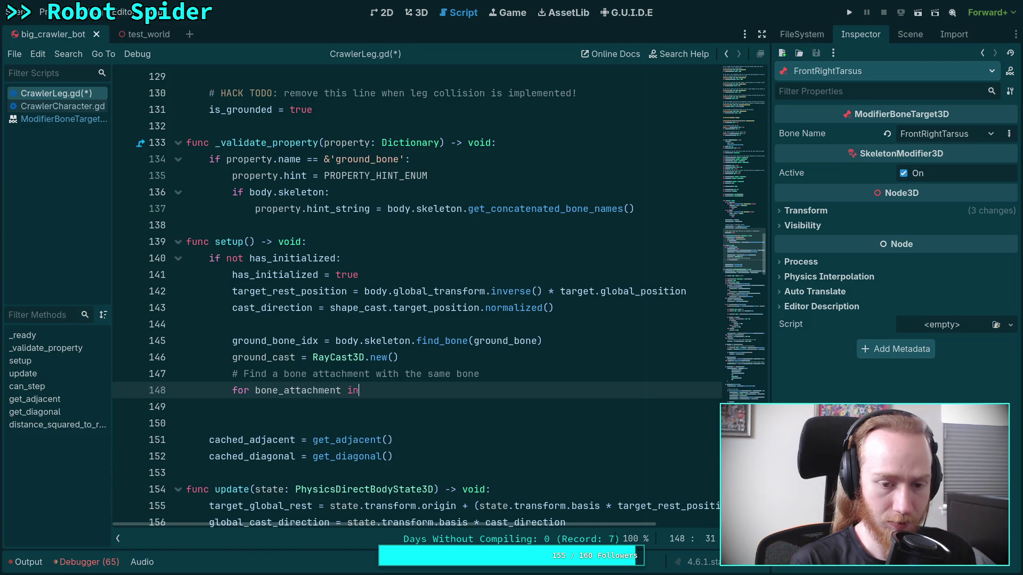
key("BackSpace")
key("BackSpace")
key("BackSpace")
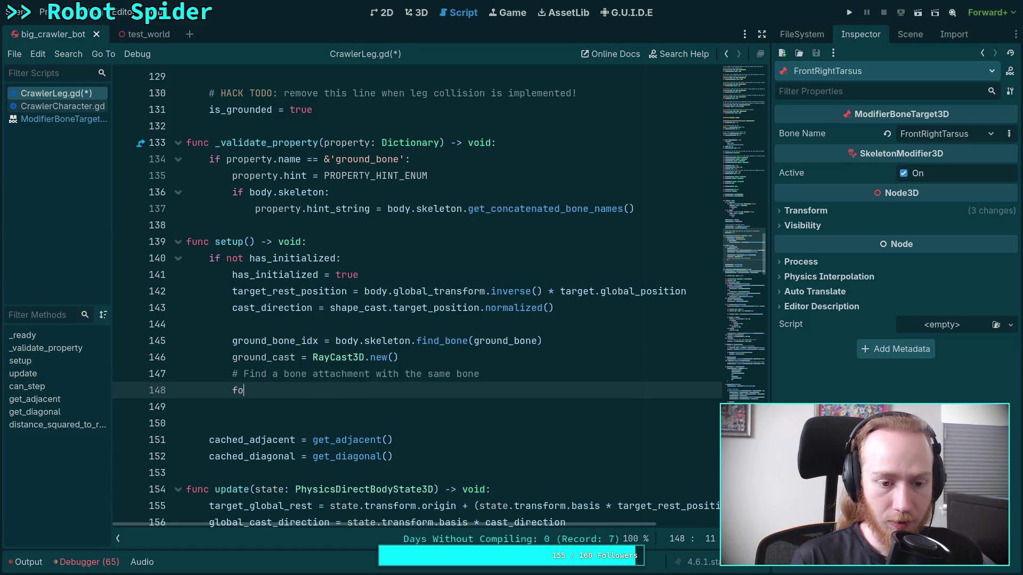
type("var attachments")
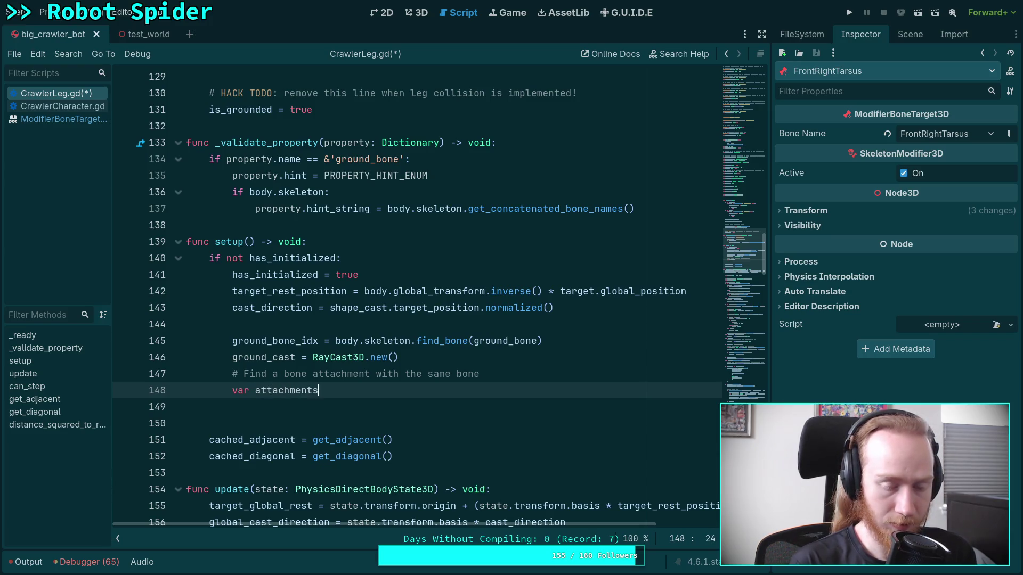
type(": Array[Bone")
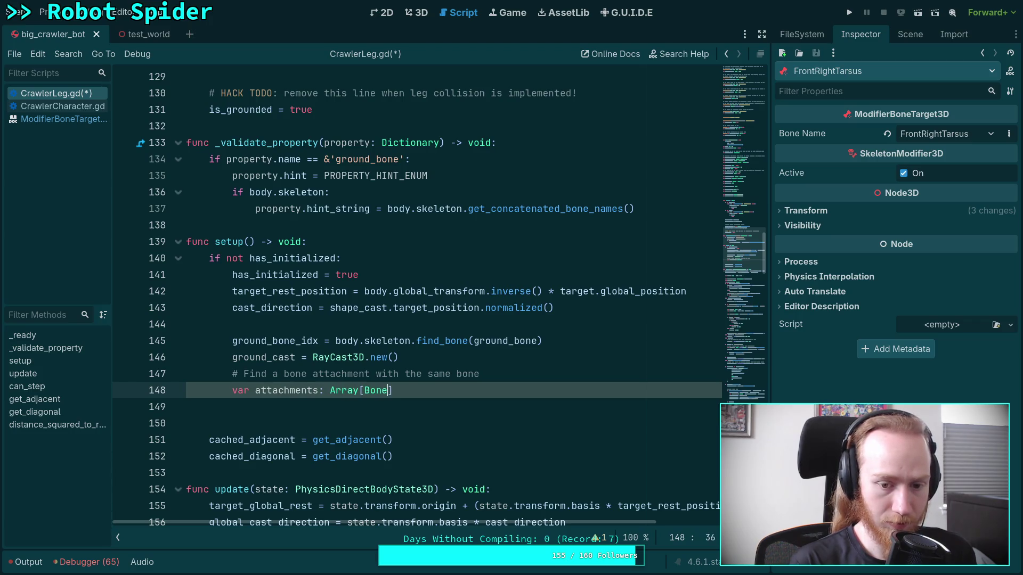
type("Att")
key("Return")
Begin an attachments.assign() call using body.find_children instead of get_children
key("Return")
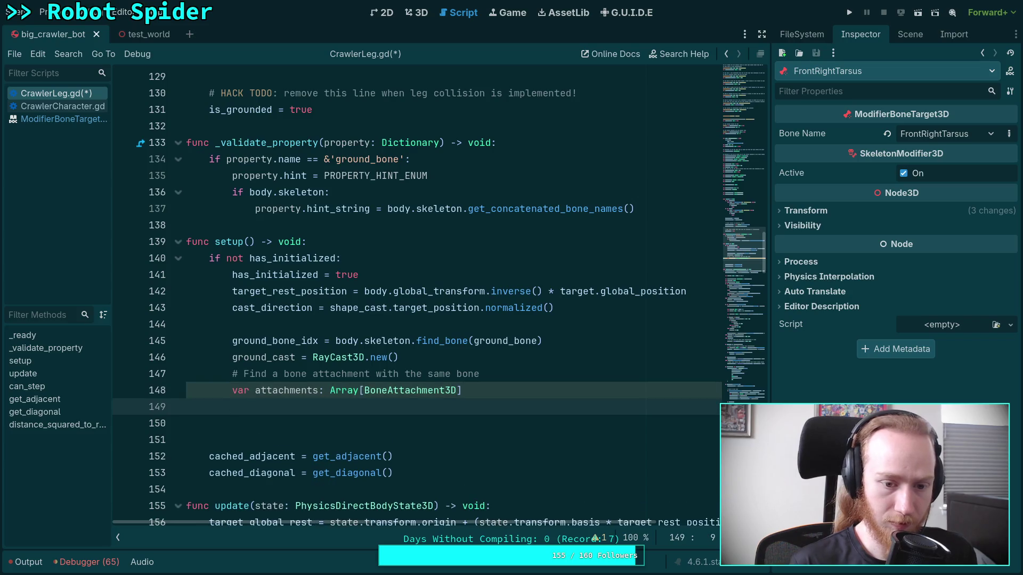
type("att")
key("Return")
type(".ass")
key("Return")
type("body.get_")
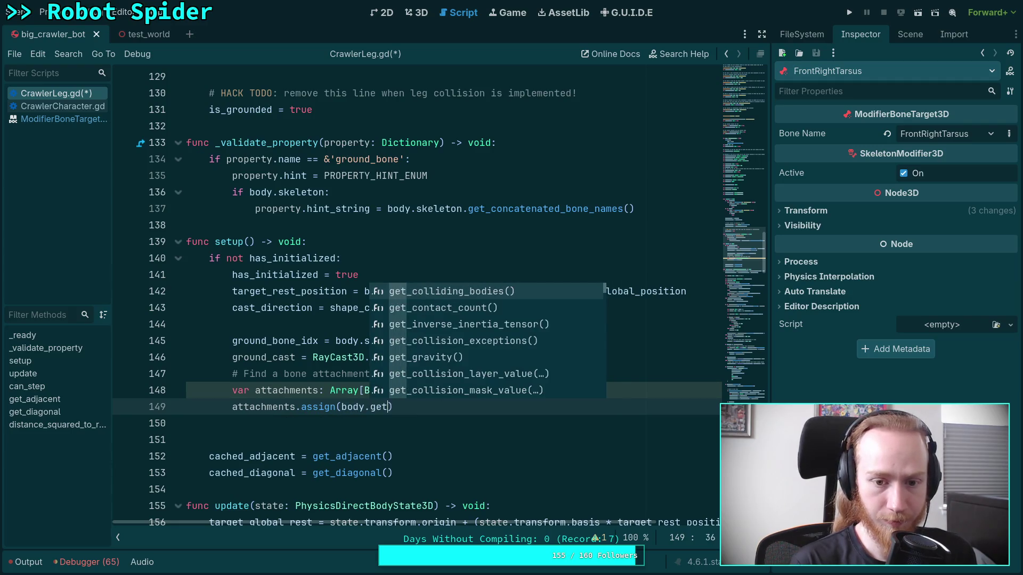
type("ch")
key("Down")
key("Return")
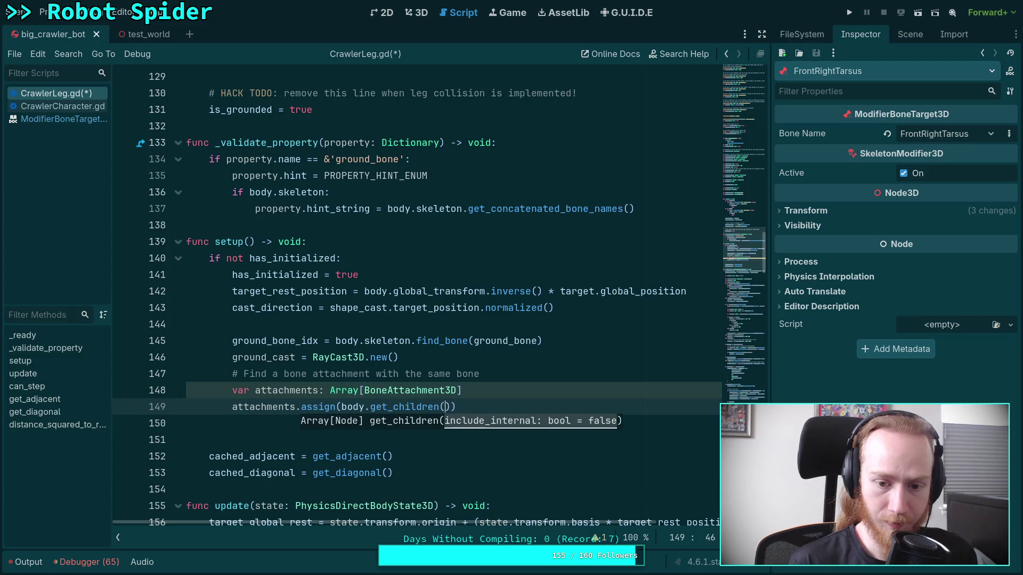
key("BackSpace")
key("BackSpace")
key("BackSpace")
type("fin")
key("Down")
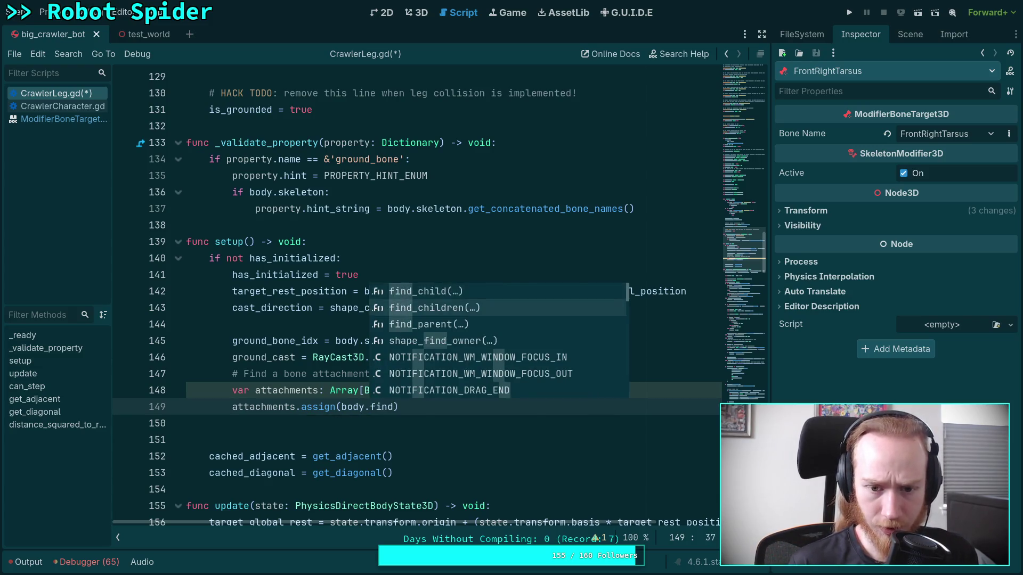
key("Return")
Pass '' and 'BoneAttachment3D' to find_children, removing the stray trailing comma
type("'")
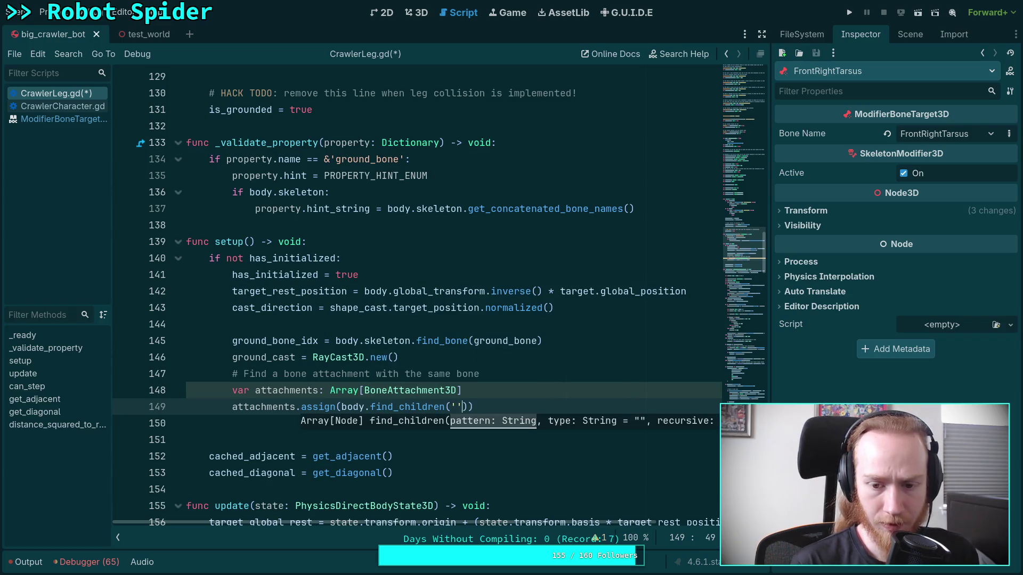
type(", ")
type("'Bo")
type("neAttachment3")
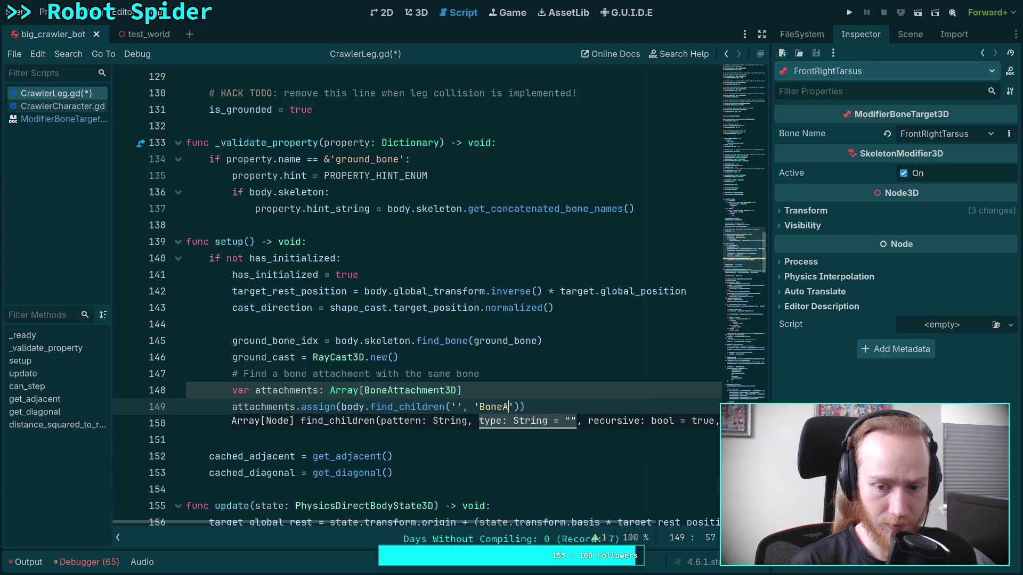
type("D',")
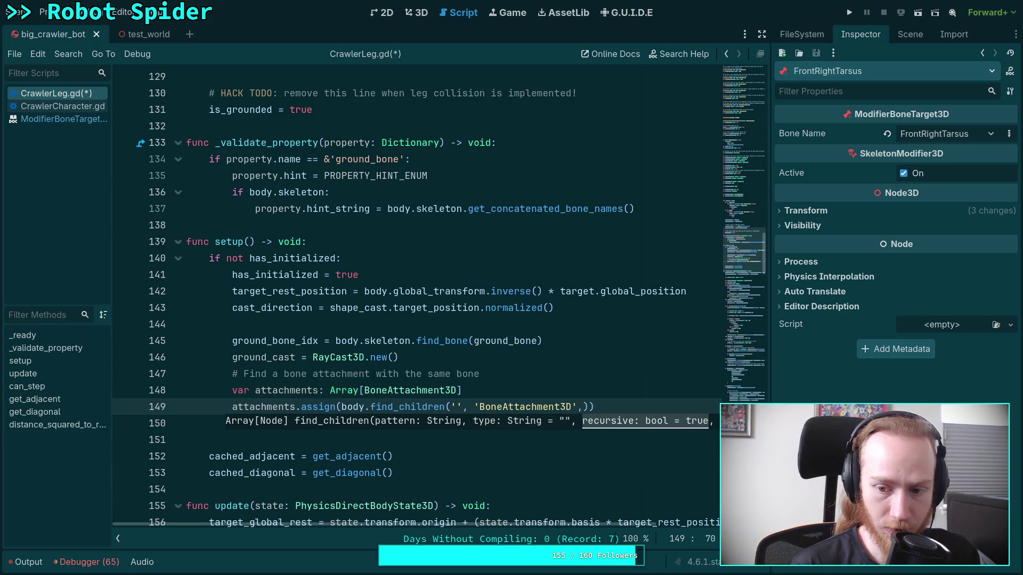
key("BackSpace")
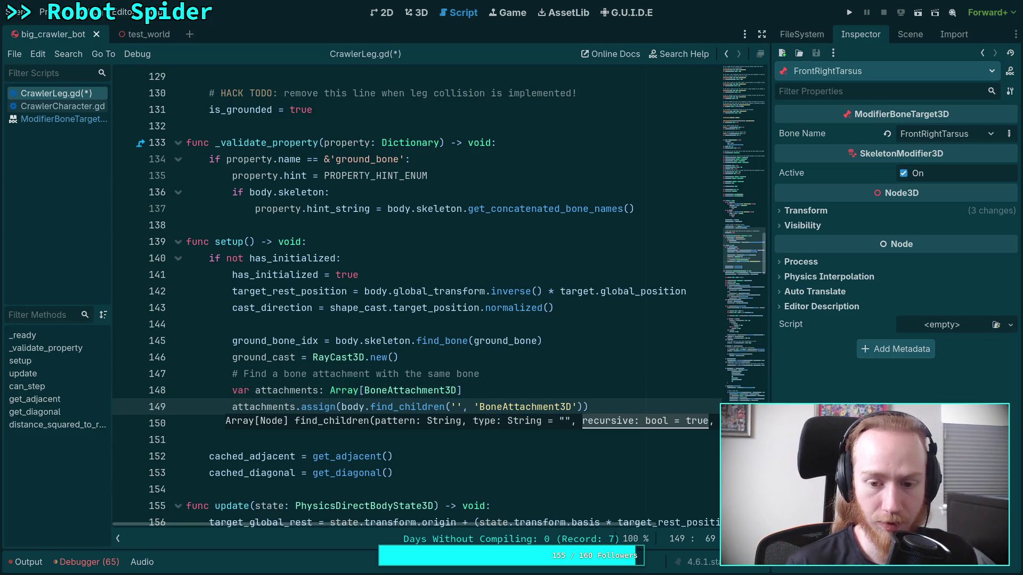
mouse_move(420, 411)
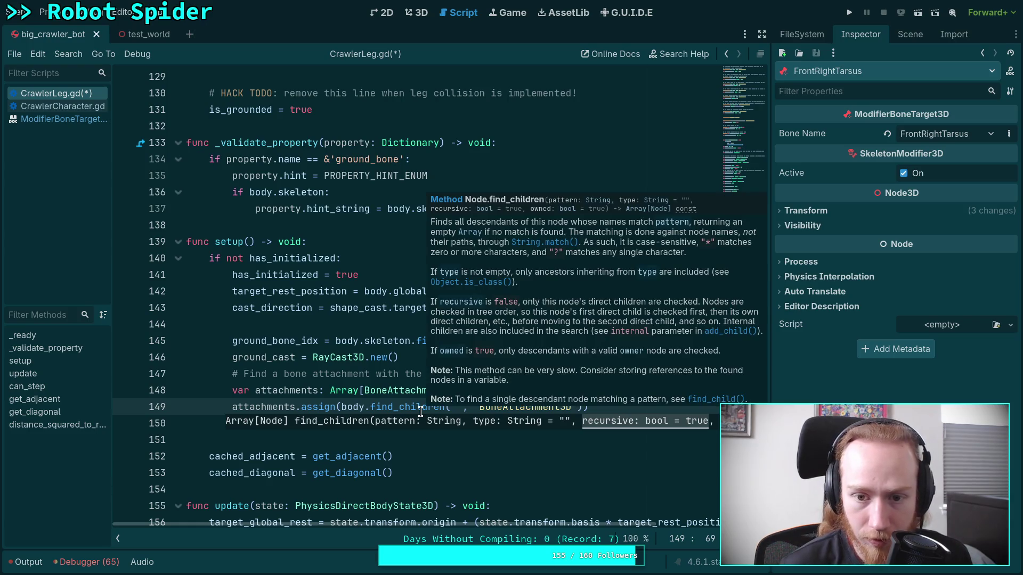
left_click(610, 405)
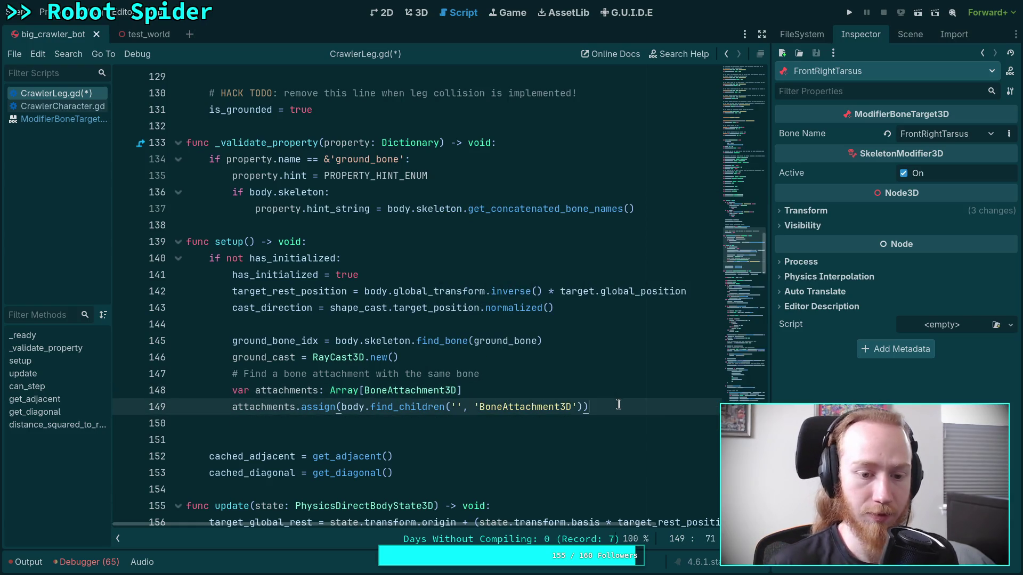
key("Return")
Start a loop: for bone_attachment in attachments
type("for ")
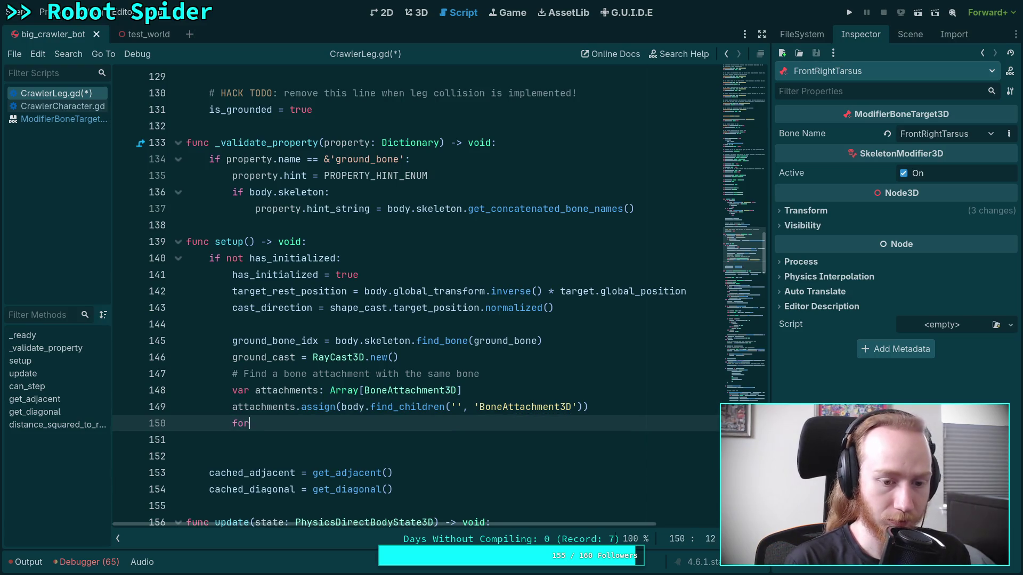
type("att")
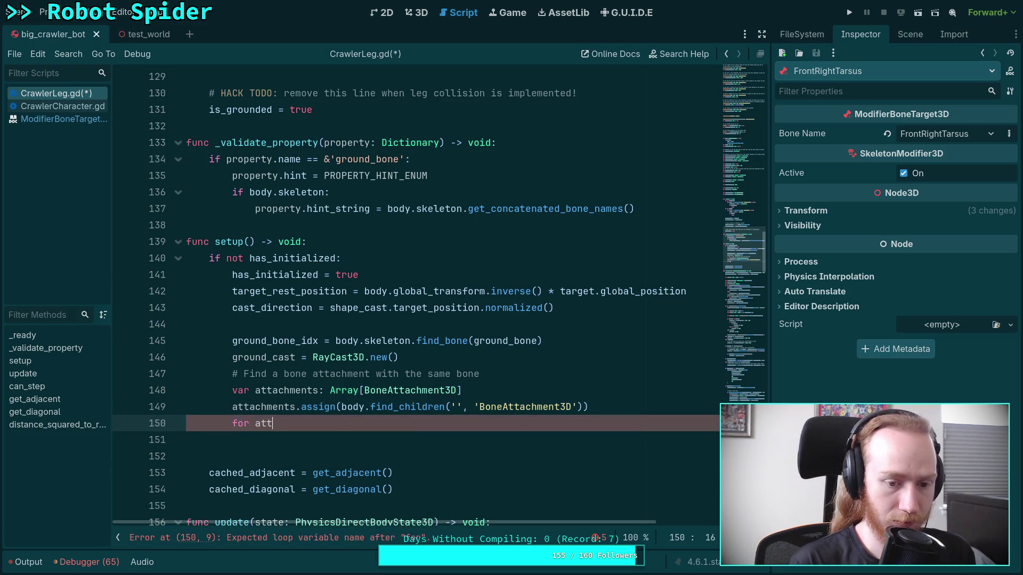
type("ach i")
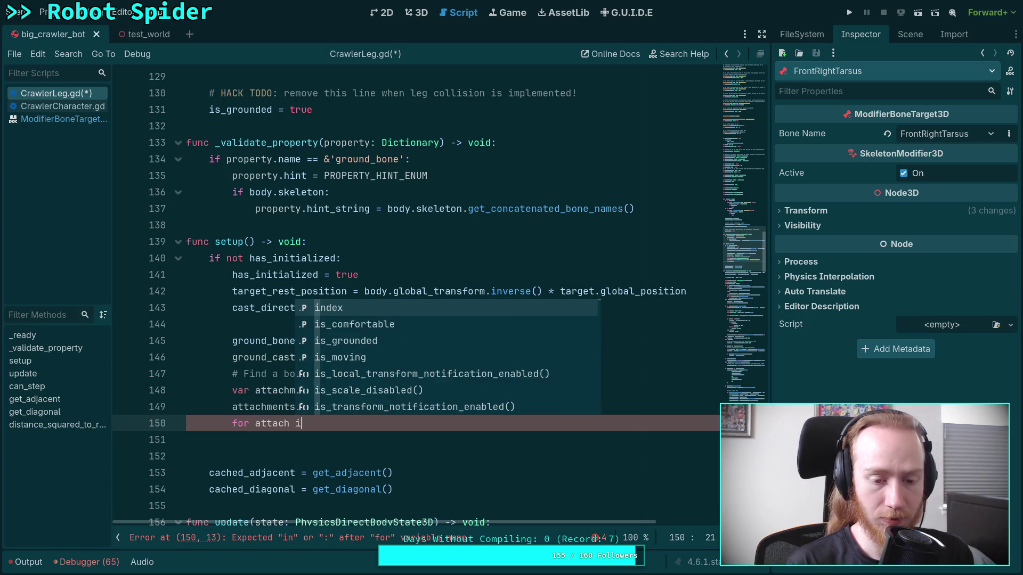
key("BackSpace")
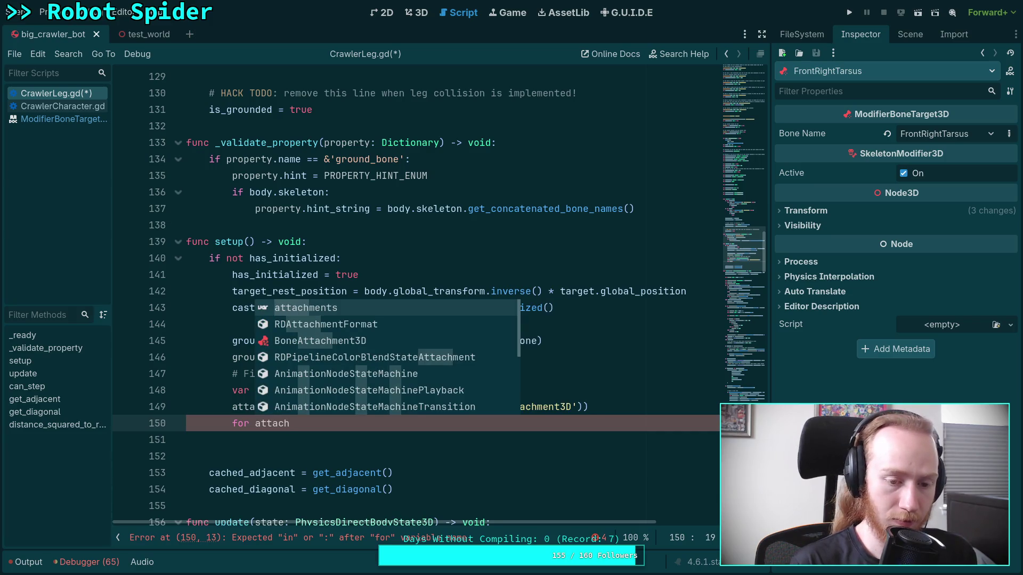
key("BackSpace")
key("BackSpace")
key("BackSpace")
type("bone_attachment ")
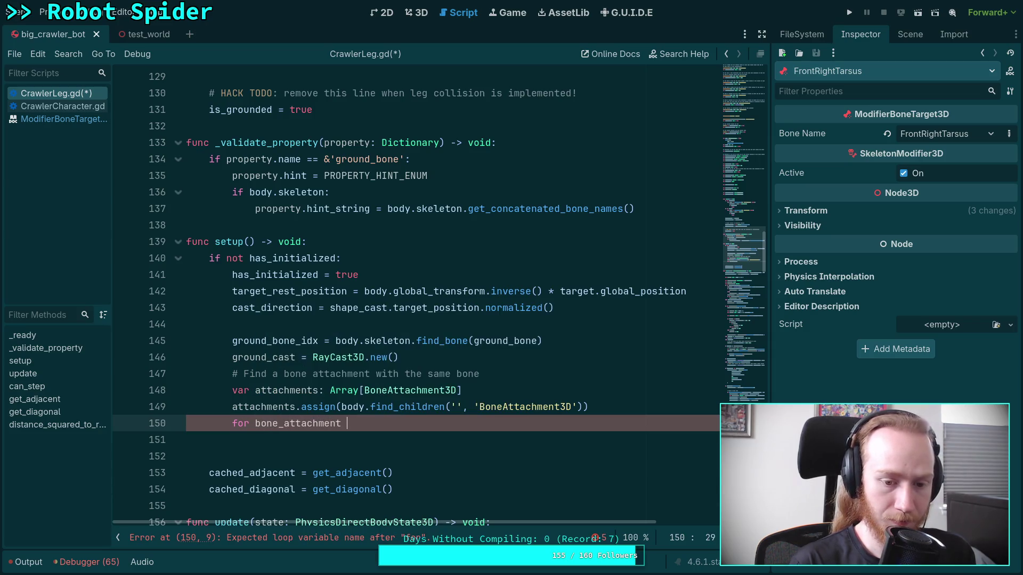
type("in attachments:")
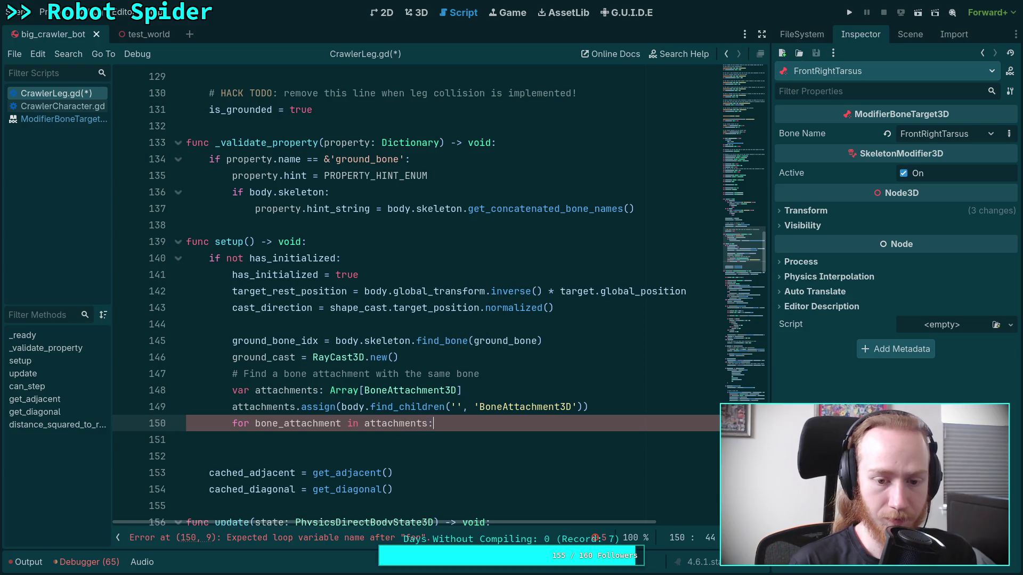
key("Return")
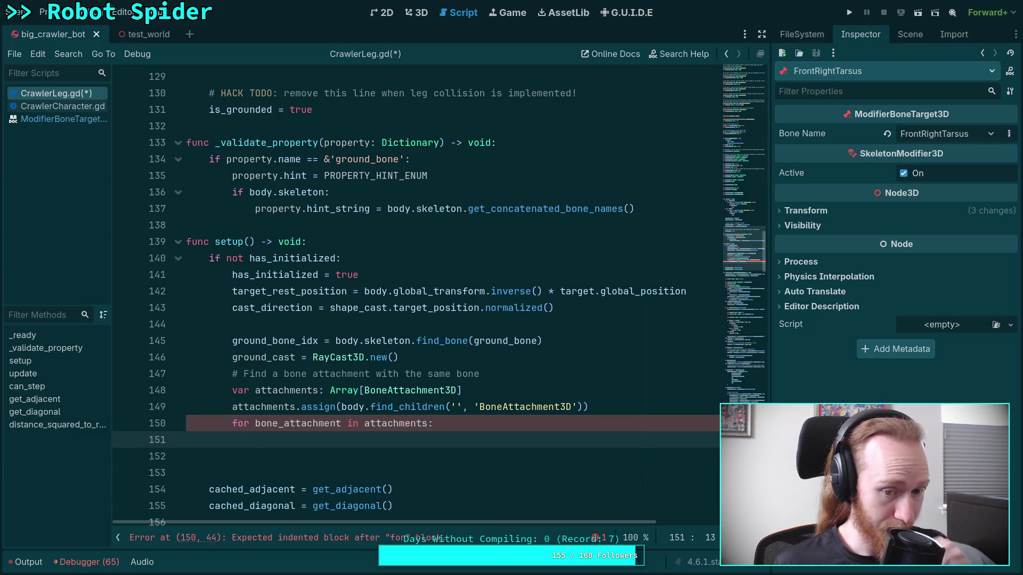
Skip attachments where bone_idx != ground_bone_idx, and move RayCast3D.new() into the loop
type("if")
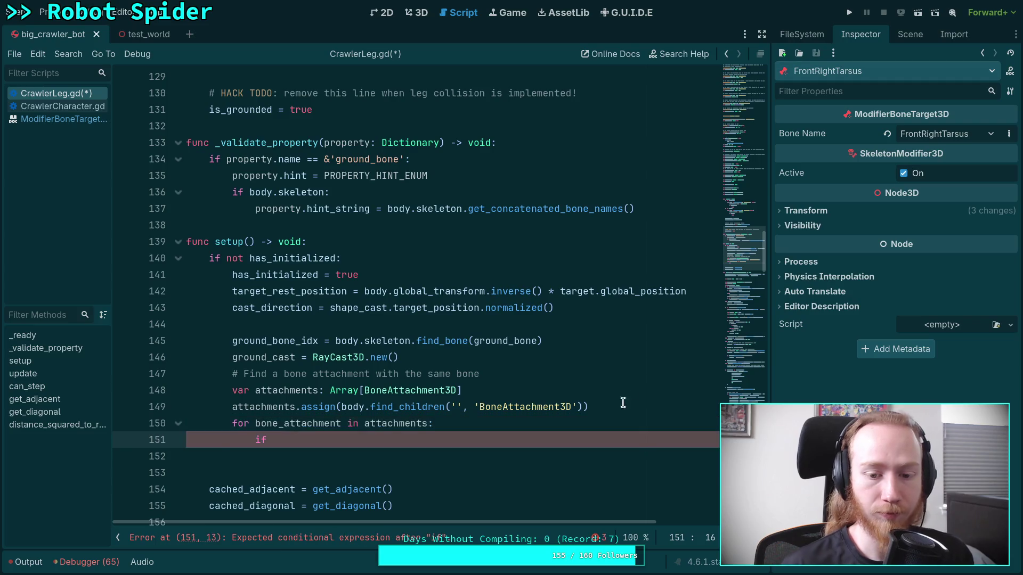
scroll(356, 339, "down", 2)
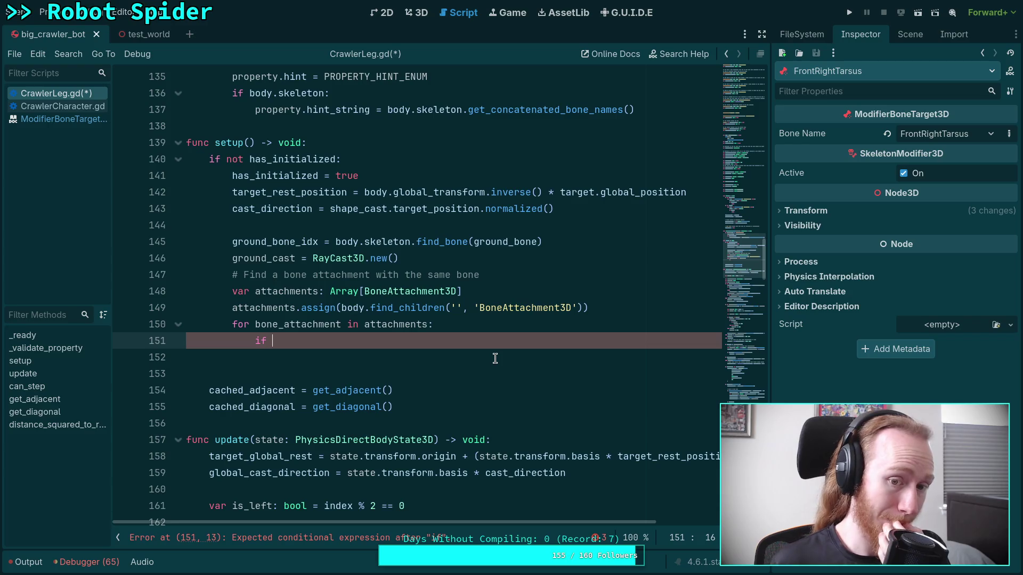
left_click(473, 258)
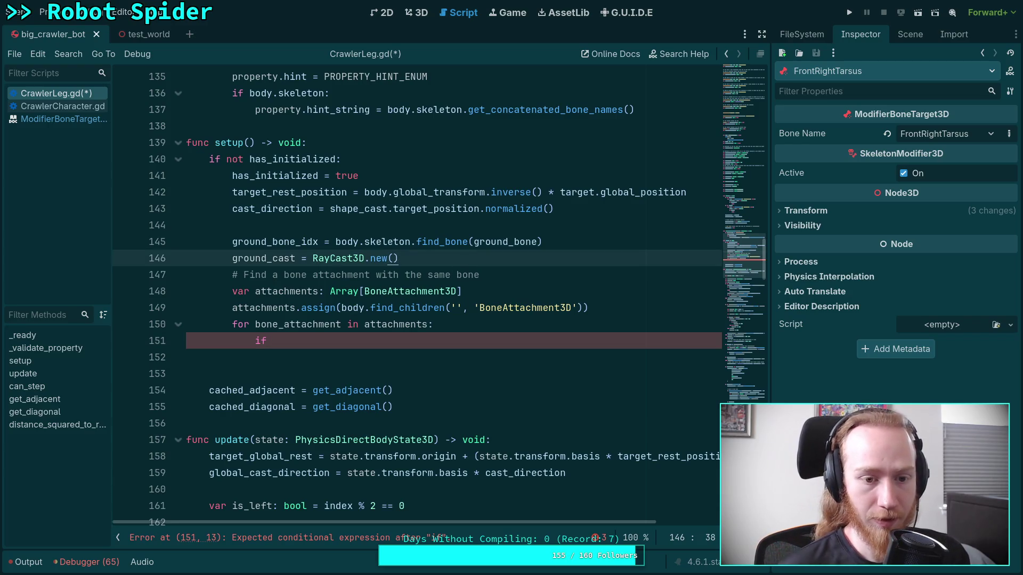
key("alt+Down")
key("alt+Down")
key("alt+Down")
key("alt+Down")
key("Home")
key("Tab")
key("Tab")
left_click(430, 321)
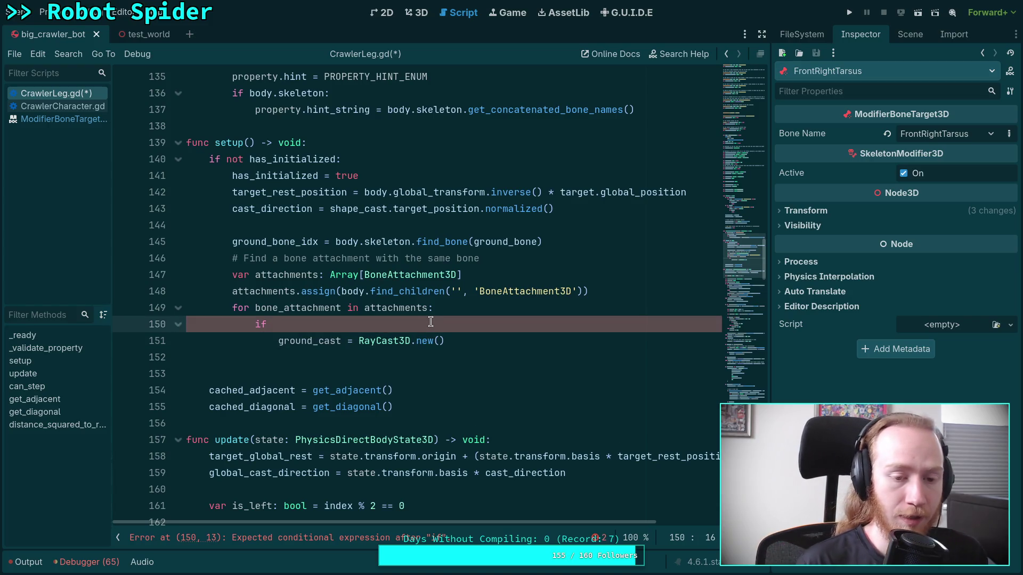
type("bo")
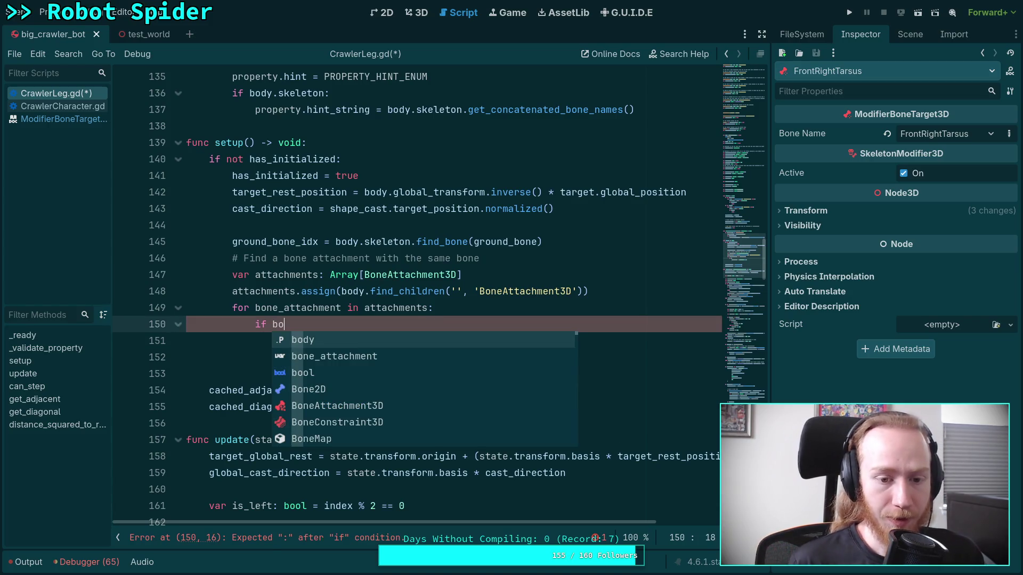
type("ne_attachment.bone_idx")
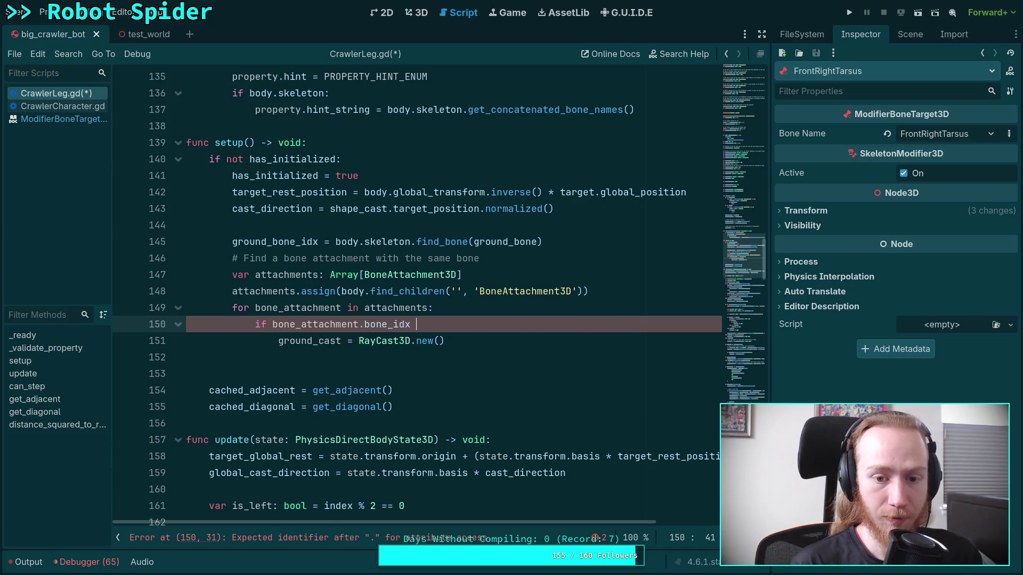
type(" != ground_bone_idx:")
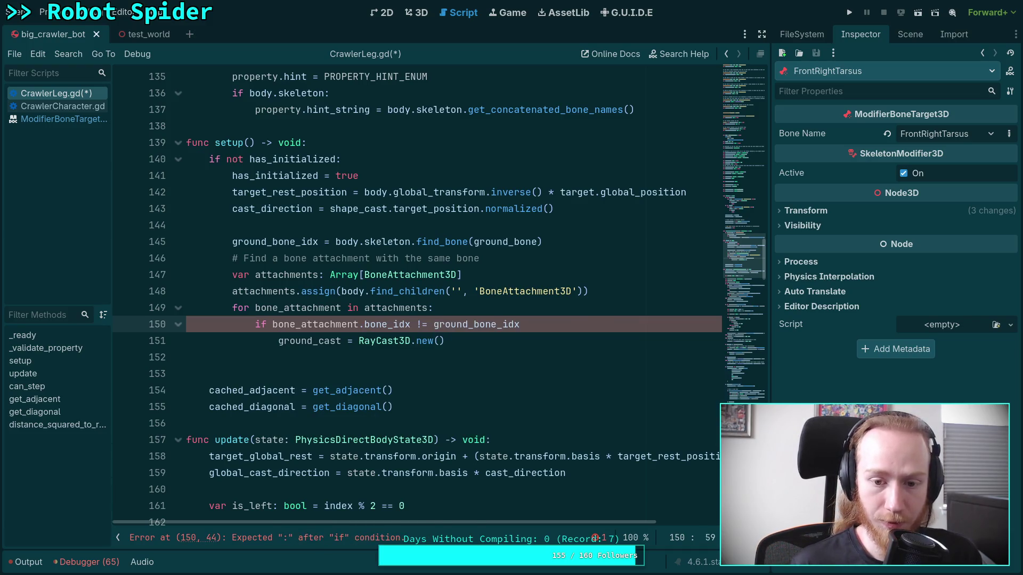
key("Return")
type("continue")
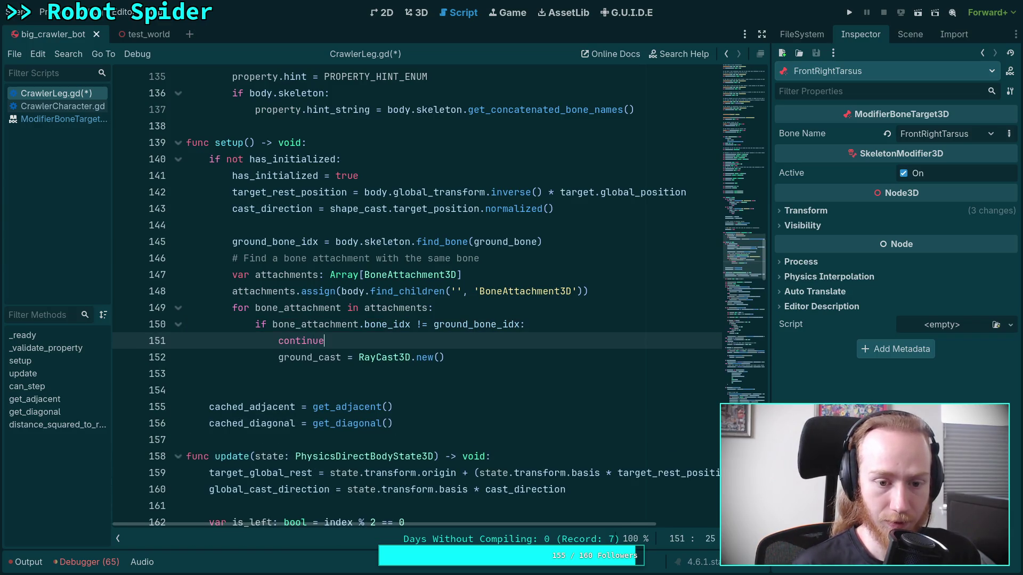
left_click(497, 356)
key("shift+Tab")
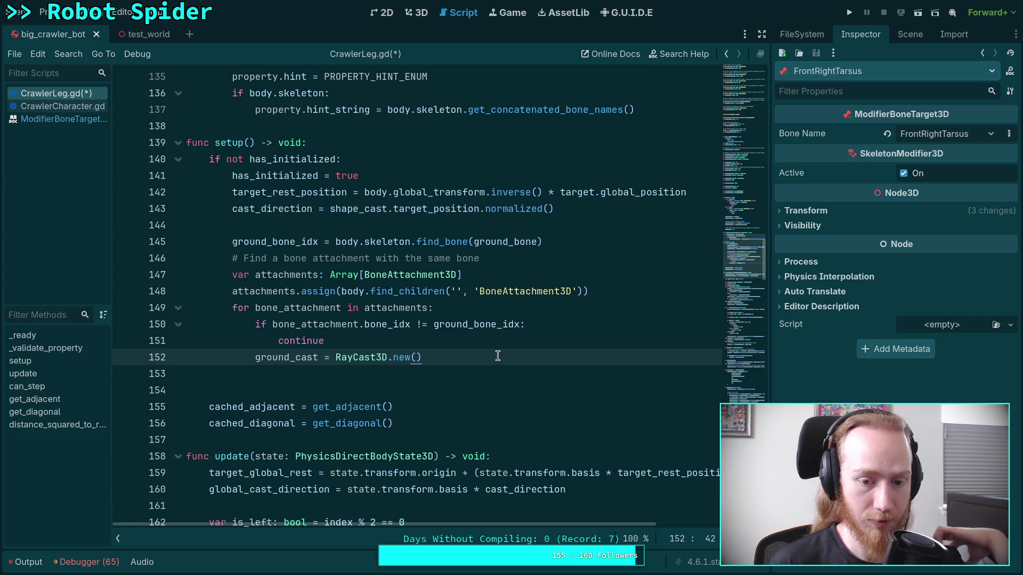
Call bone_attachment.add_child(ground_cast, false, Node.INTERNAL_MODE_FRONT)
key("Return")
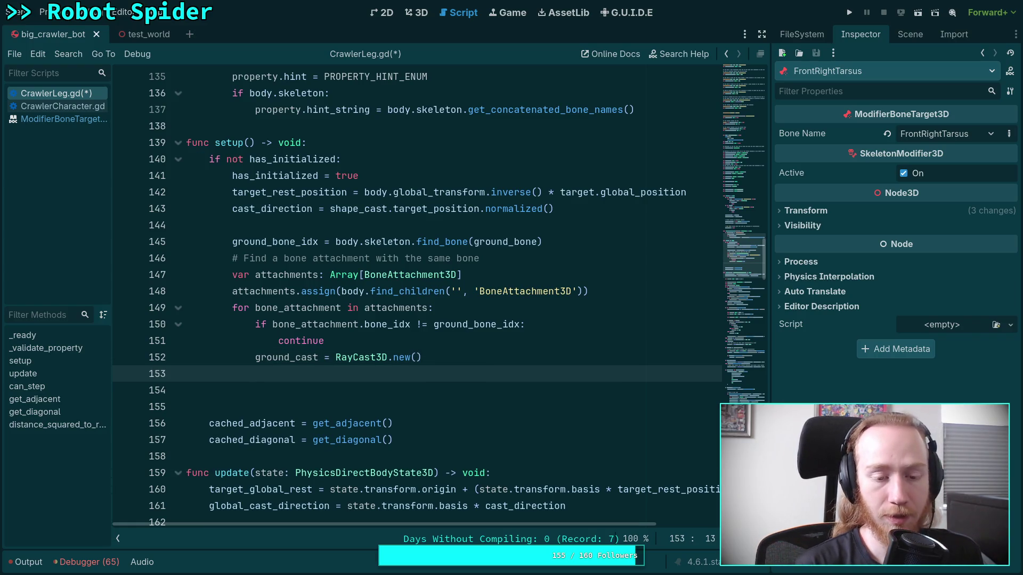
type("bo")
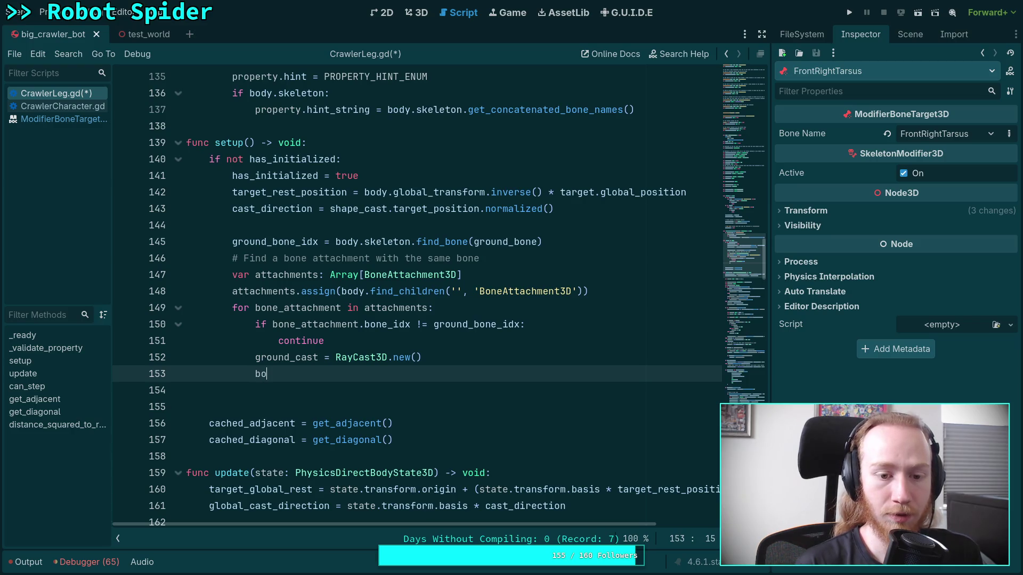
key("Down")
key("Return")
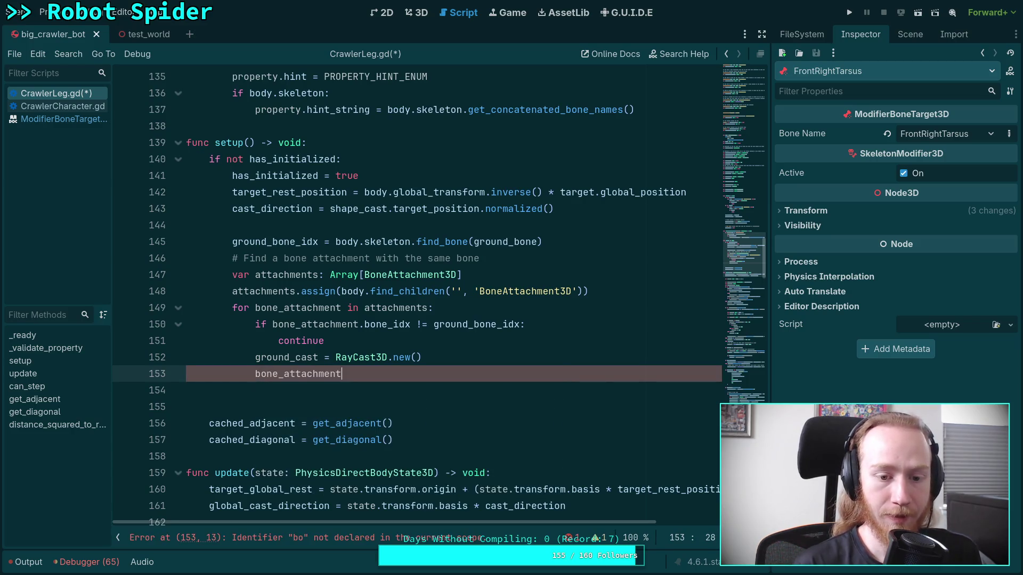
type(".add")
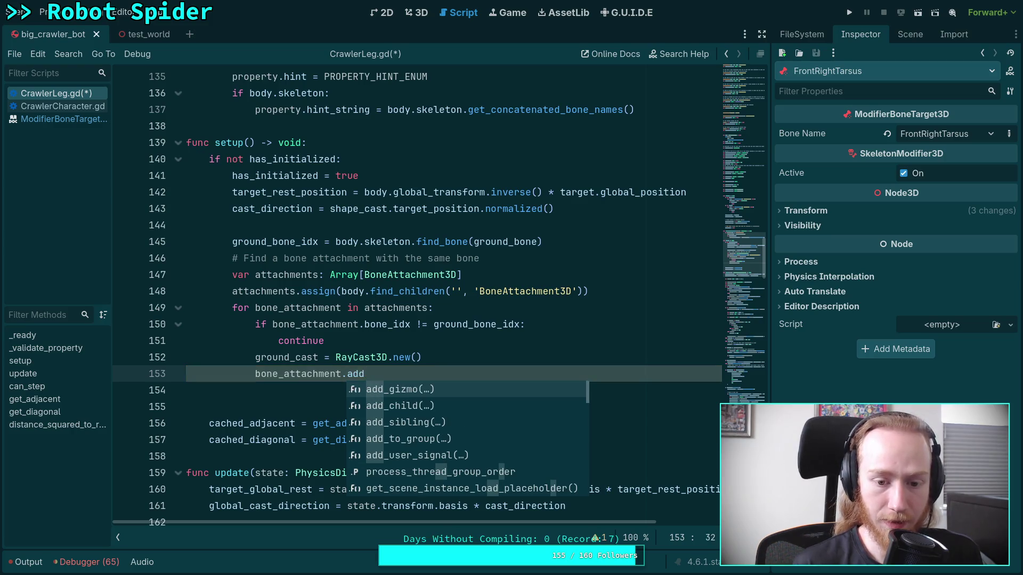
key("Down")
key("Return")
type("groun")
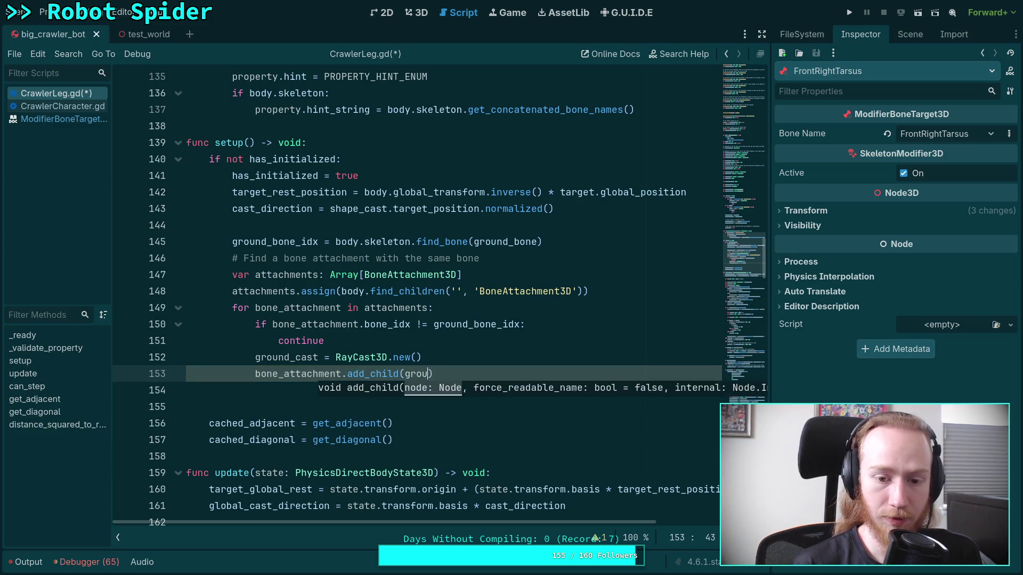
key("Down")
key("Down")
key("Return")
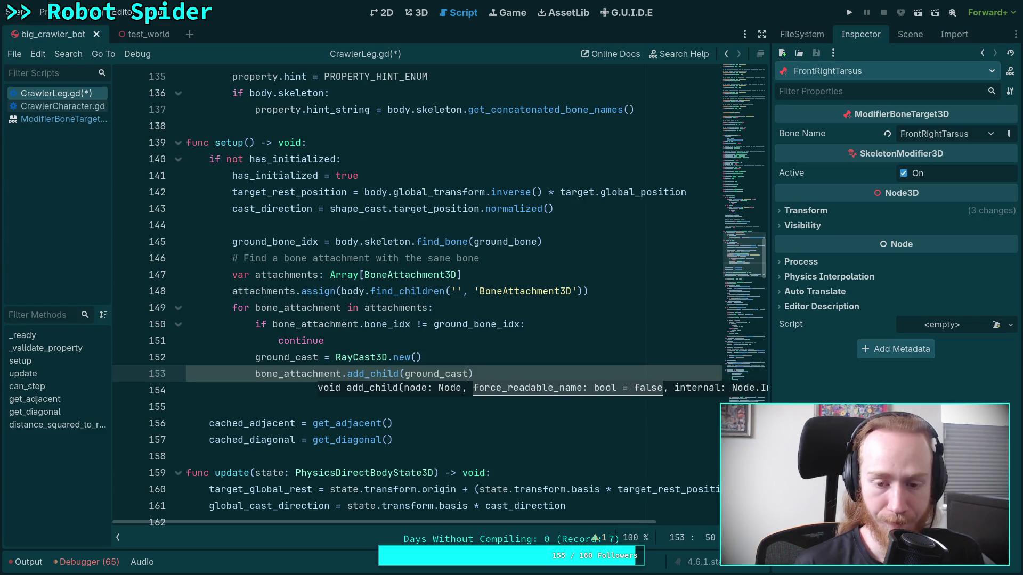
type("false,")
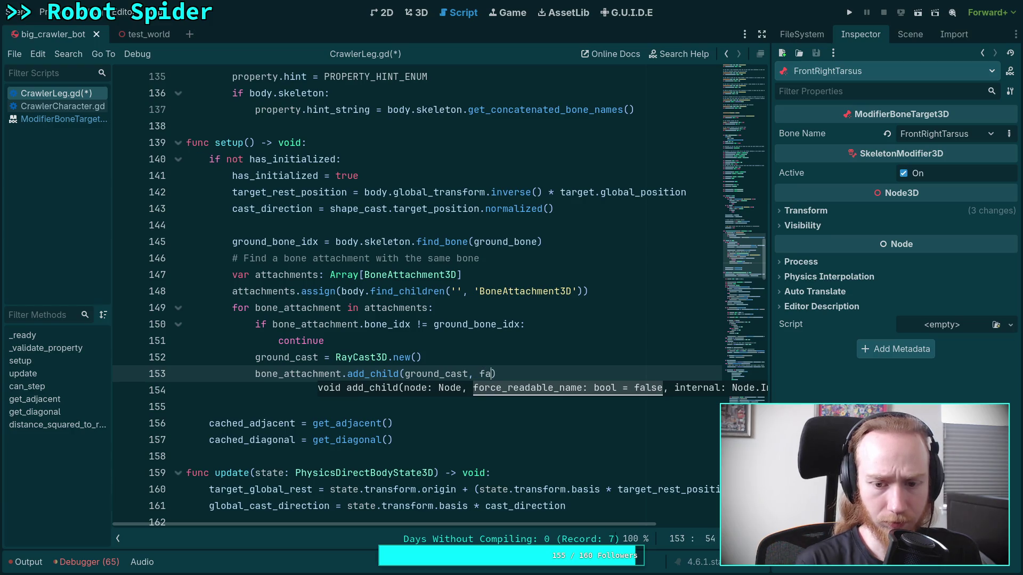
key("Down")
key("Down")
key("Return")
type(")")
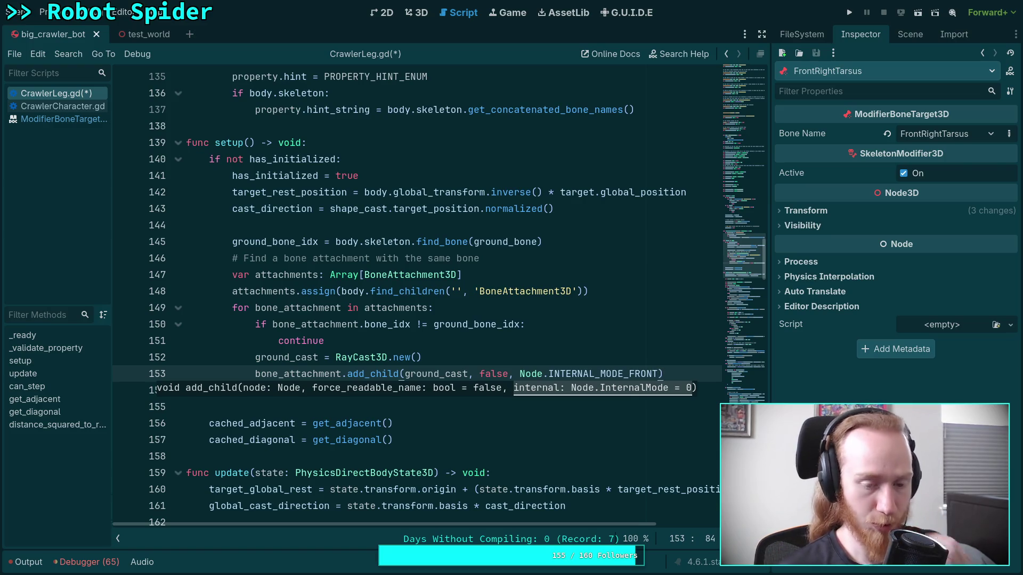
key("Return")
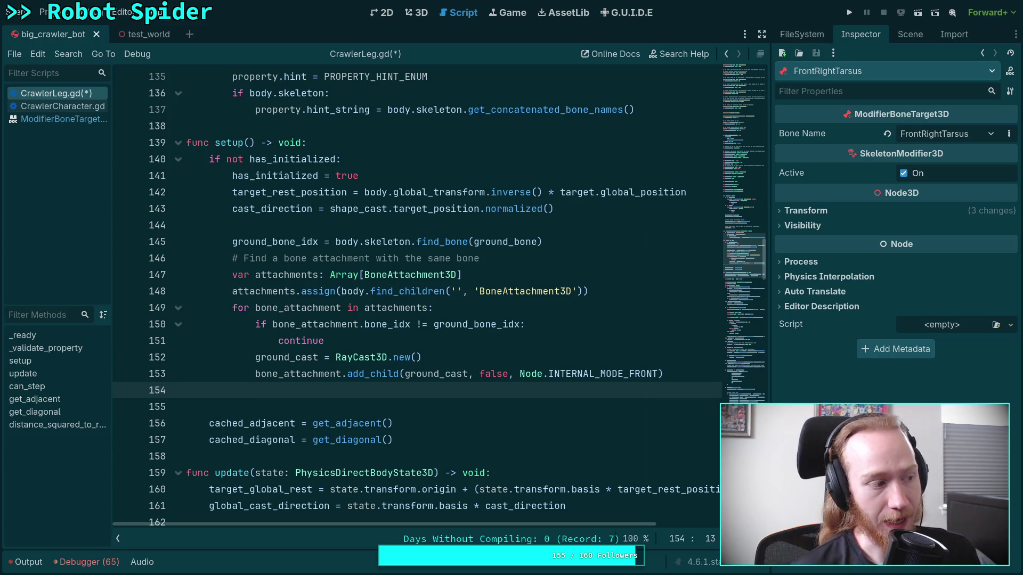
Add var parent_bone: int = body.skeleton.get_bone_parent(ground_bone_idx)
left_click(604, 236)
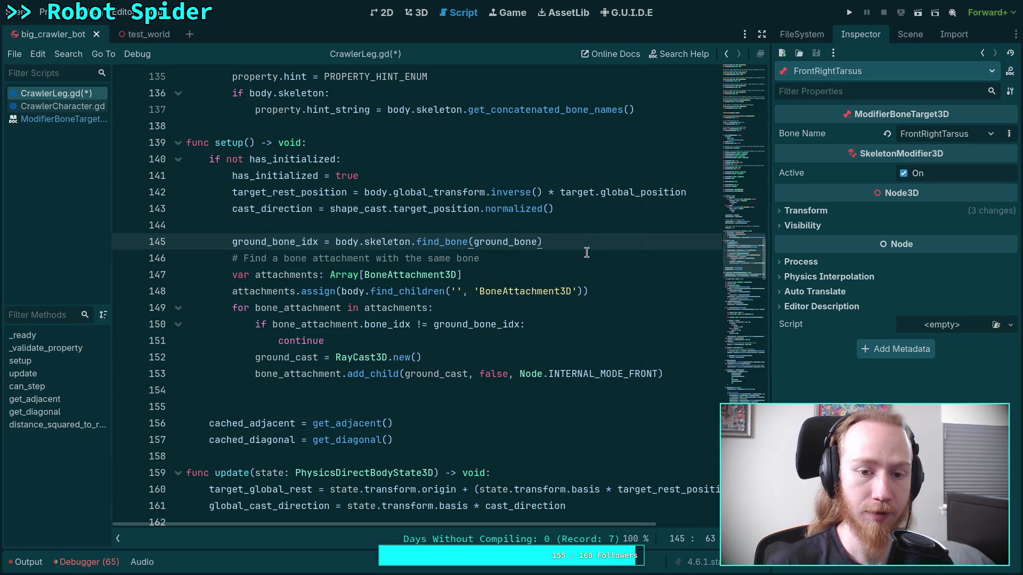
key("Return")
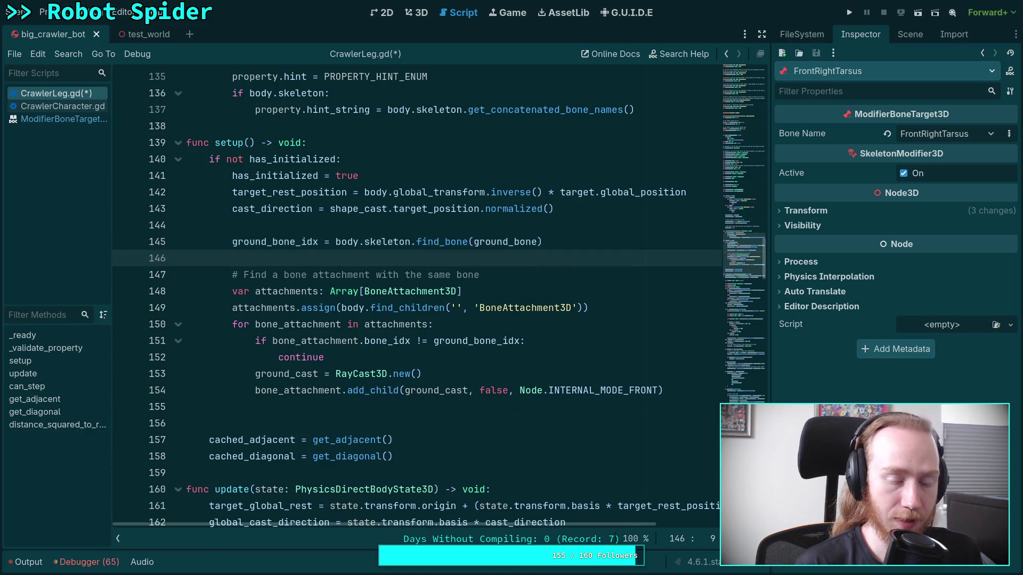
type("var pa")
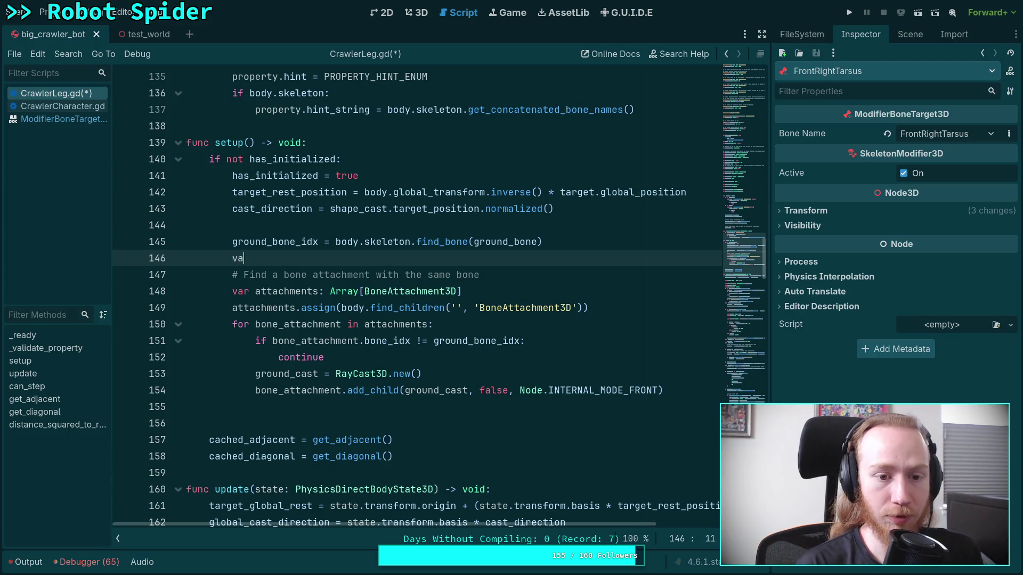
key("alt+Down")
type("rent_bone: int = body.skeleton.")
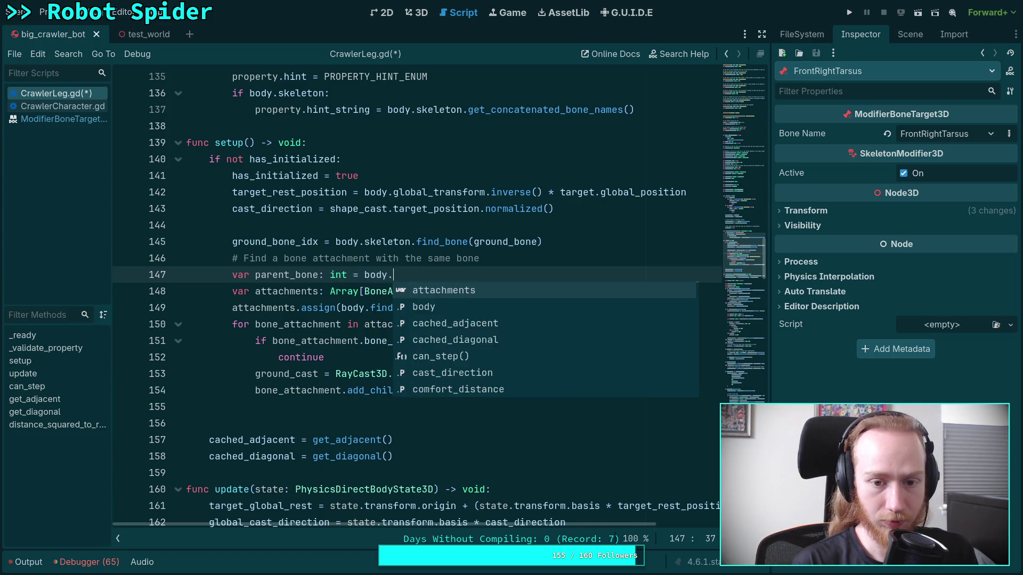
type("find")
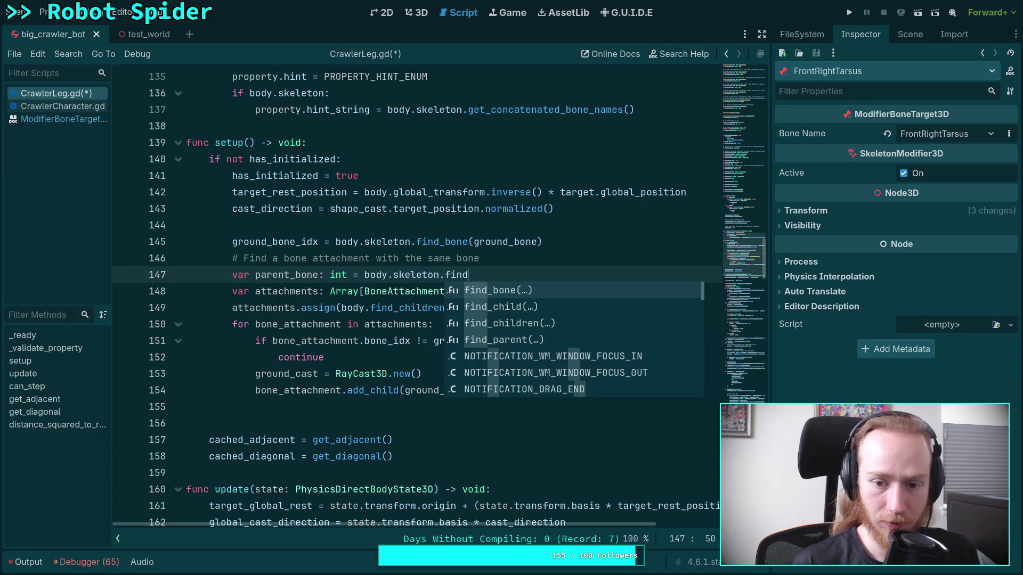
key("Return")
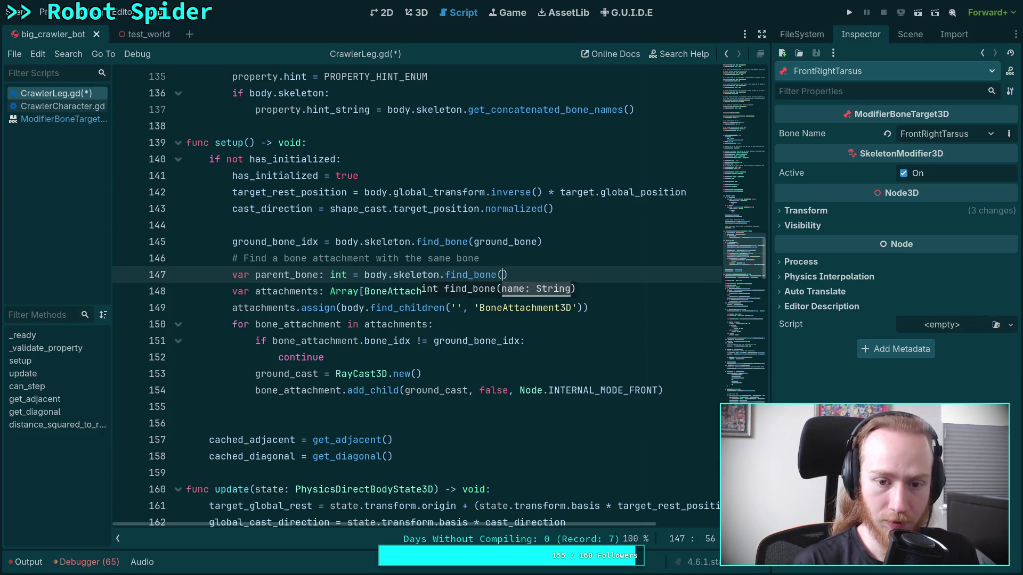
key("BackSpace")
key("BackSpace")
key("BackSpace")
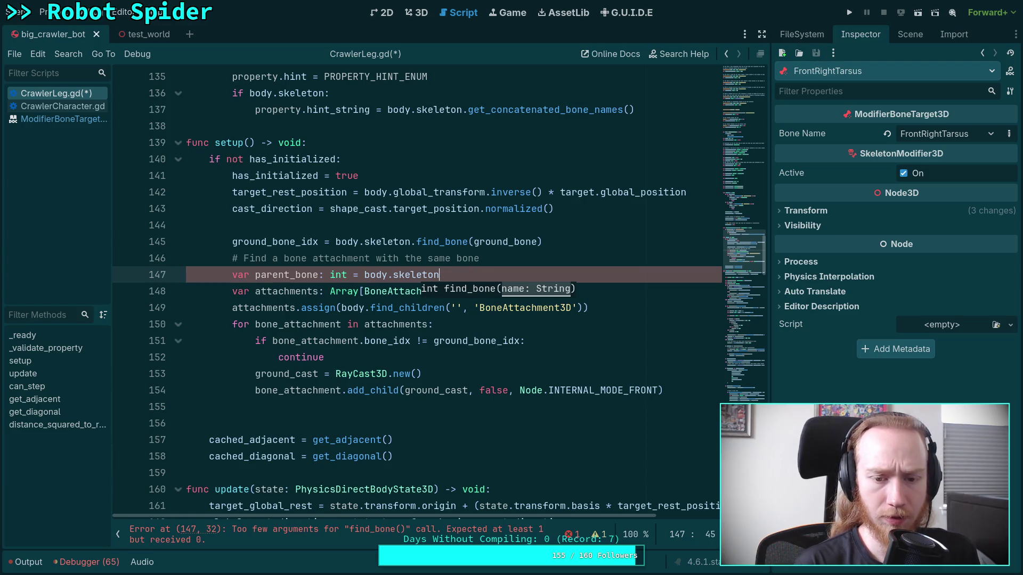
type(".paren")
type("t")
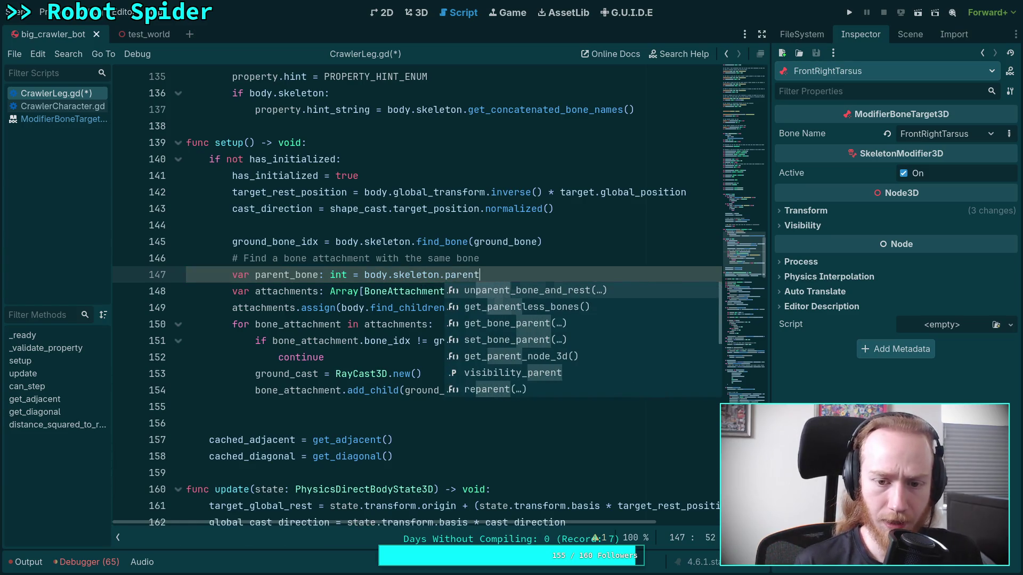
key("Down")
key("Down")
key("Return")
type("ground_bo")
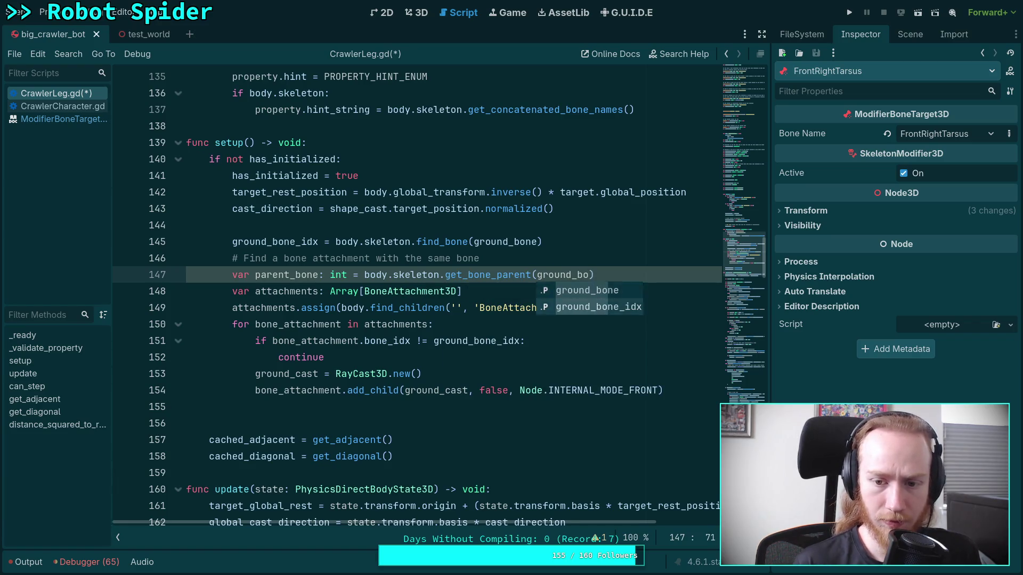
key("Down")
key("Return")
Compare bone_attachment.bone_idx against parent_bone in the skip condition
key("Down")
key("Down")
key("Down")
key("Left")
key("BackSpace")
key("BackSpace")
key("BackSpace")
key("BackSpace")
type("par")
key("Return")
key("Down")
key("Down")
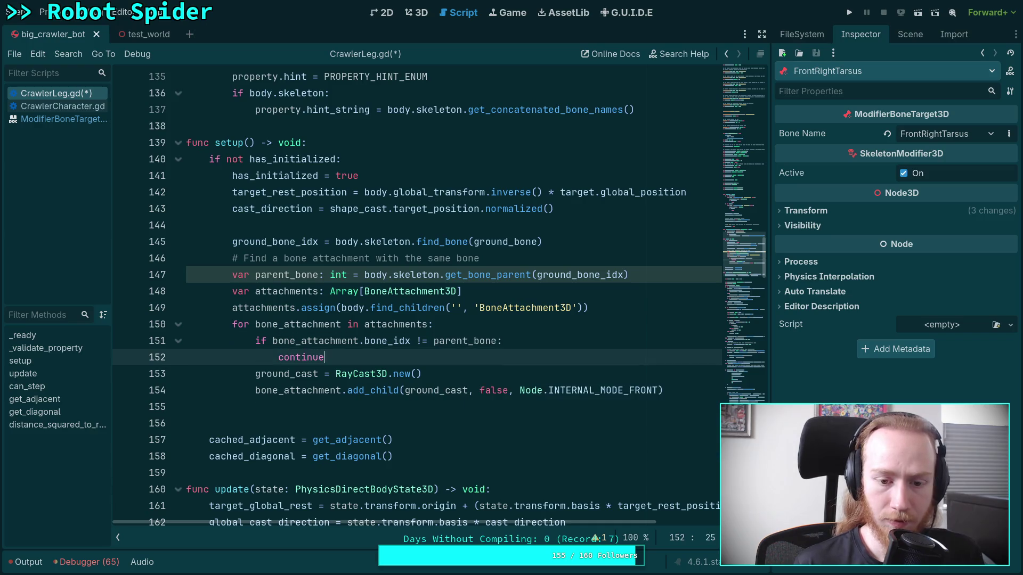
left_click(494, 390)
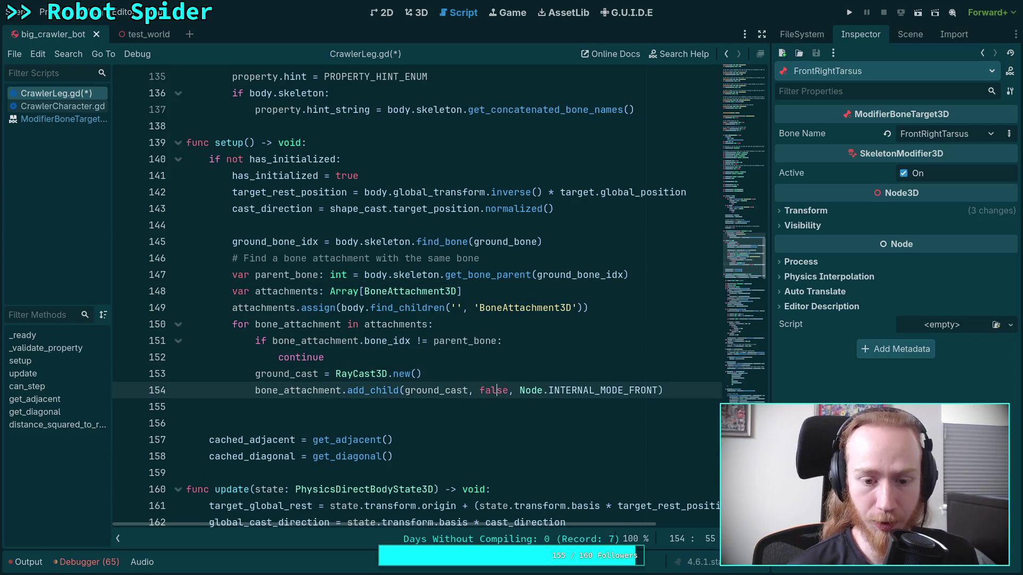
Start a ground_cast.target_position = assignment above the add_child call
key("Up")
key("Return")
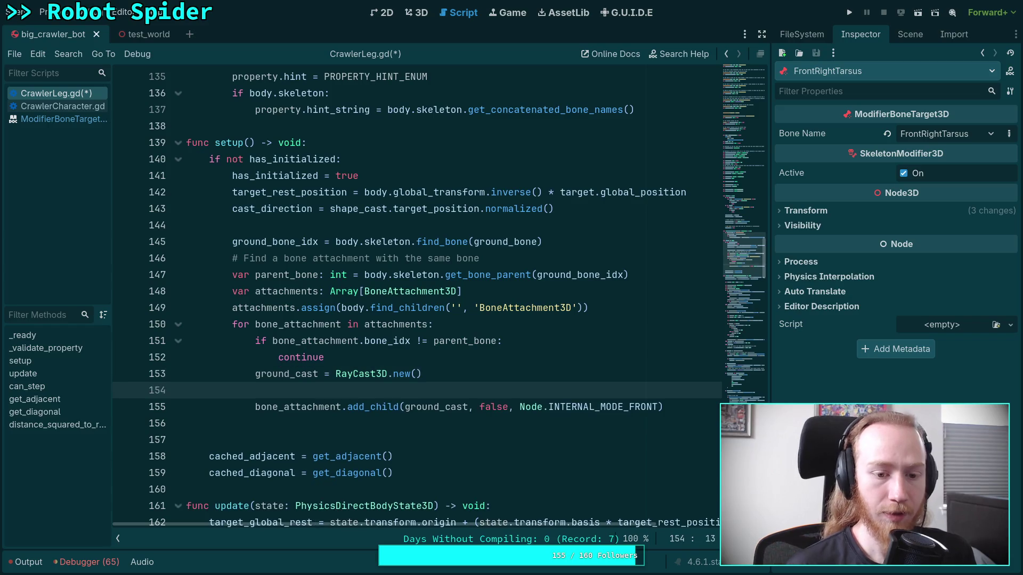
type("ground_cast")
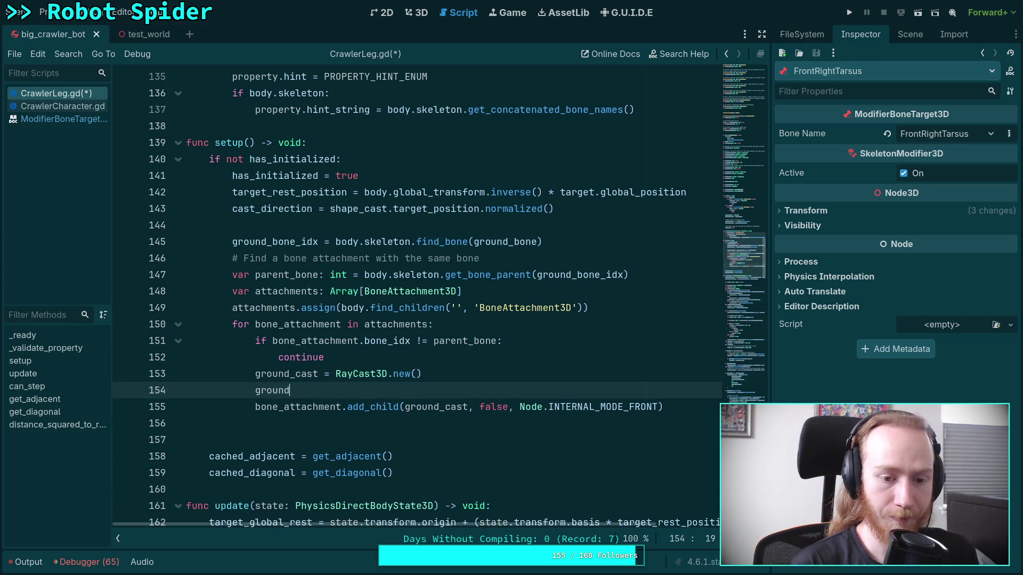
type(".tar")
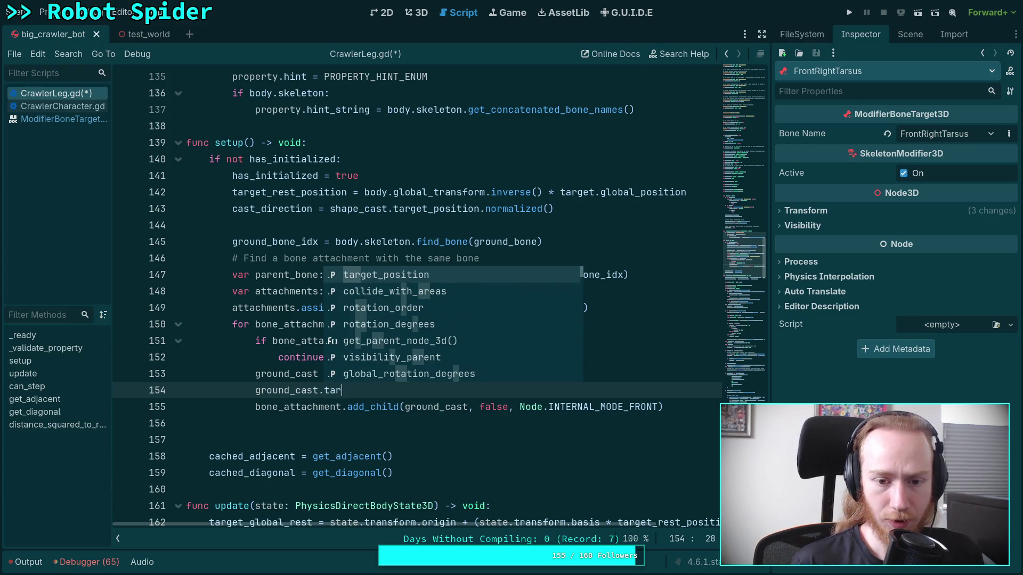
key("Return")
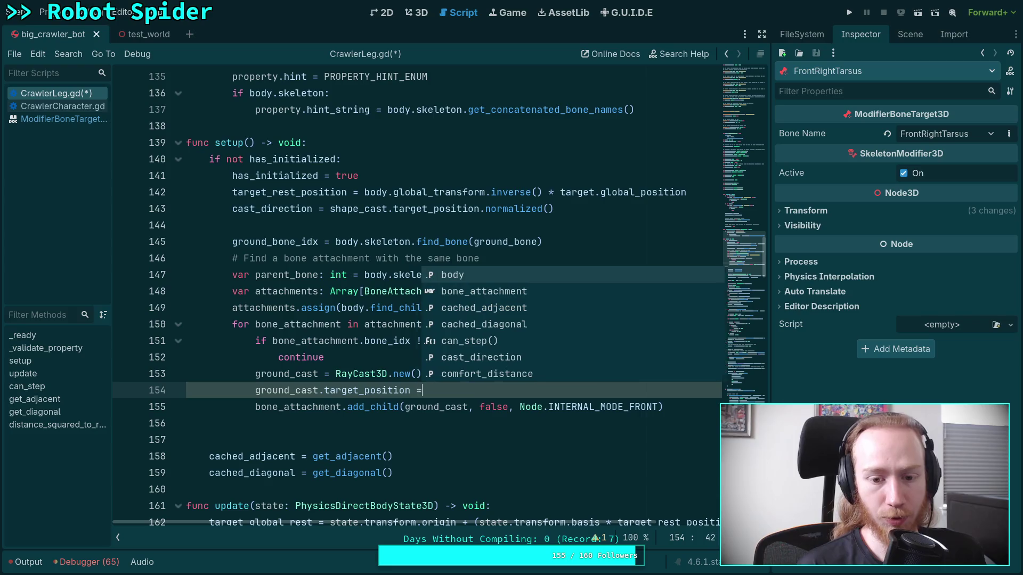
type("=")
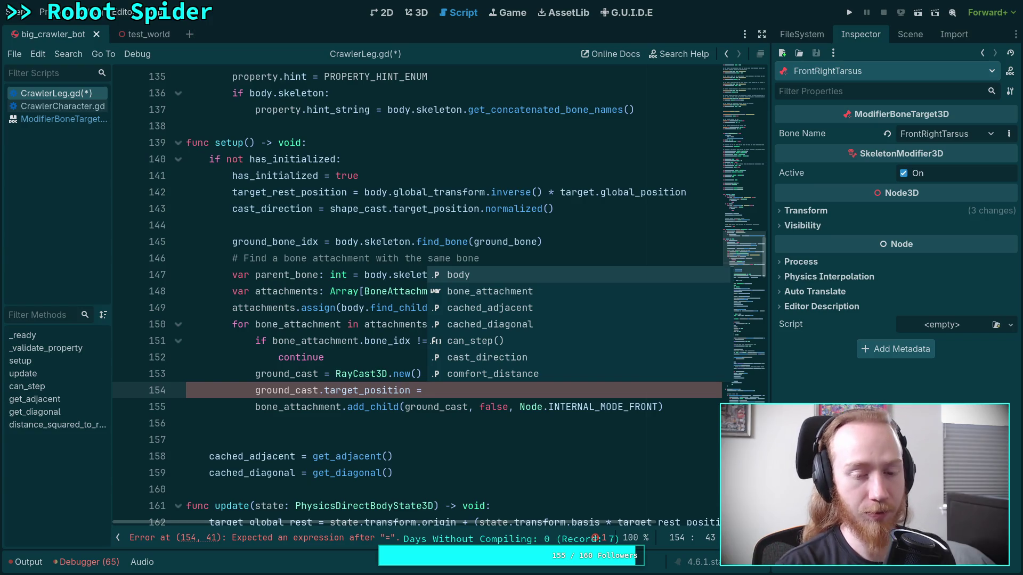
left_click(447, 391)
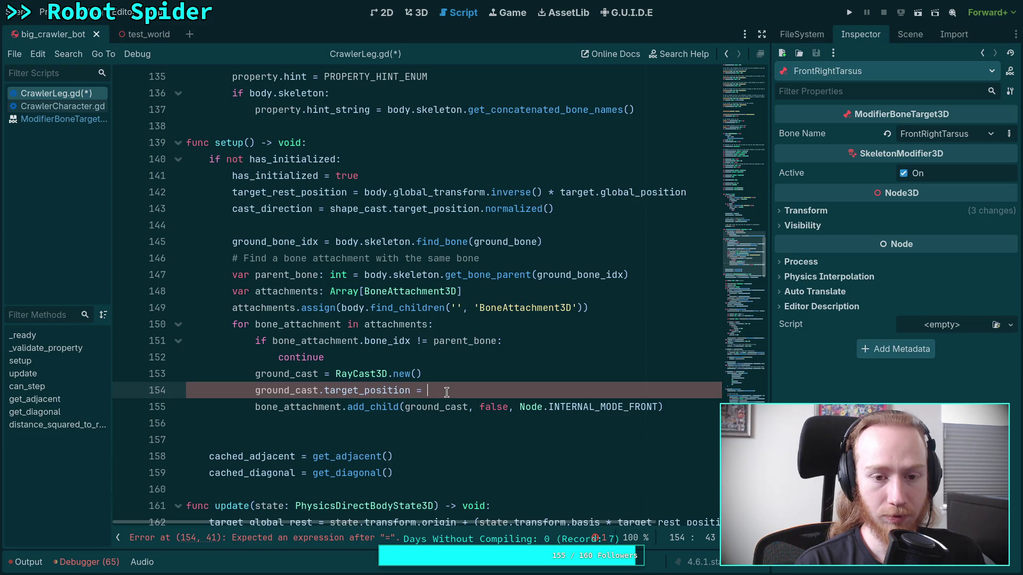
Assign it body.skeleton.get_bone_pose_position(ground_bone_idx)
type("body.skeleton.loc")
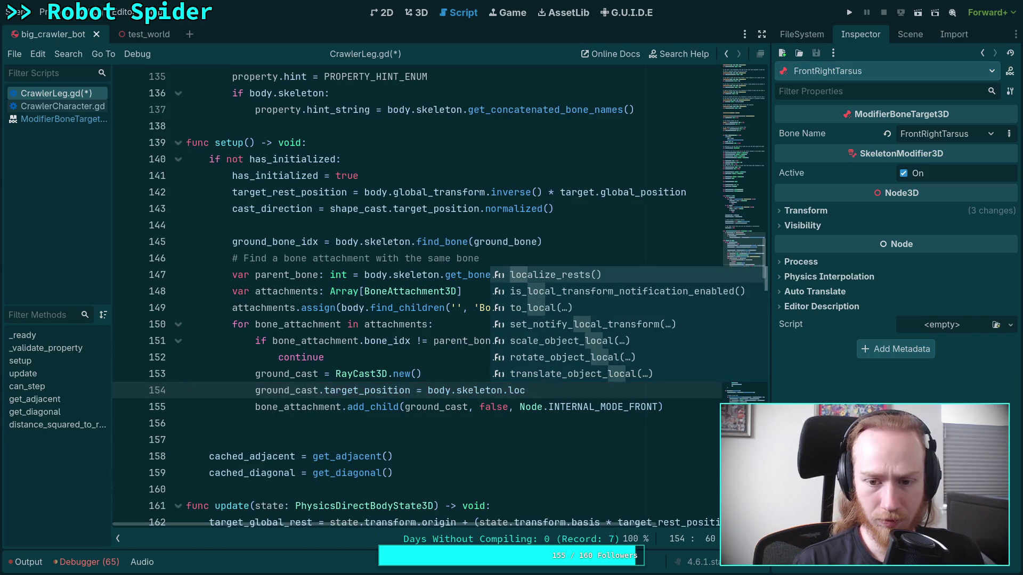
key("BackSpace")
key("BackSpace")
key("BackSpace")
type("pone")
key("BackSpace")
key("BackSpace")
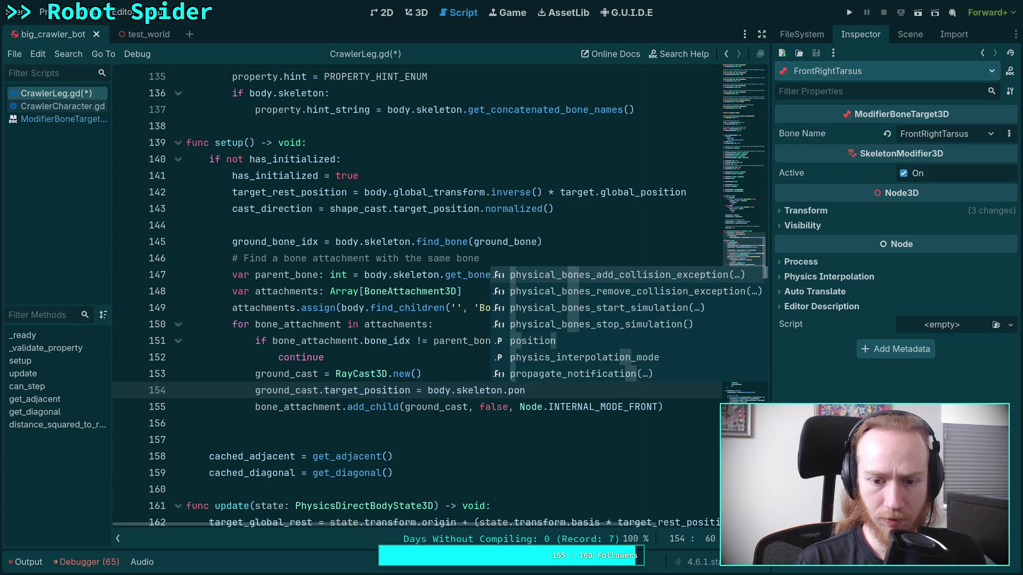
type("se")
key("Down")
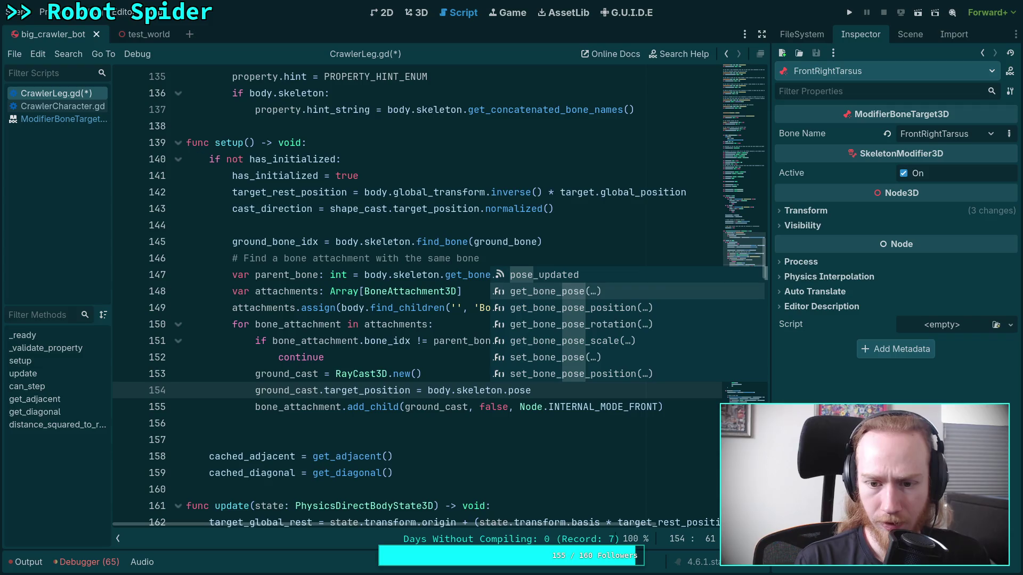
key("Down")
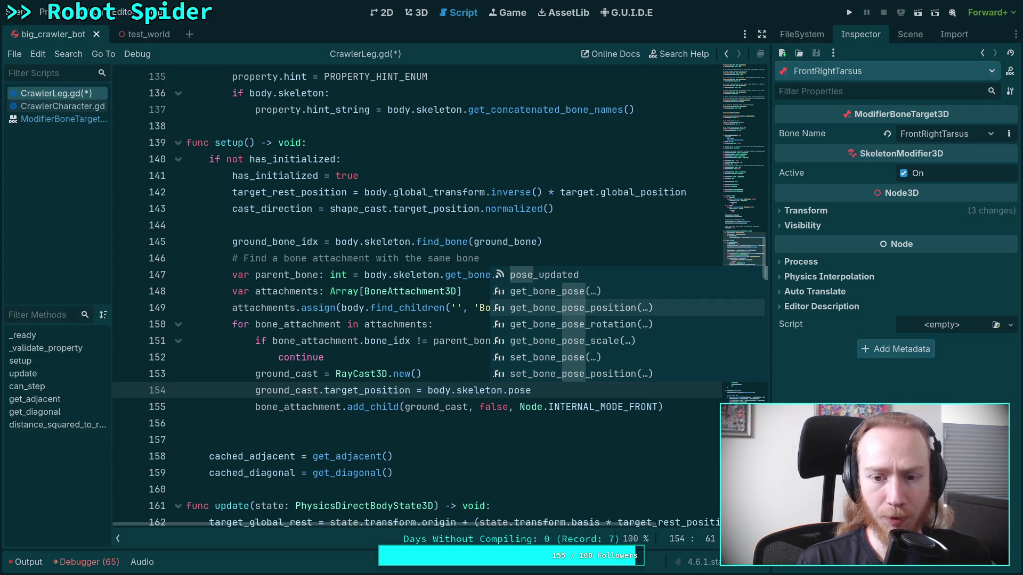
key("Return")
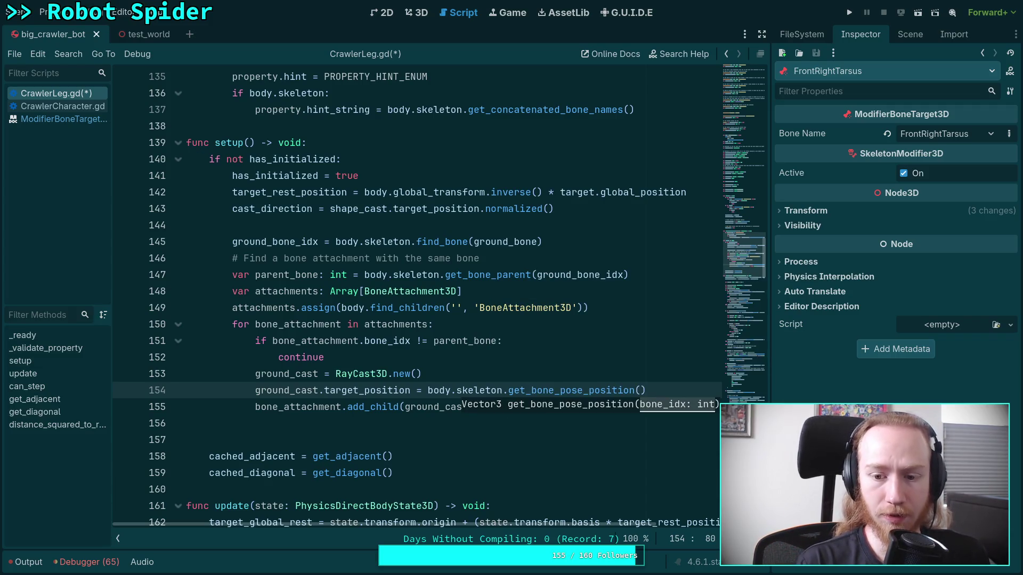
type("ground")
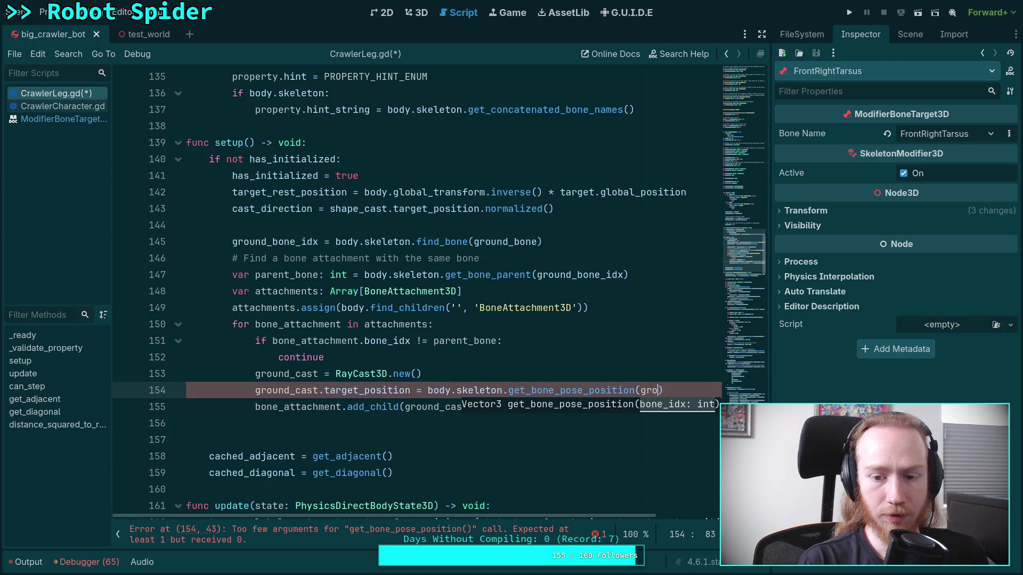
key("Down")
key("Return")
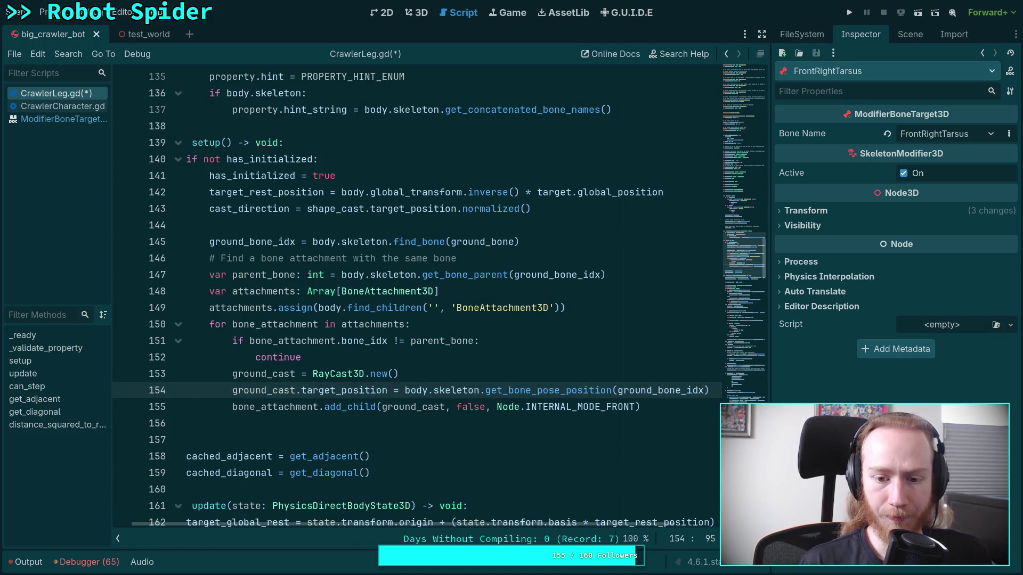
key("End")
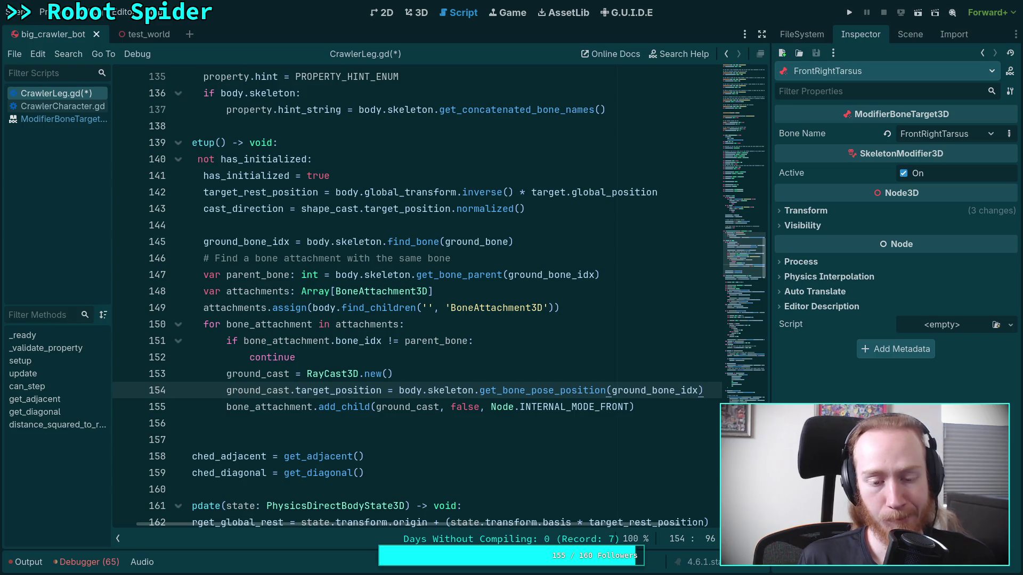
Move the get_bone_pose_position expression into var target_position: Vector3, then orbit the 3D view
key("Up")
key("Return")
type("var target_po")
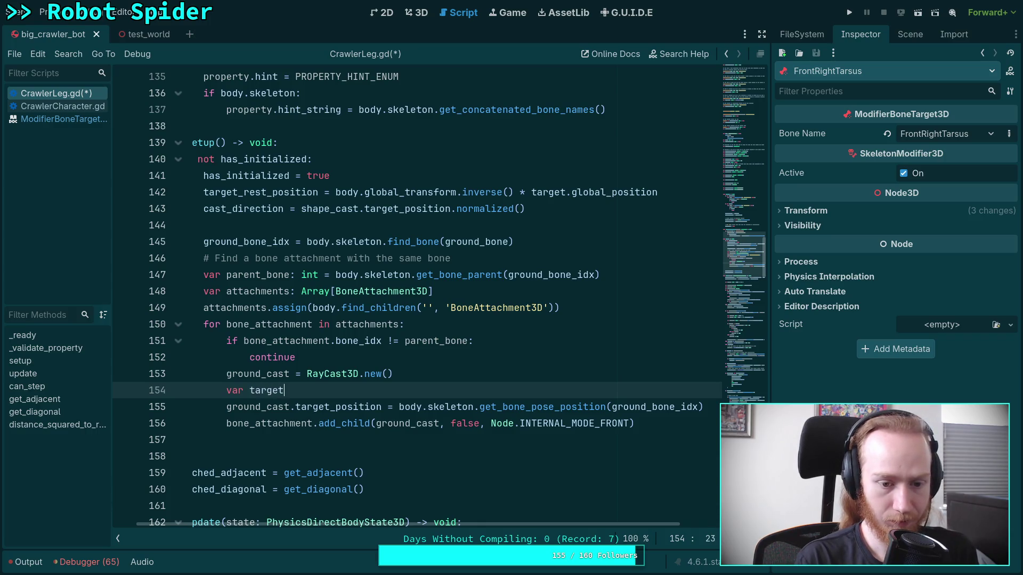
type("sition: ")
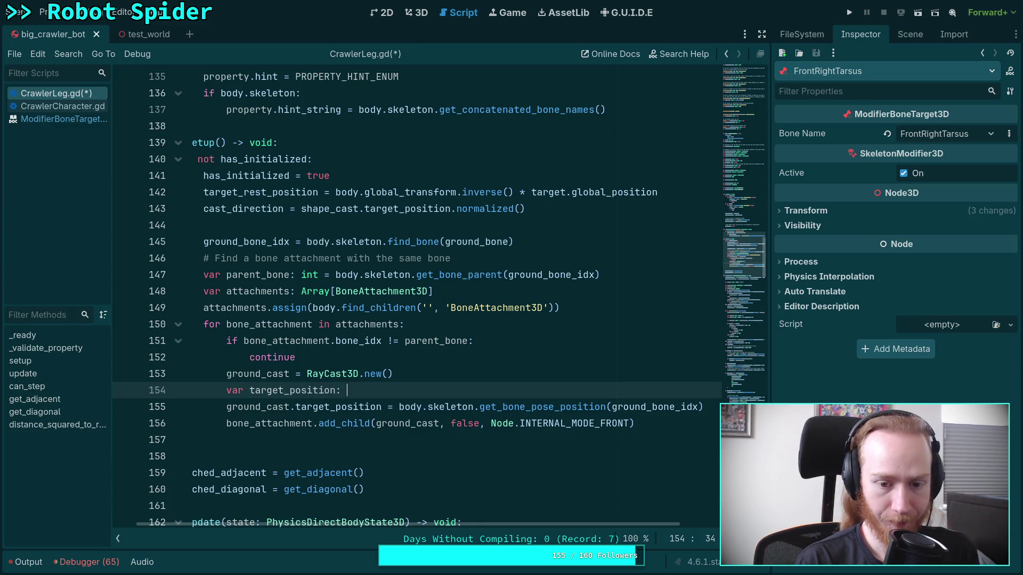
type("Vector3 =")
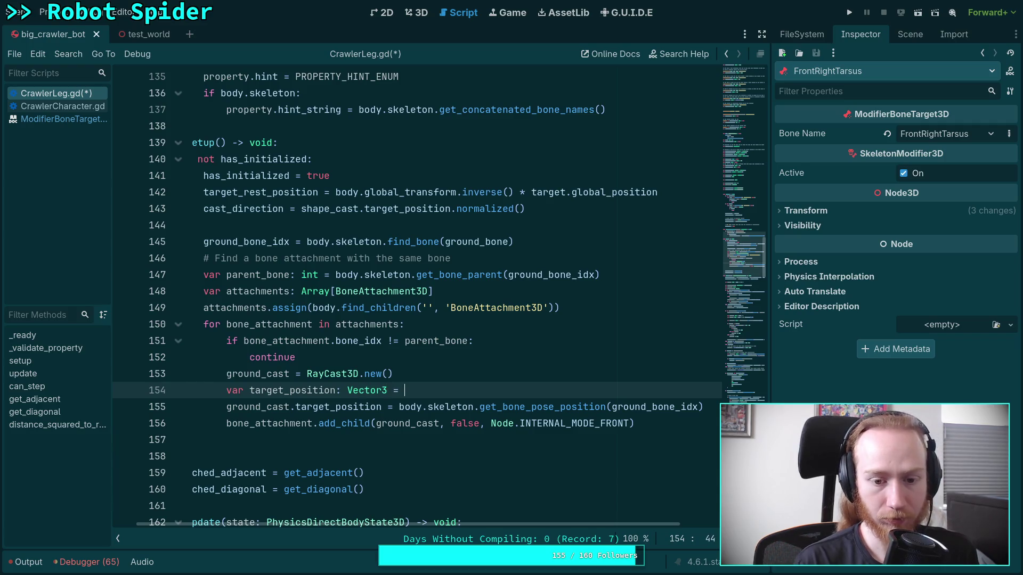
left_click_drag(397, 407, 703, 406)
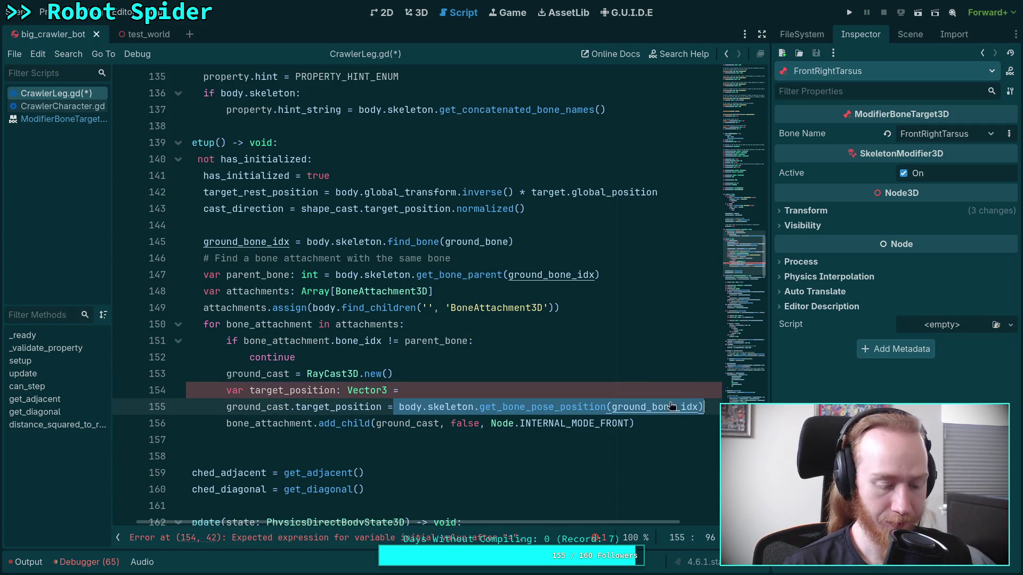
key("ctrl+x")
key("ctrl+v")
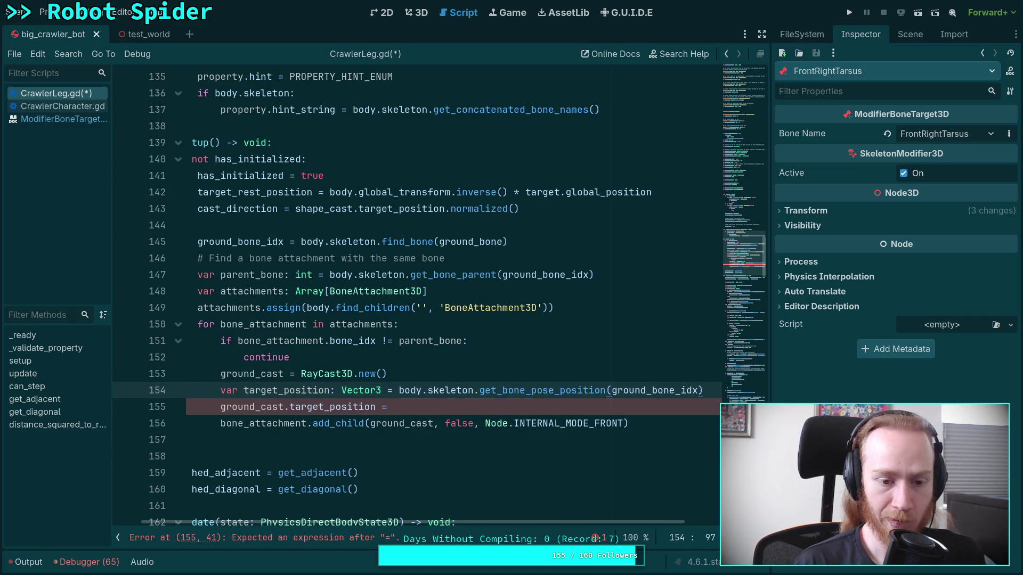
key("Return")
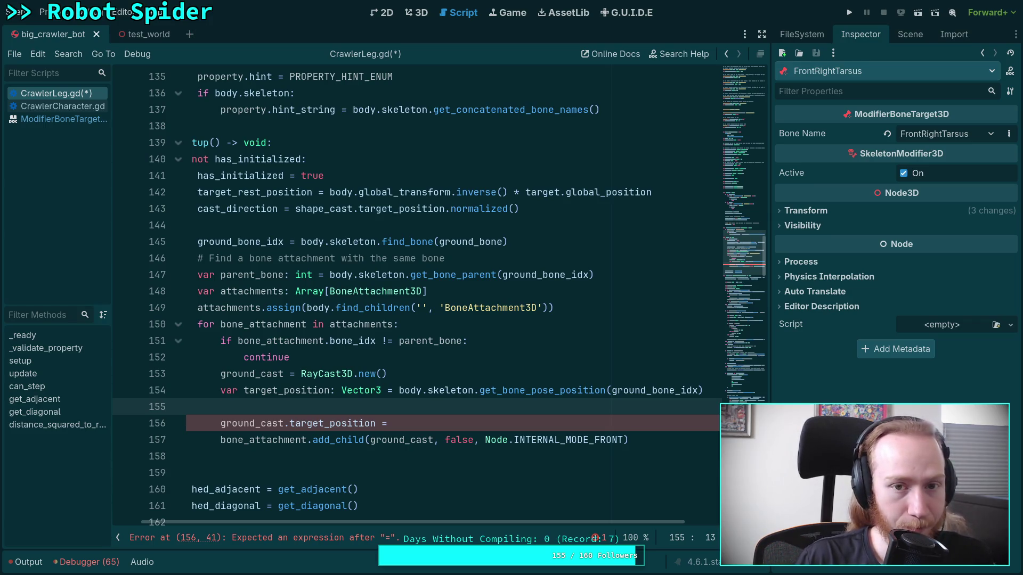
left_click(413, 16)
left_click_drag(442, 284, 704, 190)
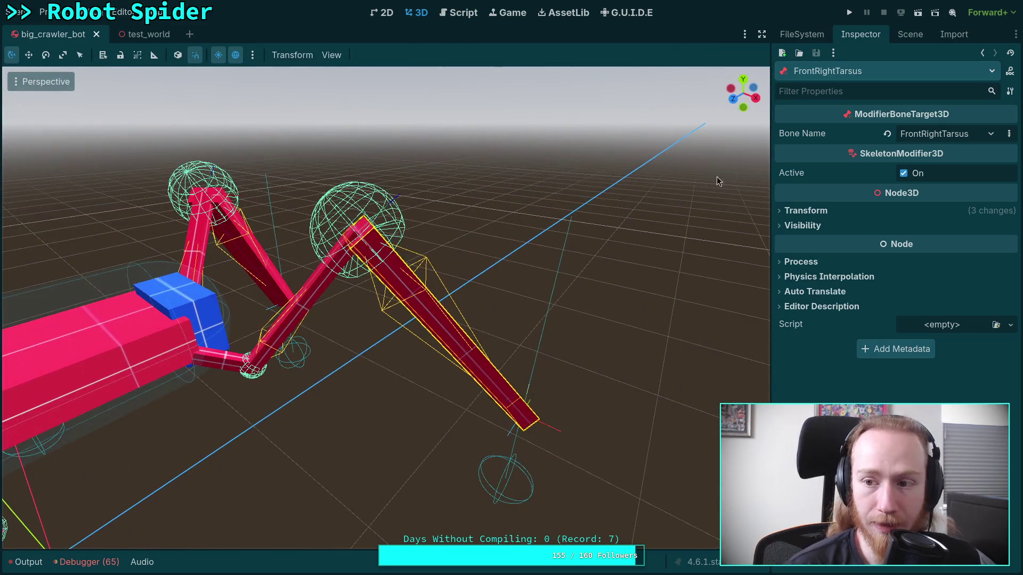
Select Skeleton3D and inspect the FrontRightTarsus_leaf bone pose (position y 1.7), briefly checking CrawlerLeg.gd
left_click(907, 34)
left_click(834, 114)
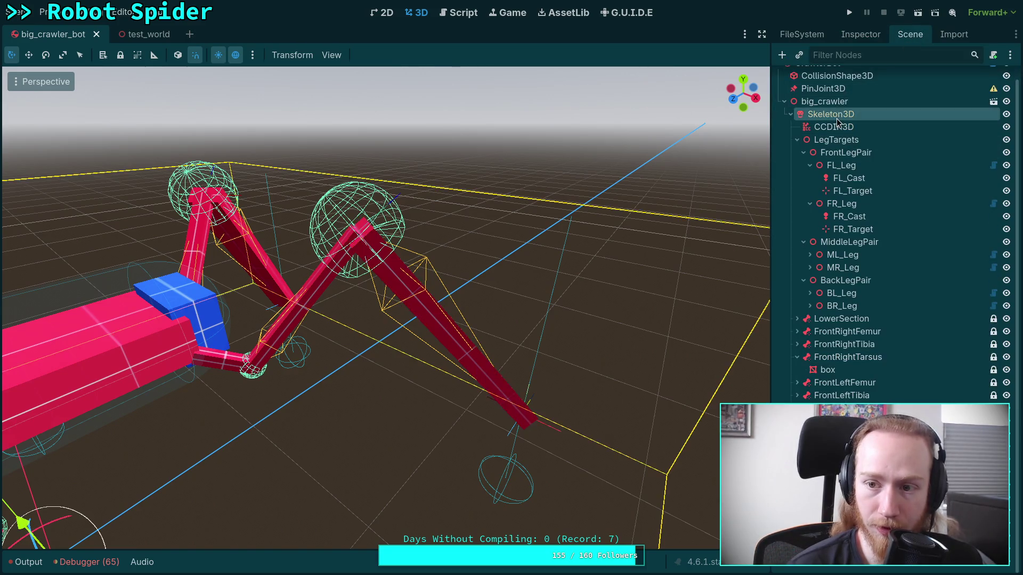
left_click(860, 34)
left_click(866, 192)
left_click(871, 205)
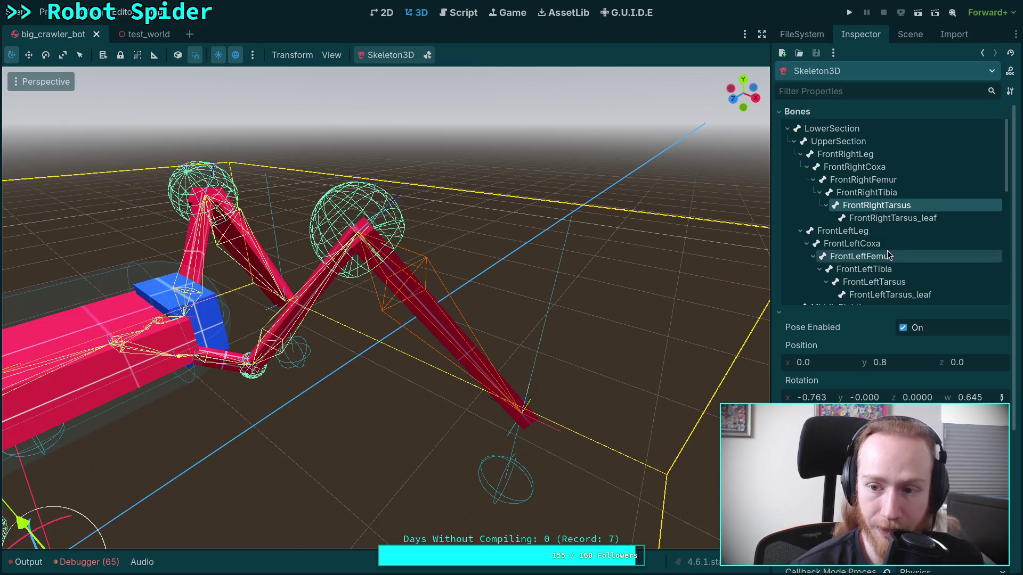
left_click(892, 218)
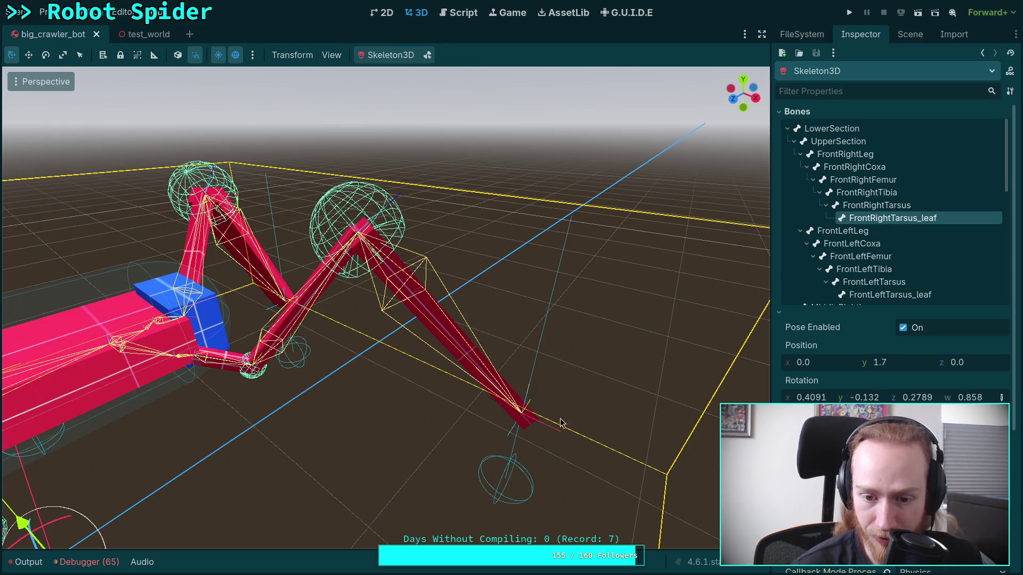
left_click(876, 205)
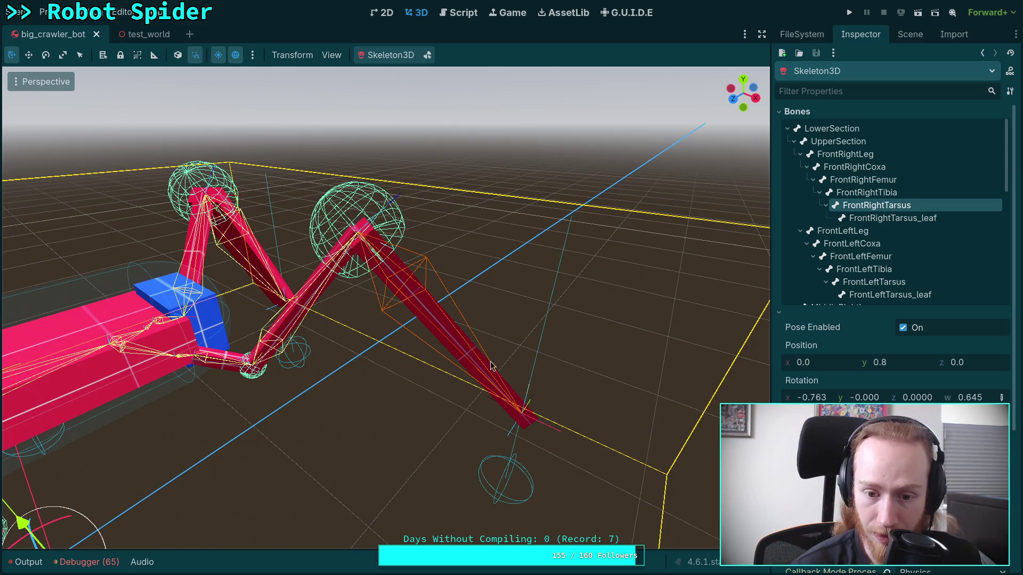
left_click(861, 219)
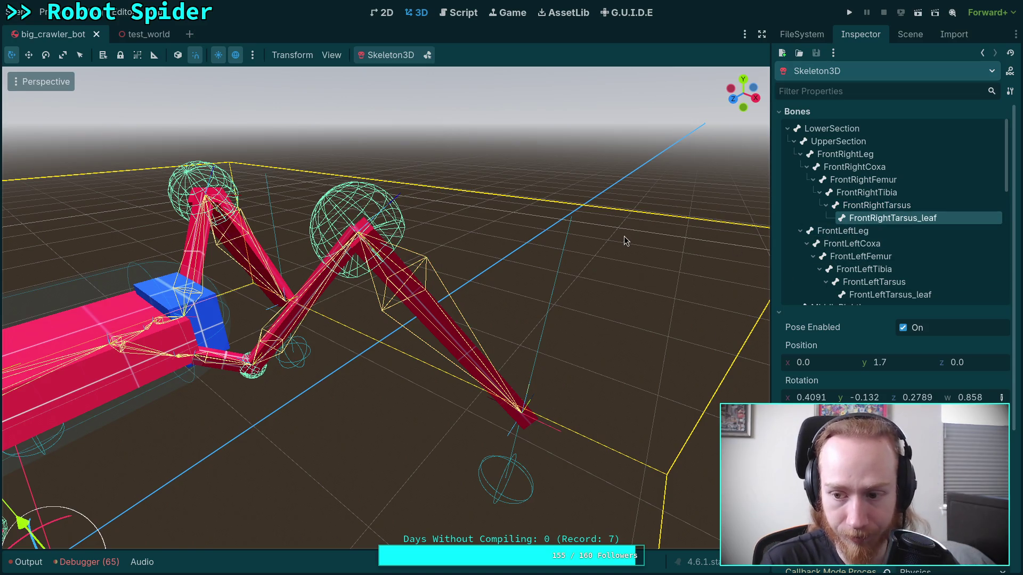
left_click(456, 21)
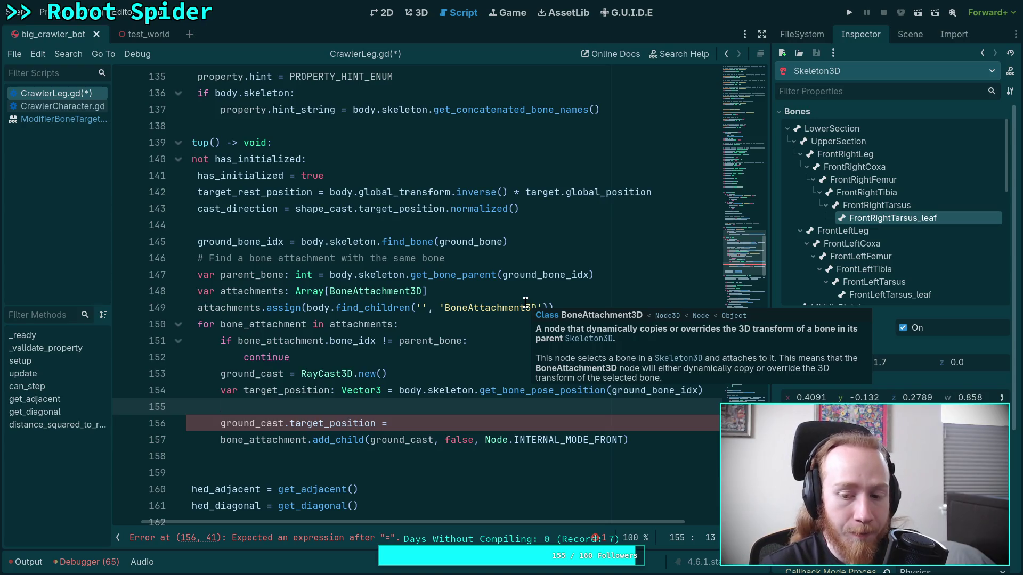
left_click(421, 12)
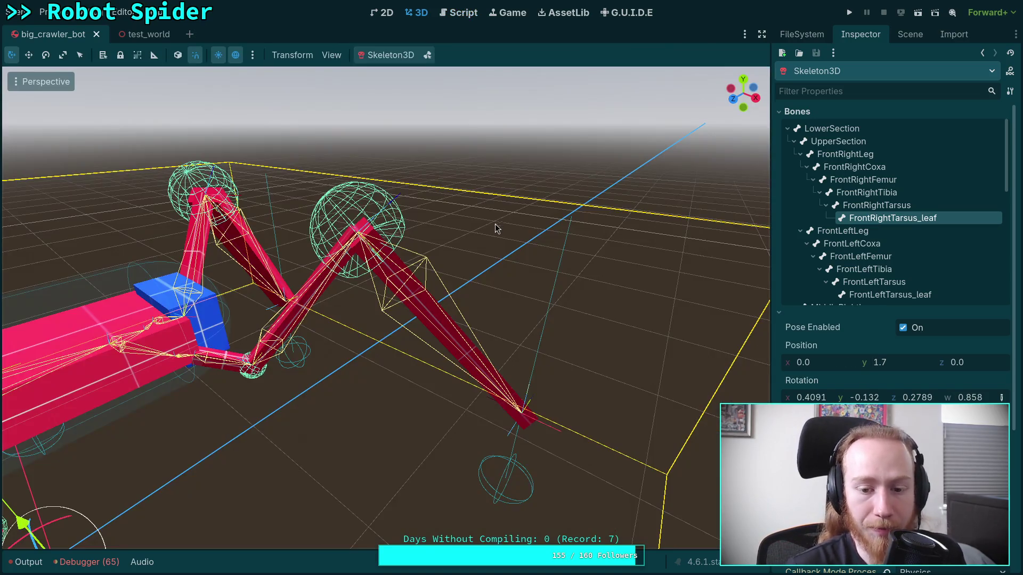
Zoom in on the right leg's tarsus tip, then pull back and orbit to view the whole legs
left_click_drag(449, 289, 449, 289)
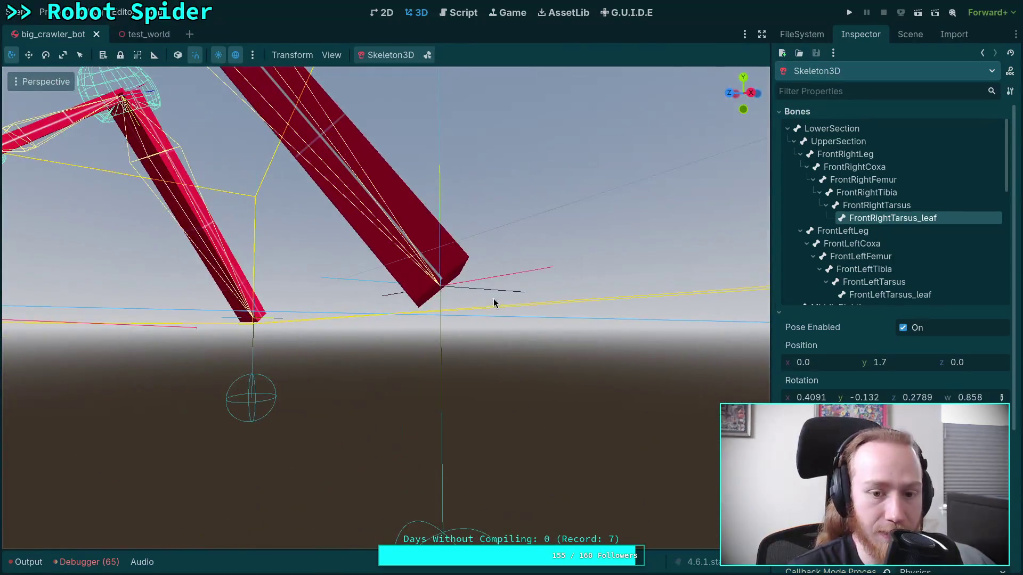
scroll(449, 289, "down", 3)
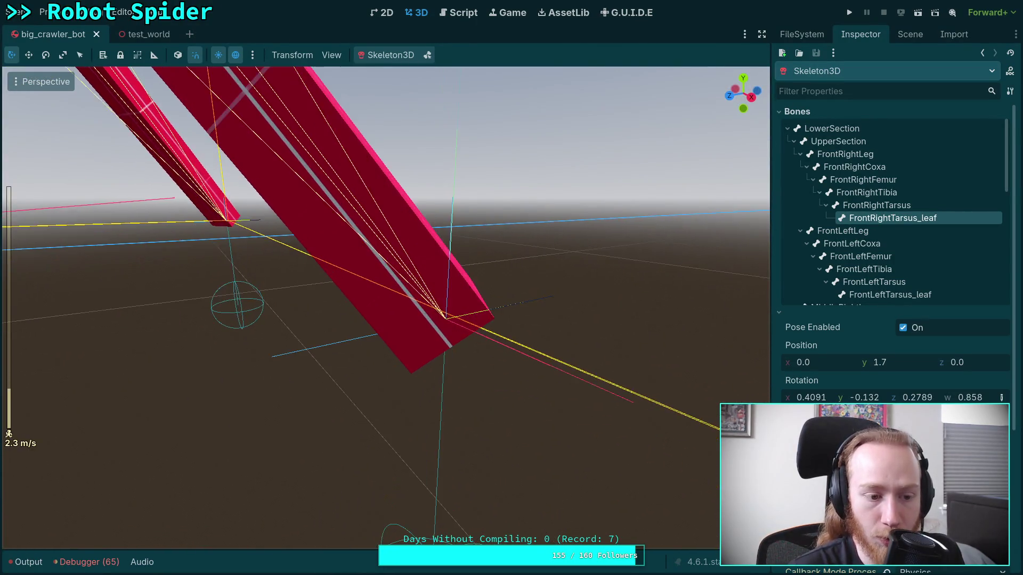
left_click_drag(416, 221, 416, 221)
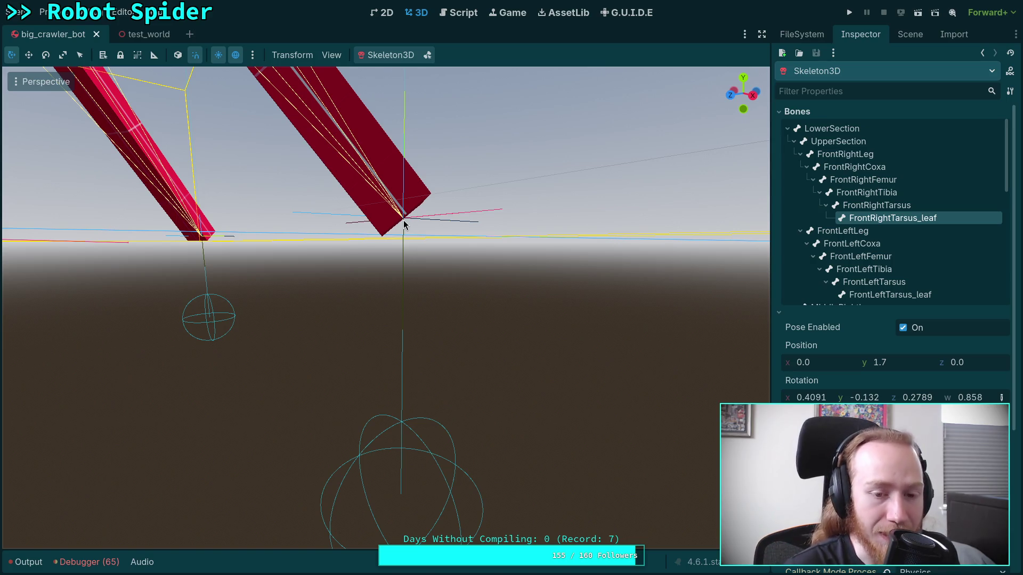
left_click_drag(440, 230, 418, 4)
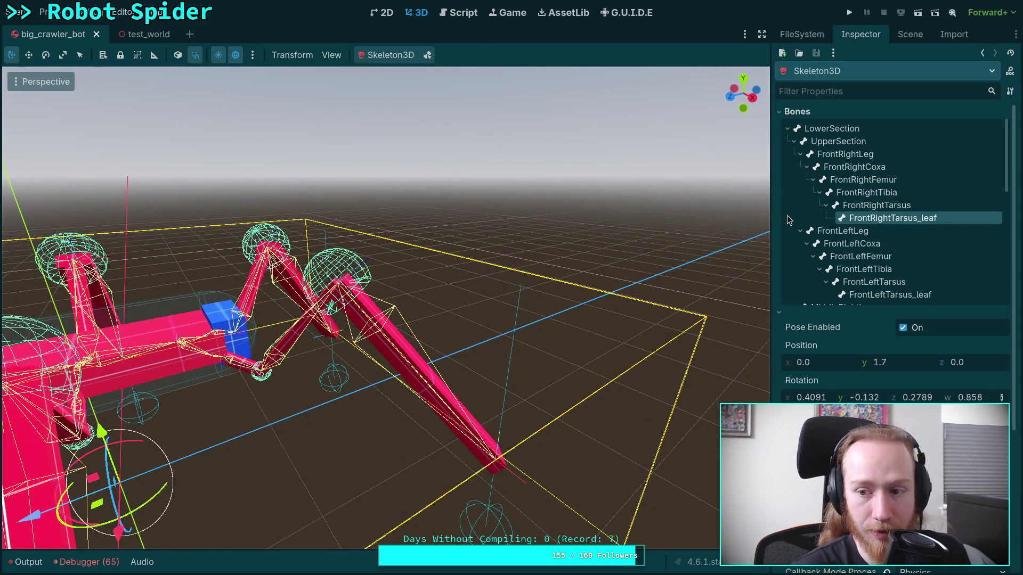
Return to CrawlerLeg.gd and put the caret on the add_child line in setup()
left_click(458, 13)
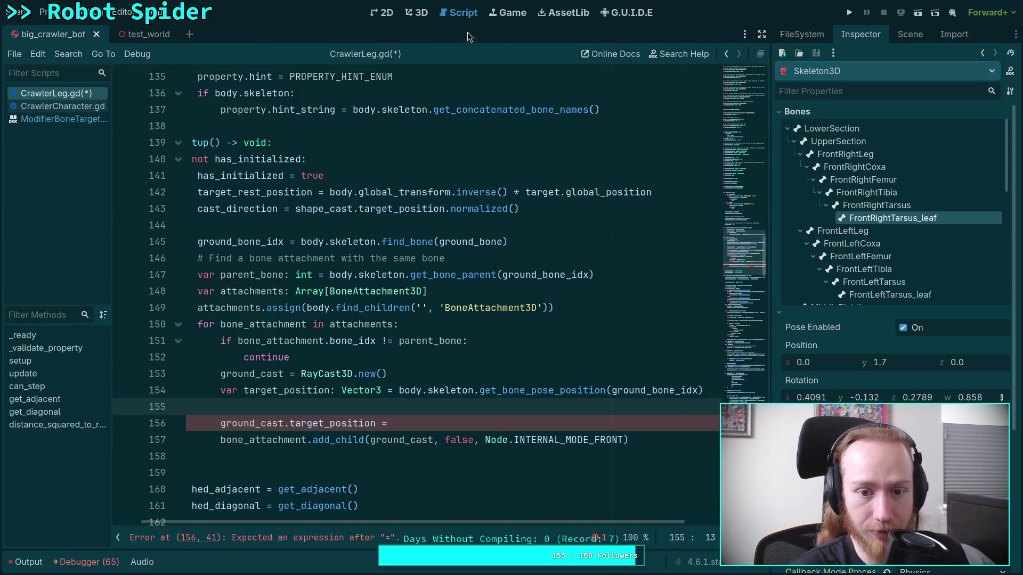
left_click(544, 415)
left_click(555, 406)
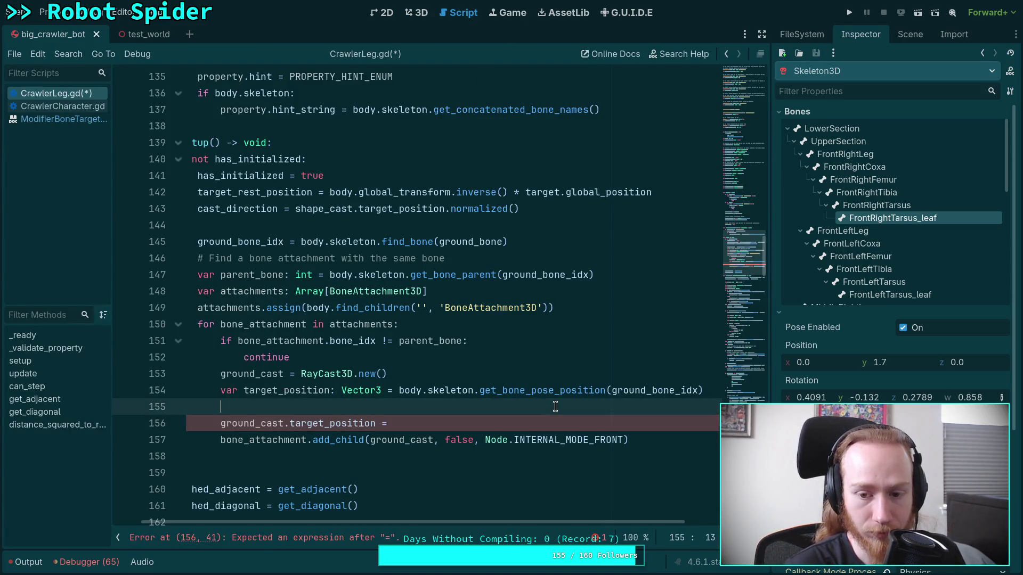
left_click(509, 12)
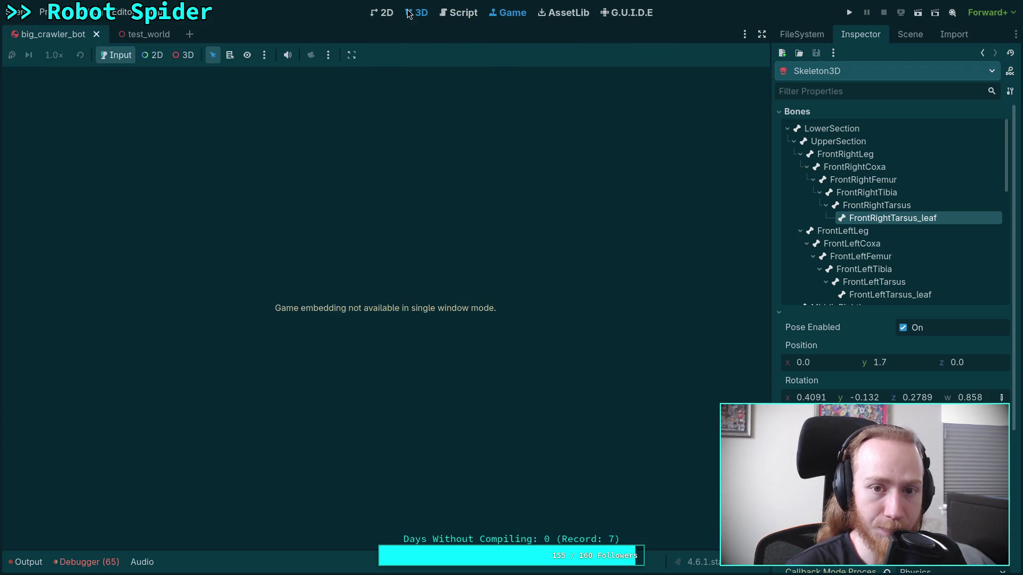
left_click(417, 12)
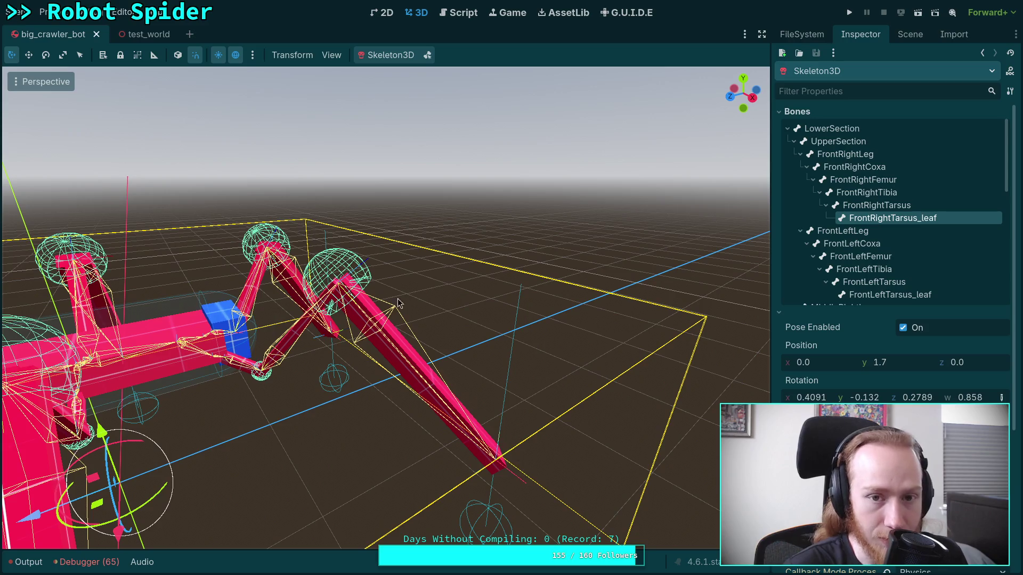
left_click(458, 12)
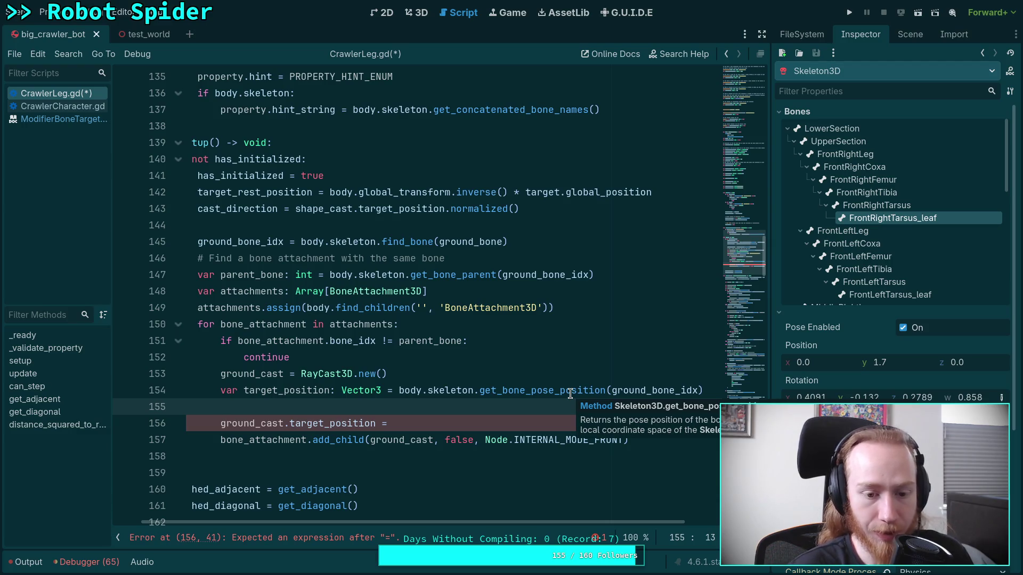
key("Down")
key("Down")
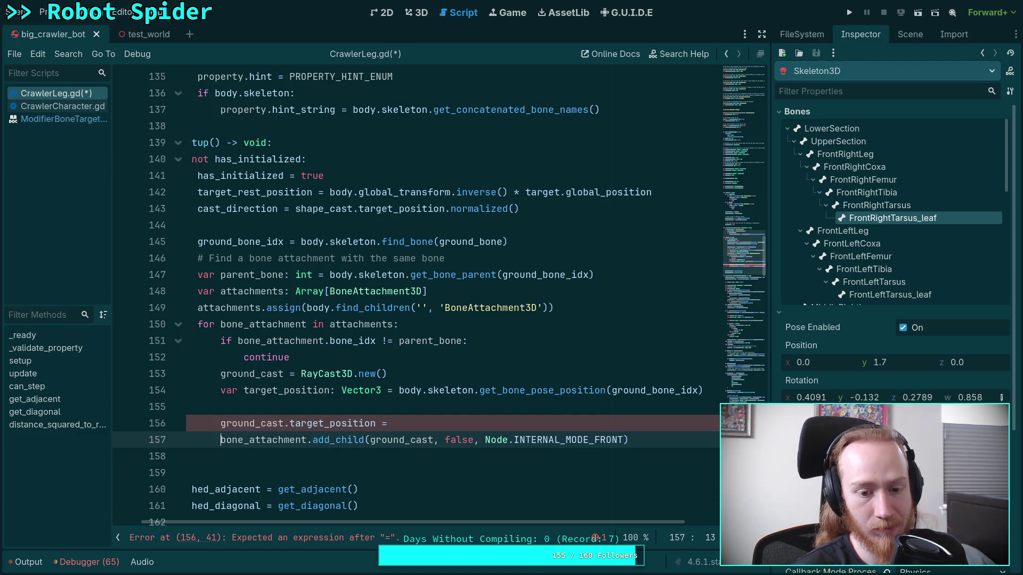
Move the bone_attachment.add_child line above target_position and add a blank line after it
key("alt+Up")
key("alt+Up")
key("alt+Up")
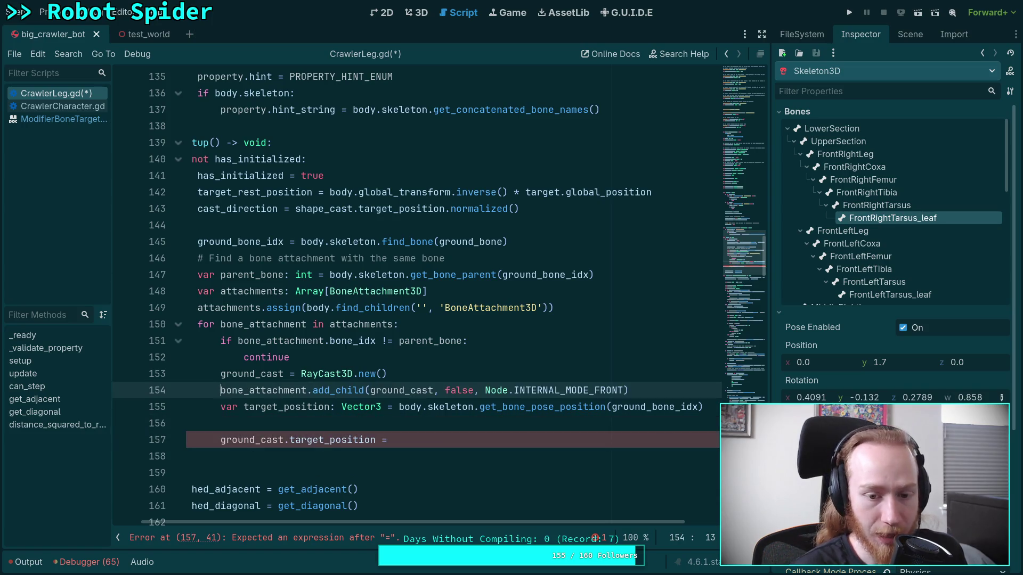
key("Down")
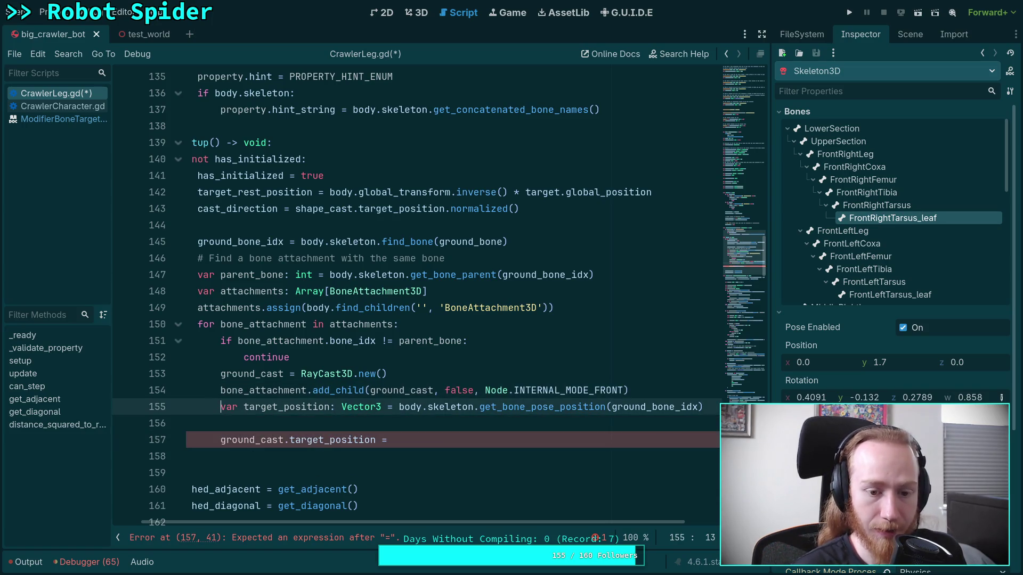
key("Return")
key("Down")
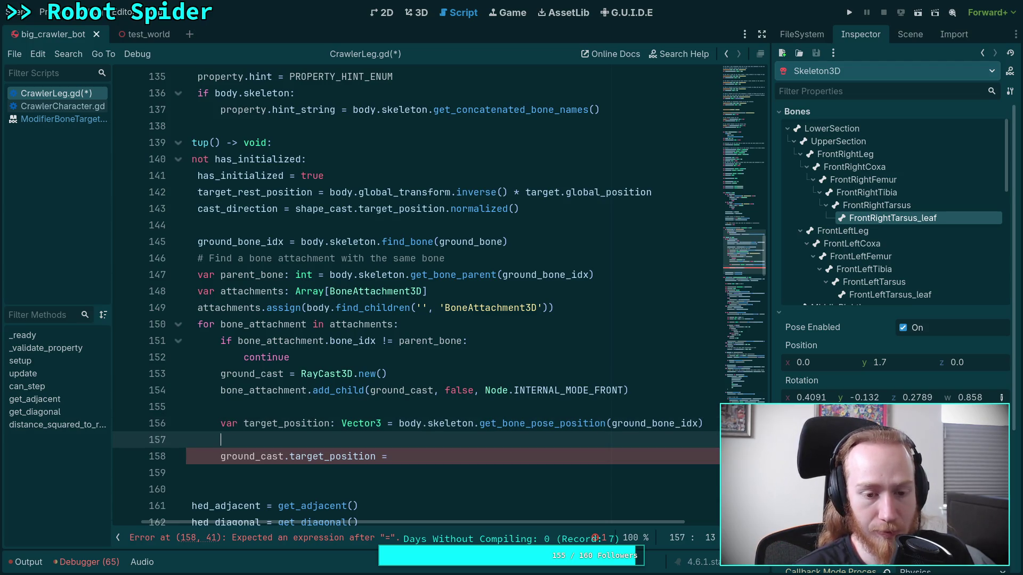
Look at the spider in the 3D view and Scene dock, then go back to the script's top
scroll(430, 525, "left", 1)
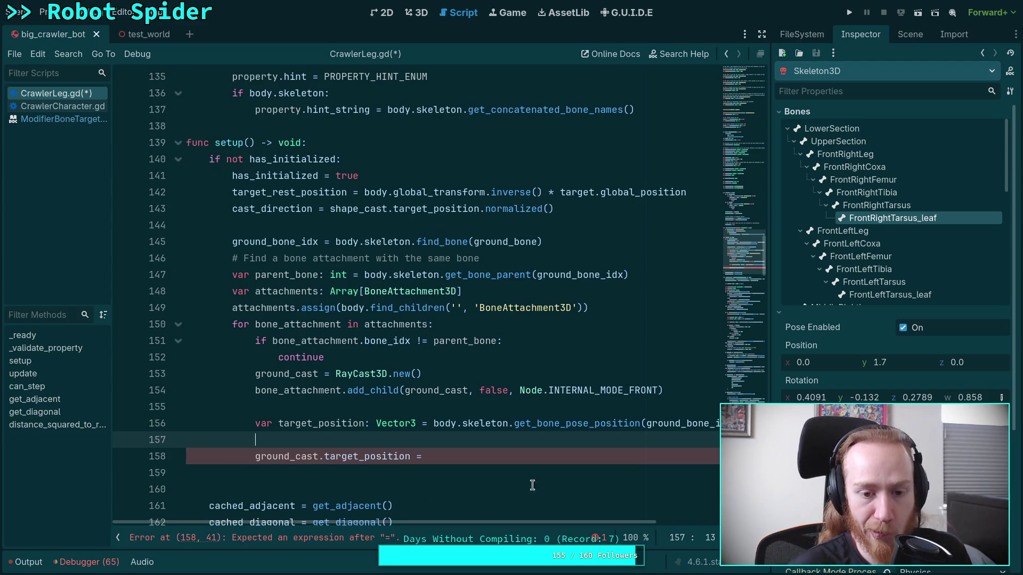
scroll(522, 463, "down", 1)
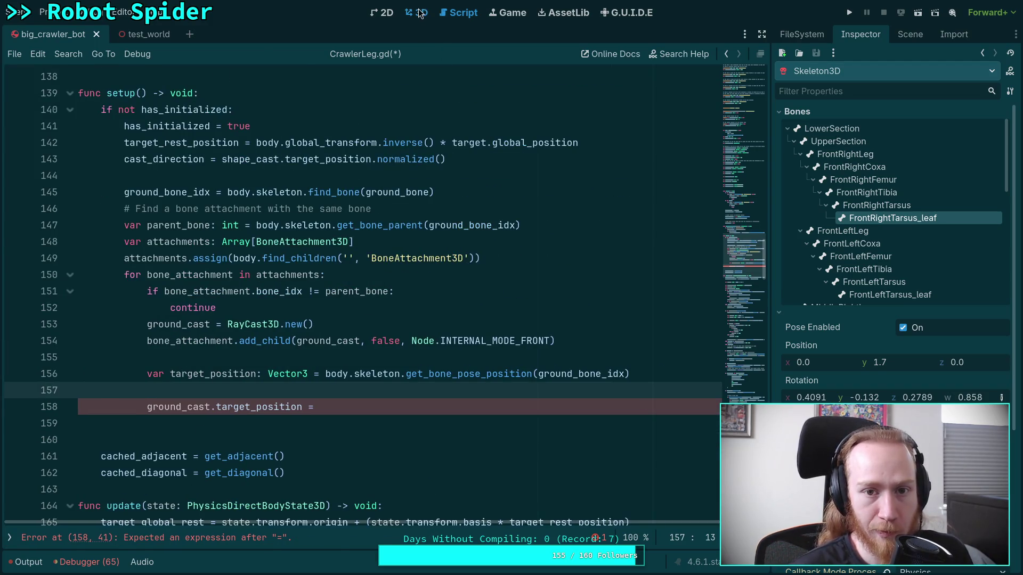
left_click(418, 12)
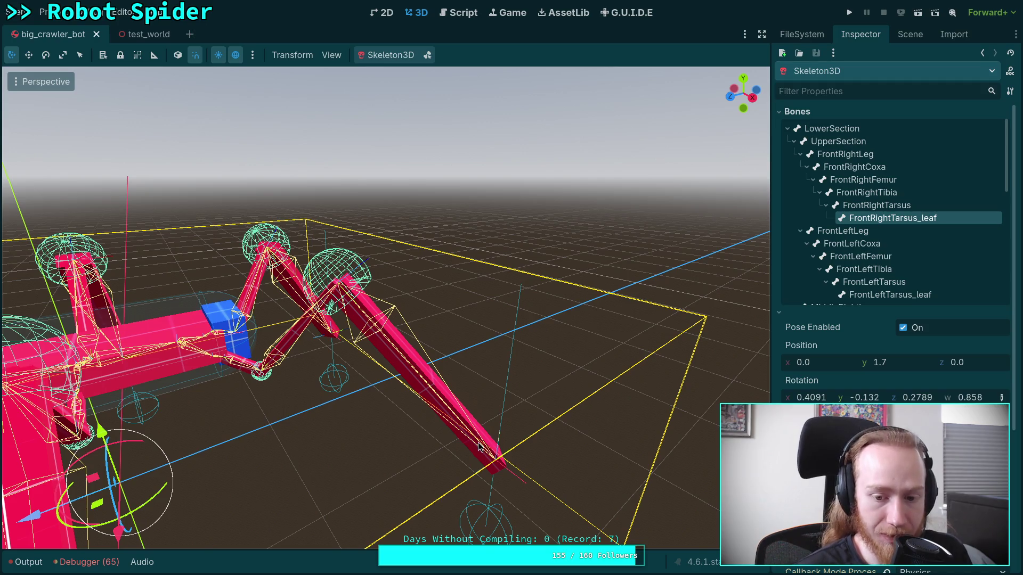
left_click(906, 34)
left_click(458, 12)
scroll(564, 373, "up", 7)
mouse_move(739, 109)
left_mouse_down()
mouse_move(741, 90)
mouse_move(731, 132)
mouse_move(737, 72)
left_mouse_up()
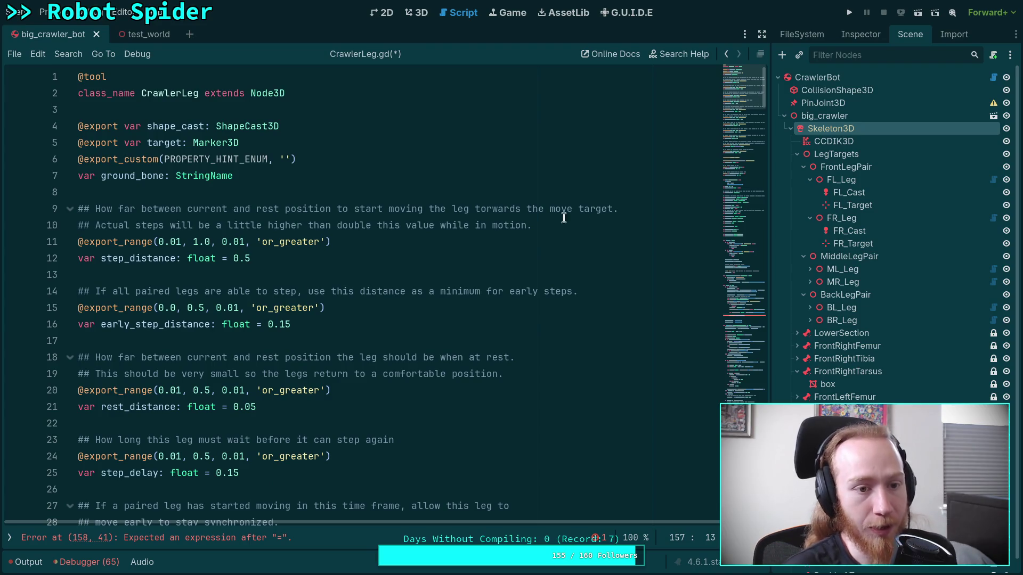
Insert blank spacing lines below the ground_bone export
left_click(407, 178)
key("Return")
type("va")
key("BackSpace")
key("BackSpace")
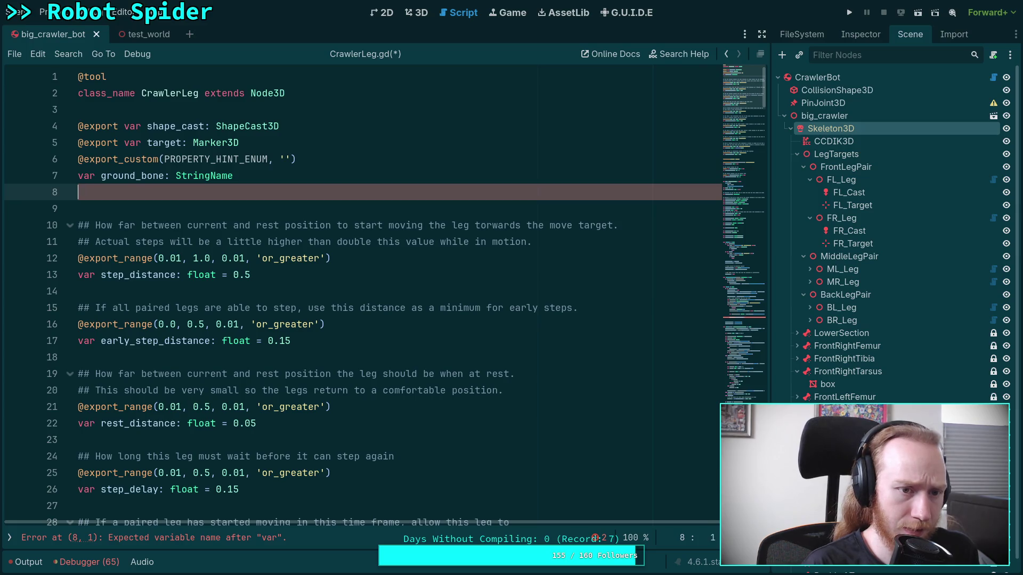
key("ctrl+shift+Return")
key("Up")
key("Up")
key("Return")
key("Down")
key("Down")
key("Down")
key("Up")
key("Up")
key("Up")
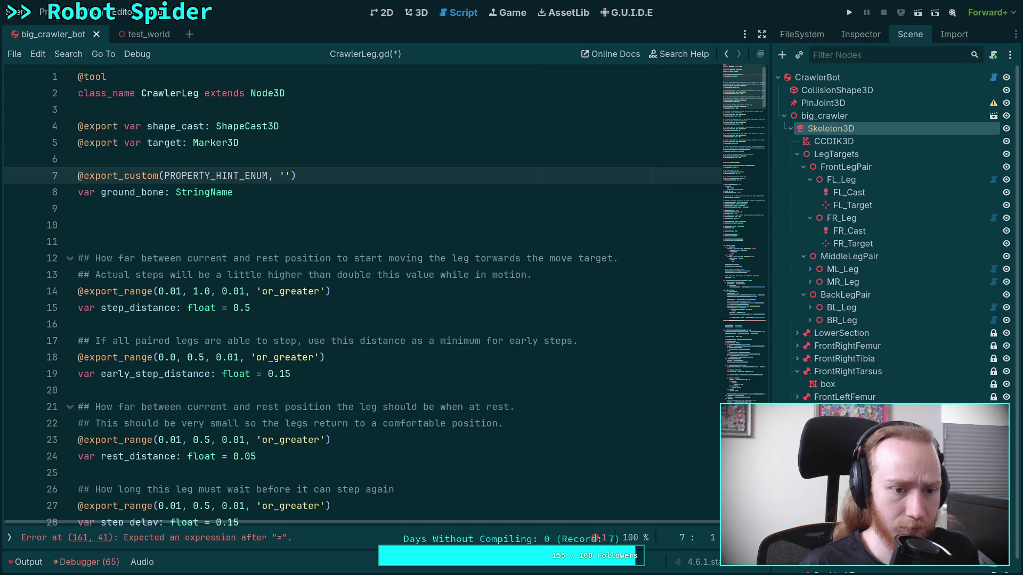
key("Down")
key("Down")
key("Down")
key("Down")
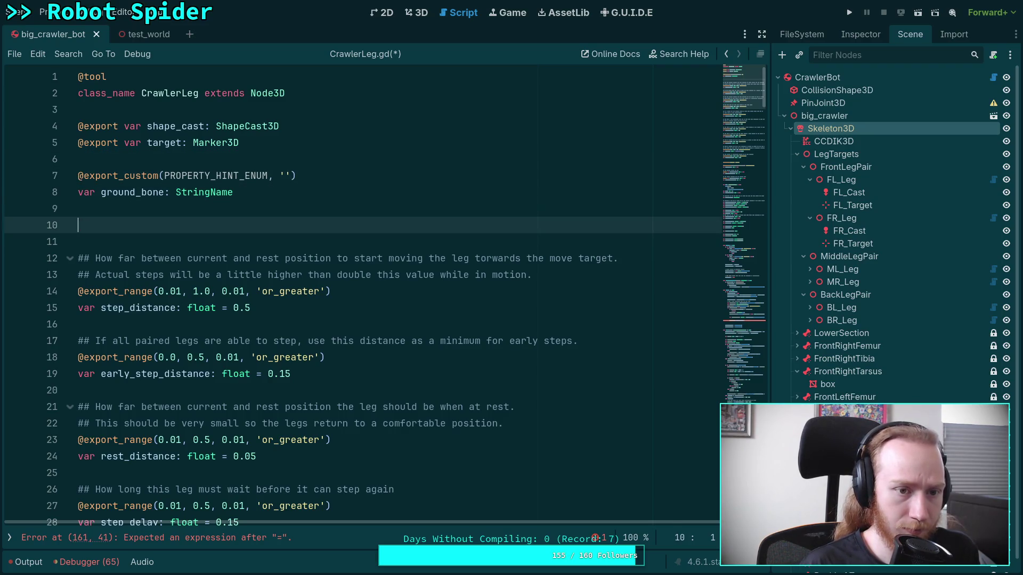
type("@e")
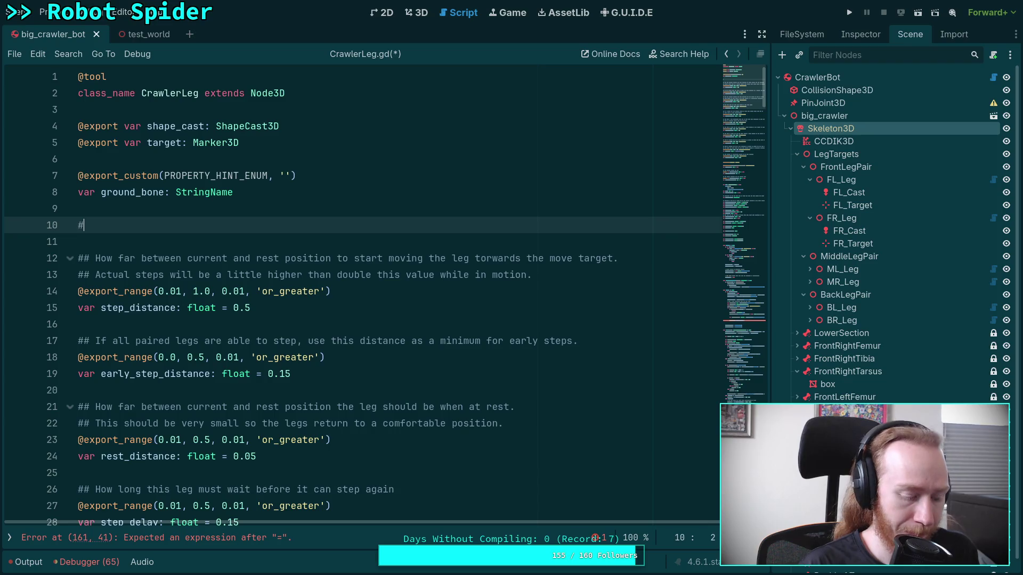
type("xport_ra")
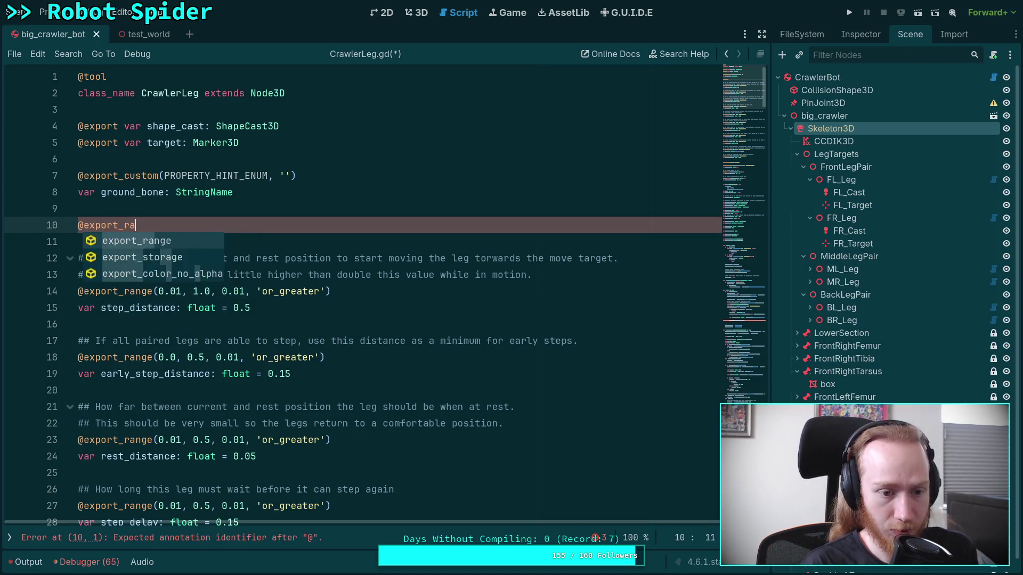
key("Return")
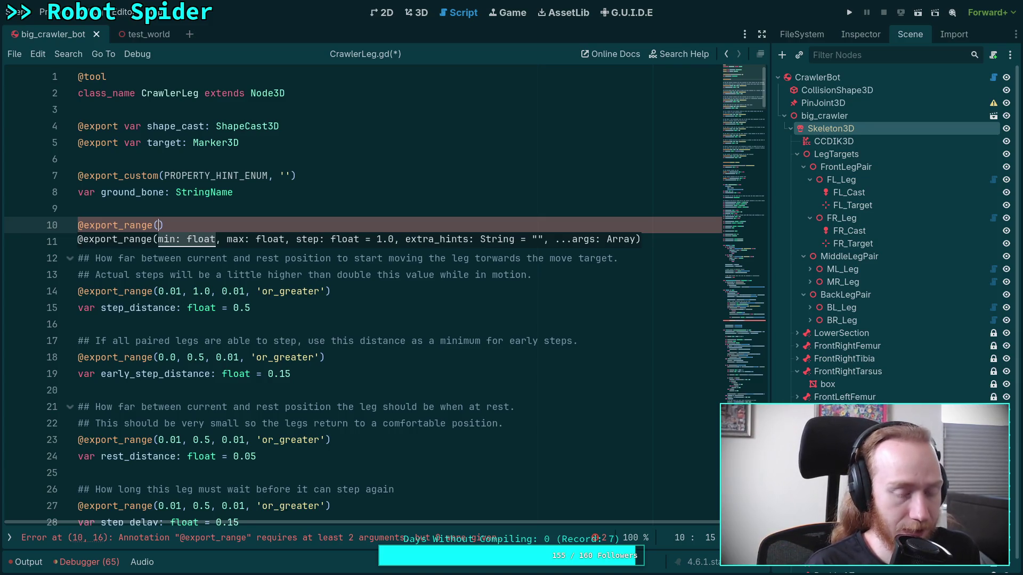
type("0")
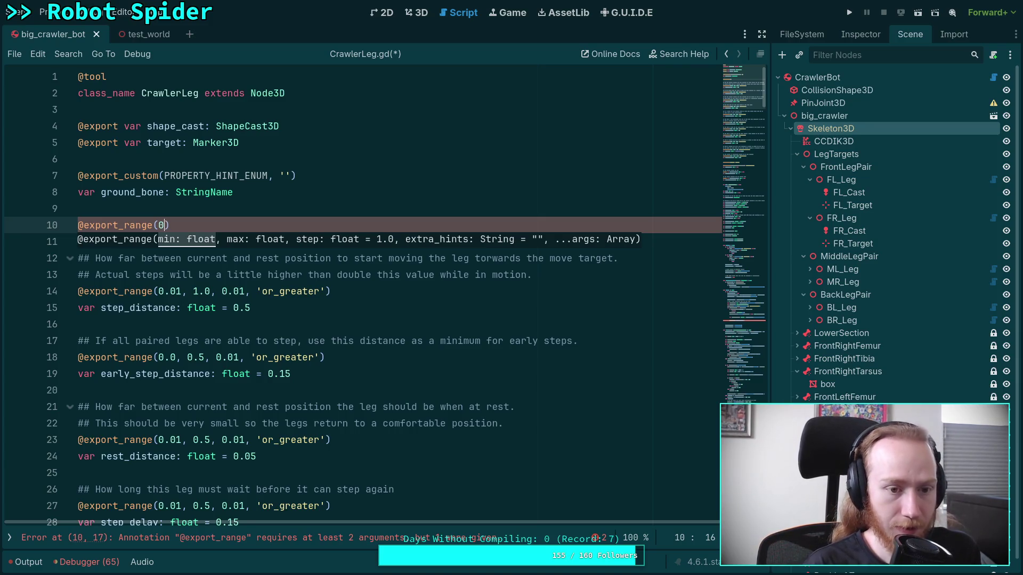
type(".")
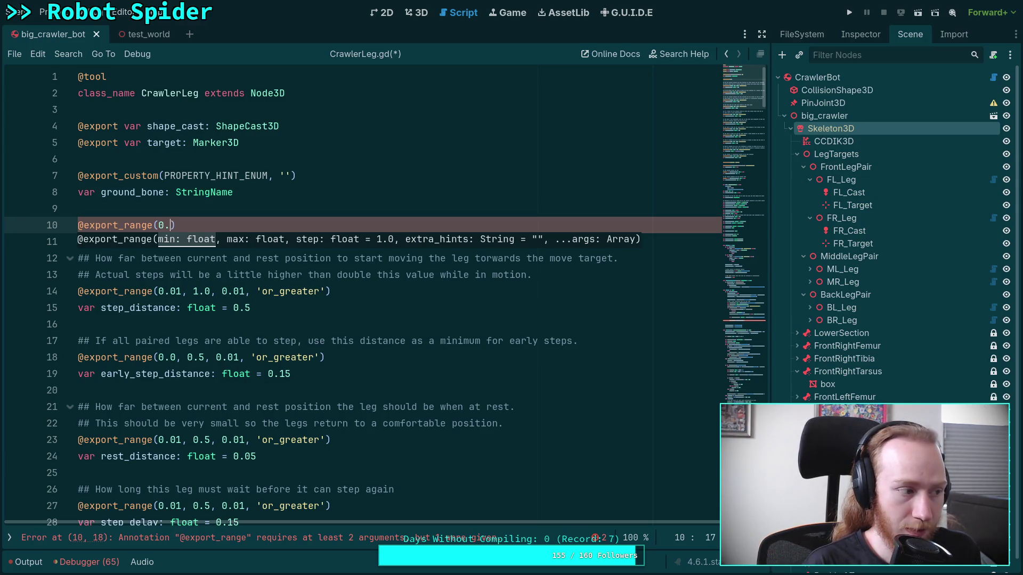
type("05")
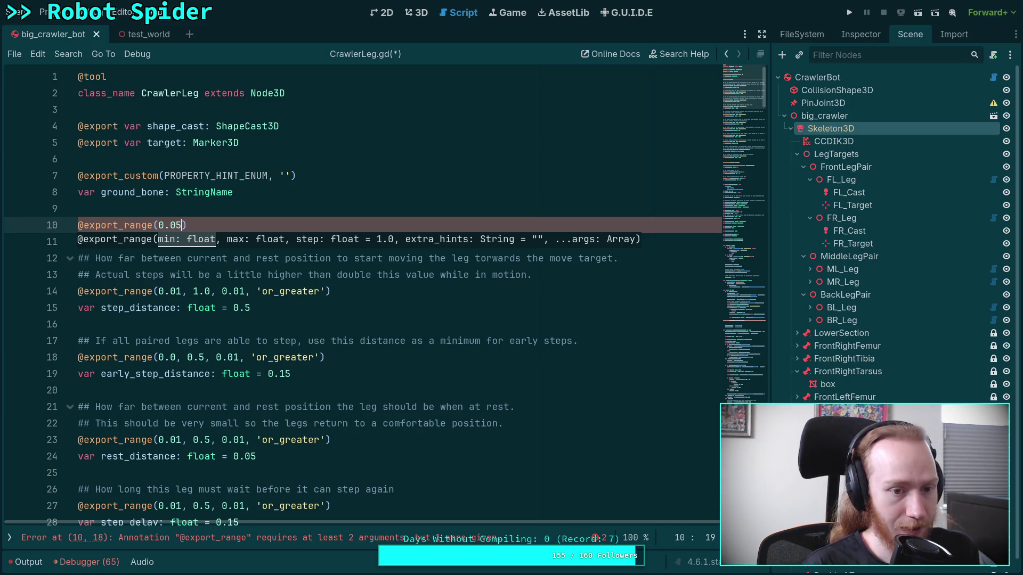
type(",")
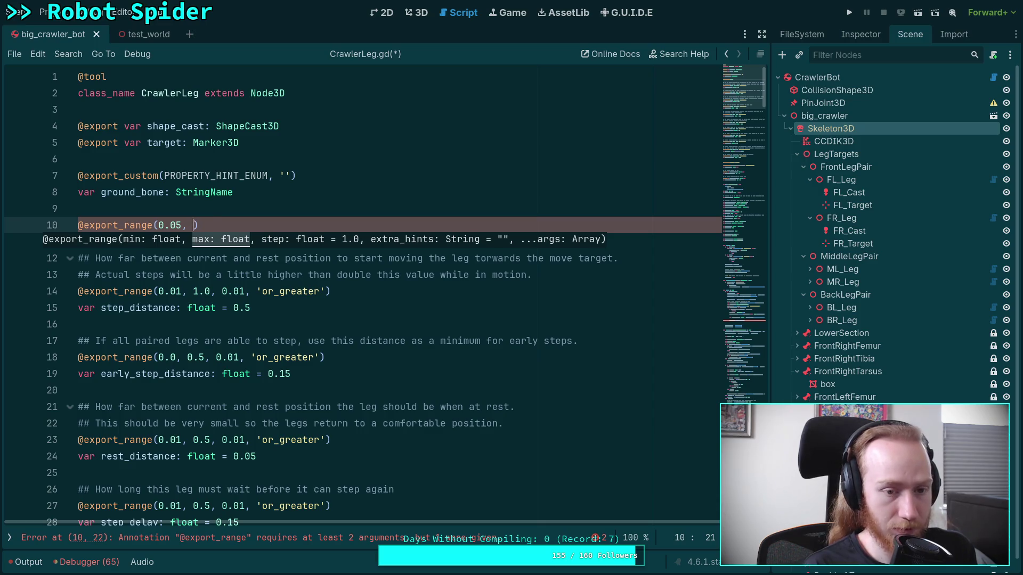
type("0.2, 0.01")
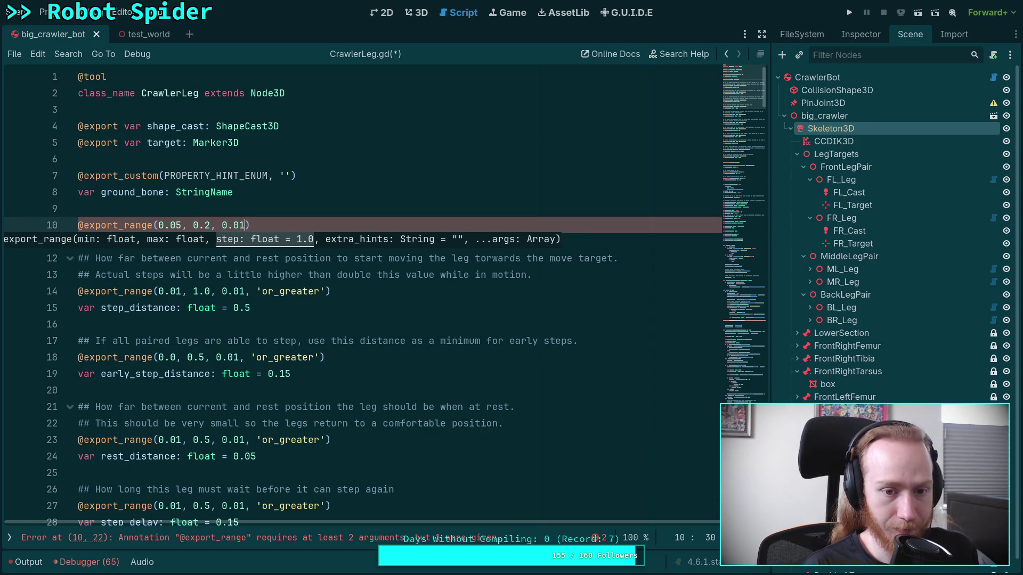
type(", 'or_greater'")
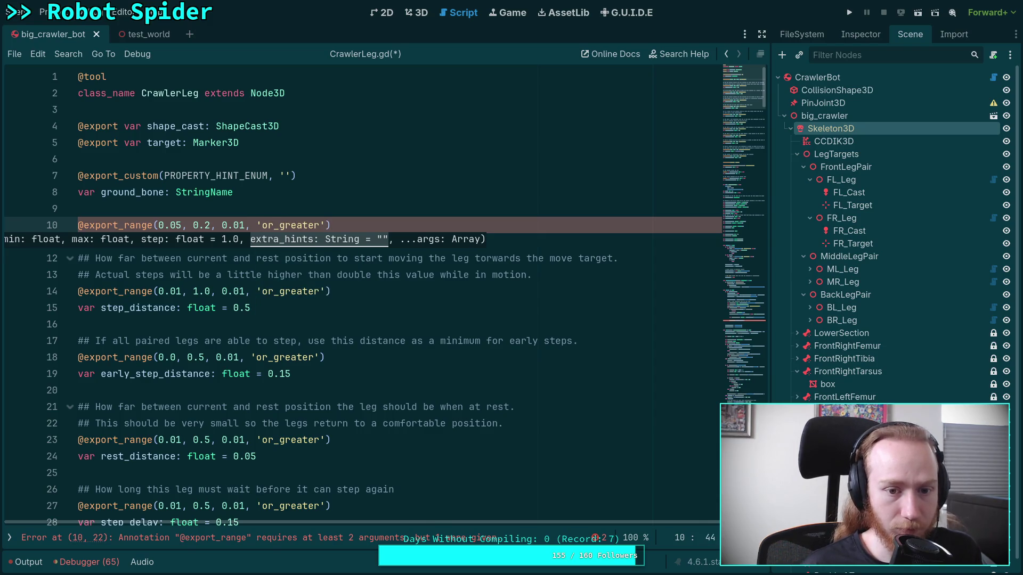
key("Return")
type("va")
key("BackSpace")
key("BackSpace")
type("var ground_")
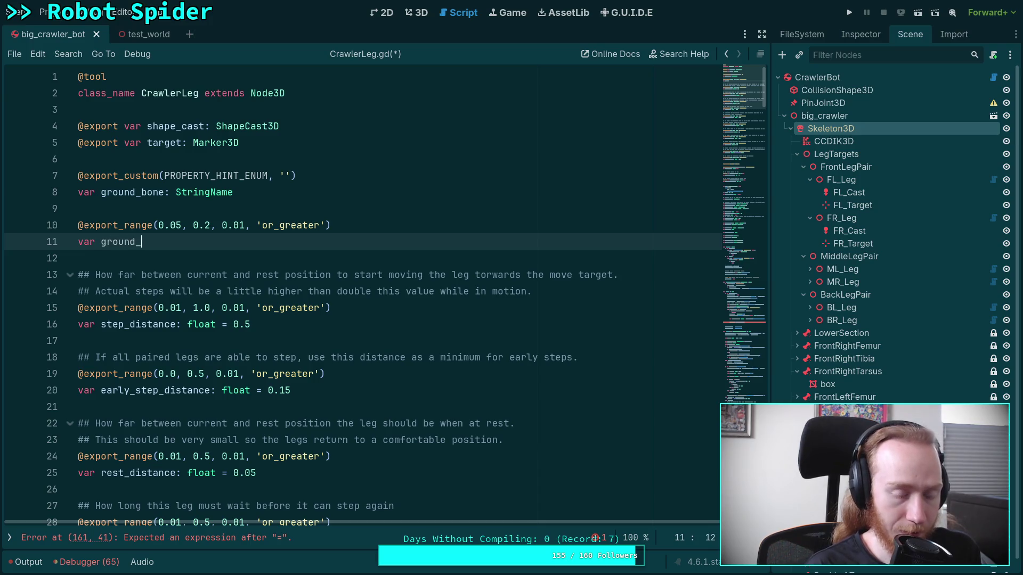
type("hit_")
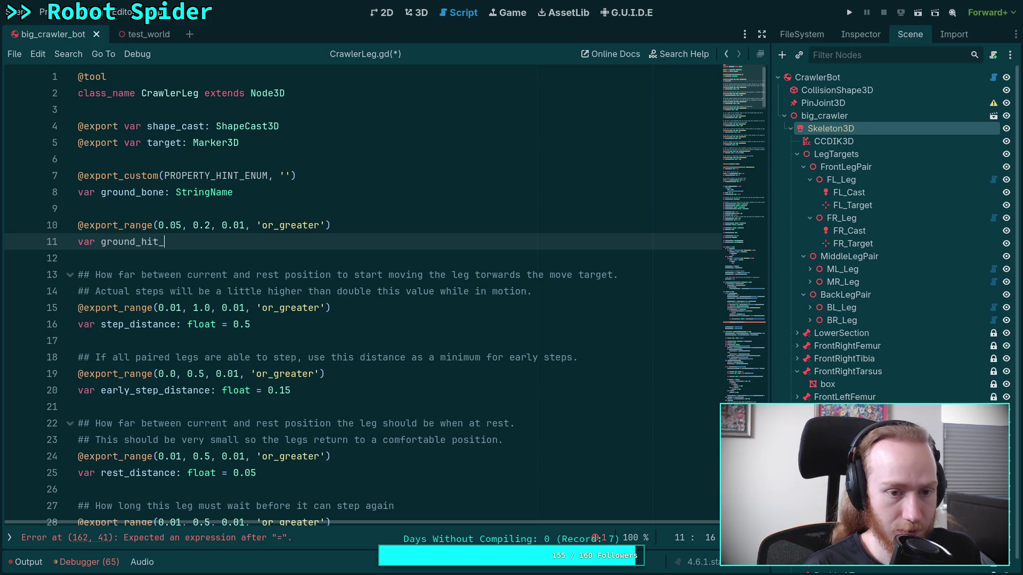
type("start: ")
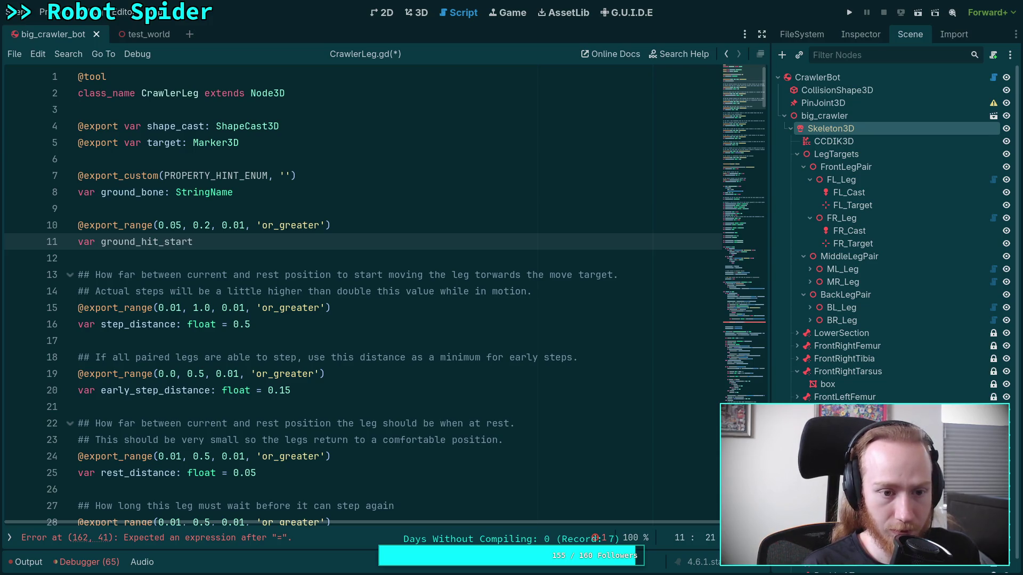
type("float = 0.1")
key("Return")
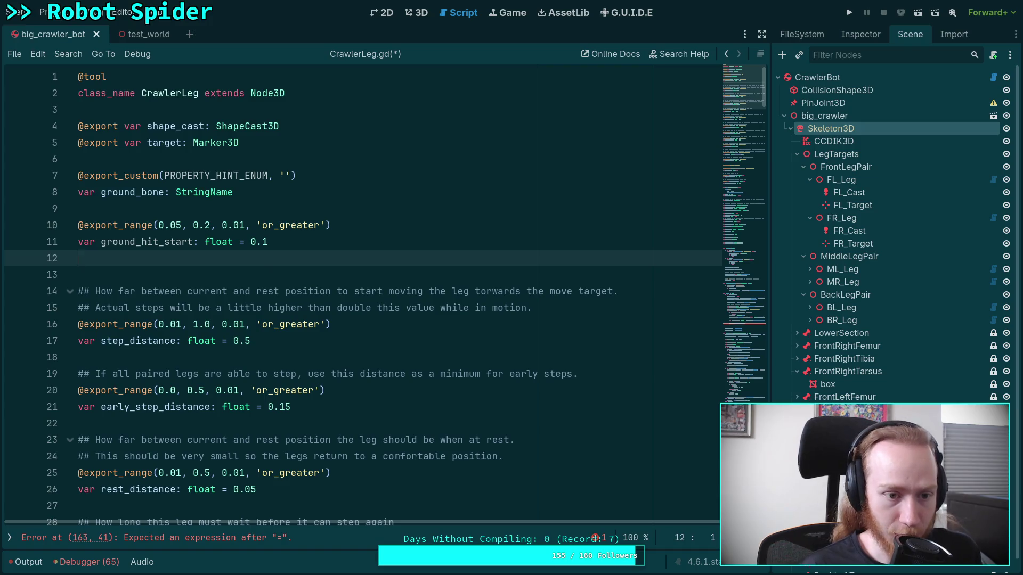
key("Return")
type("@")
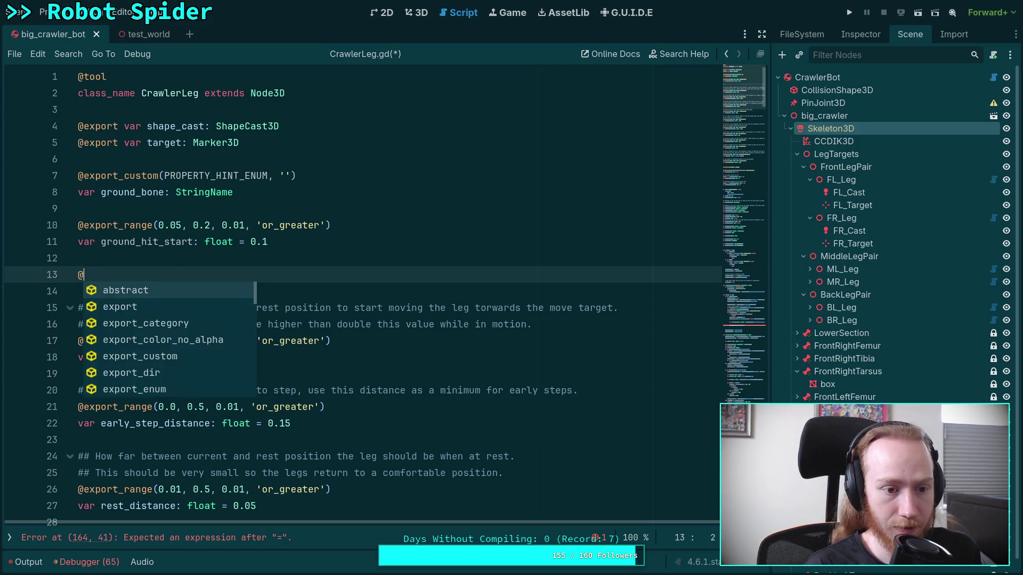
key("Escape")
type("expor")
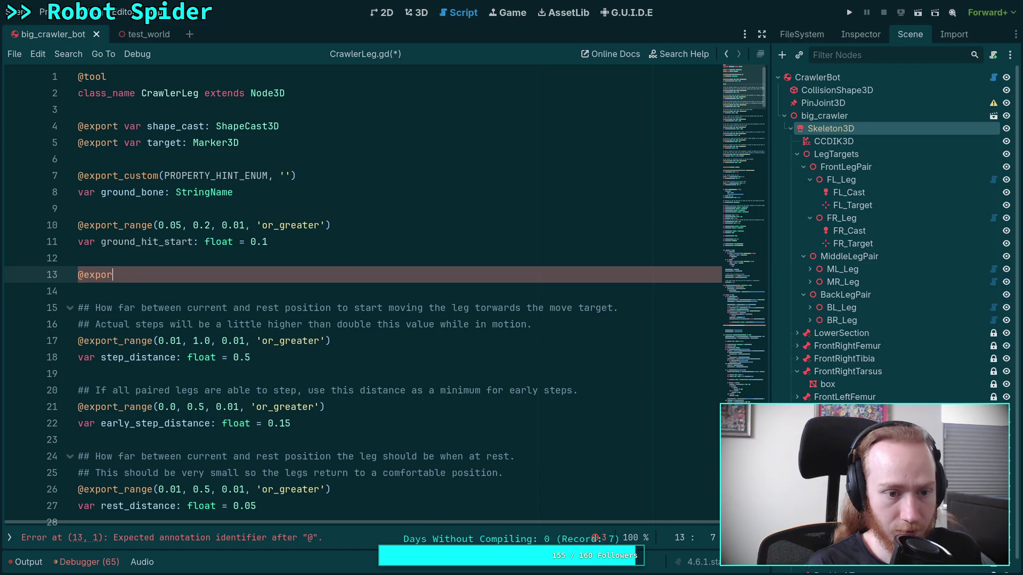
type("t_gr")
key("BackSpace")
key("BackSpace")
type("r")
key("Return")
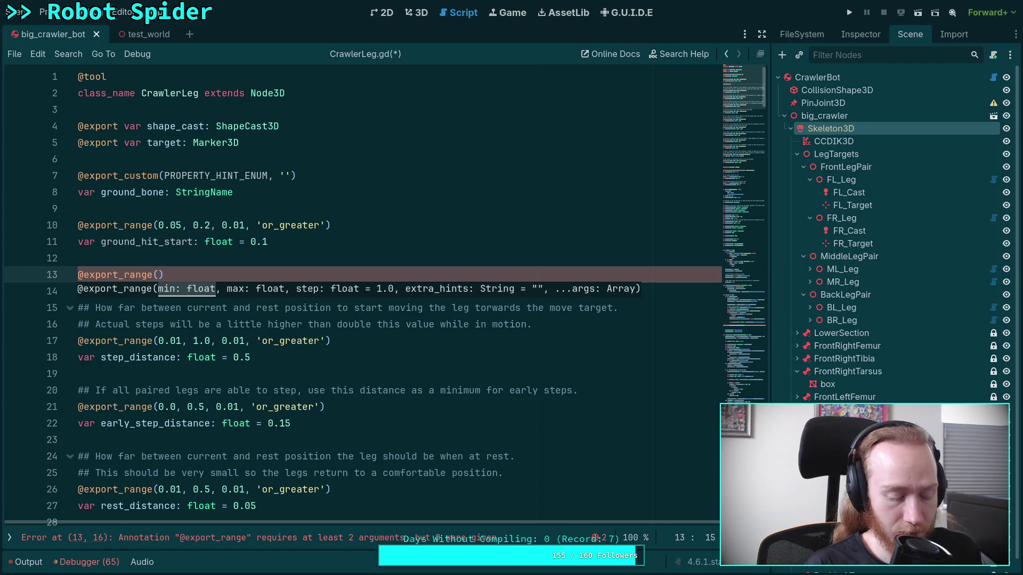
type("0.05, ")
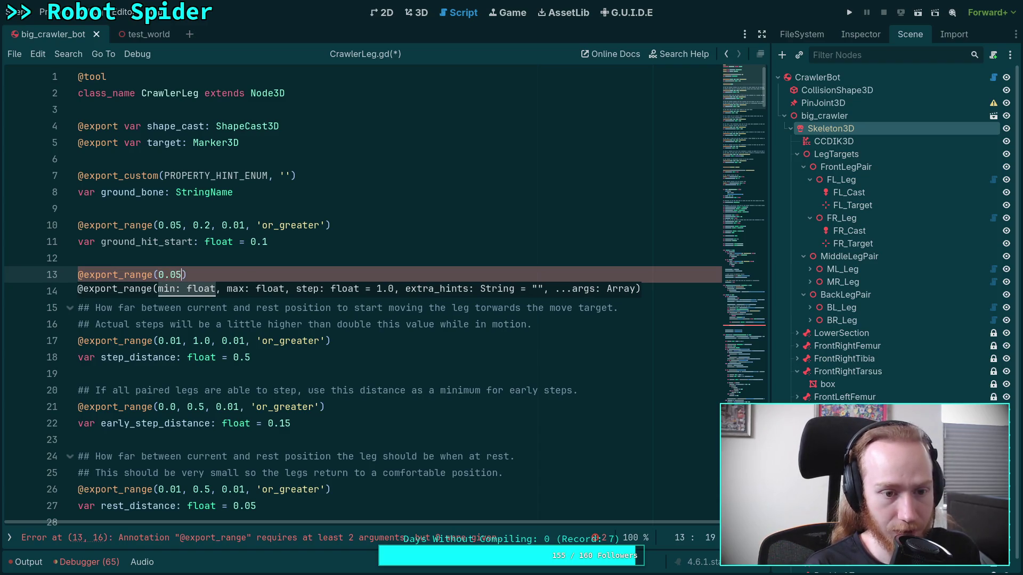
type("0.2, 0.0")
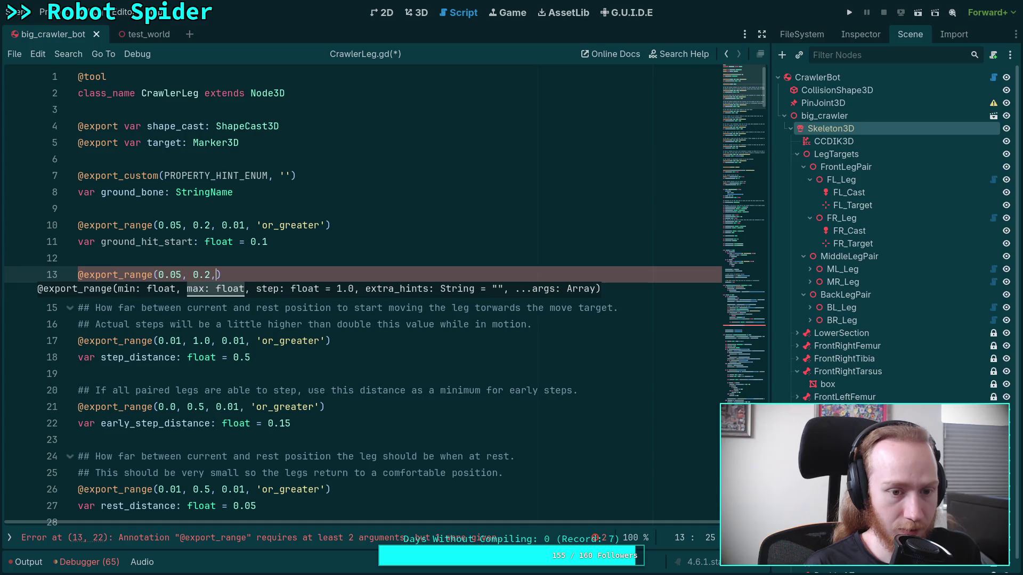
type("1, '")
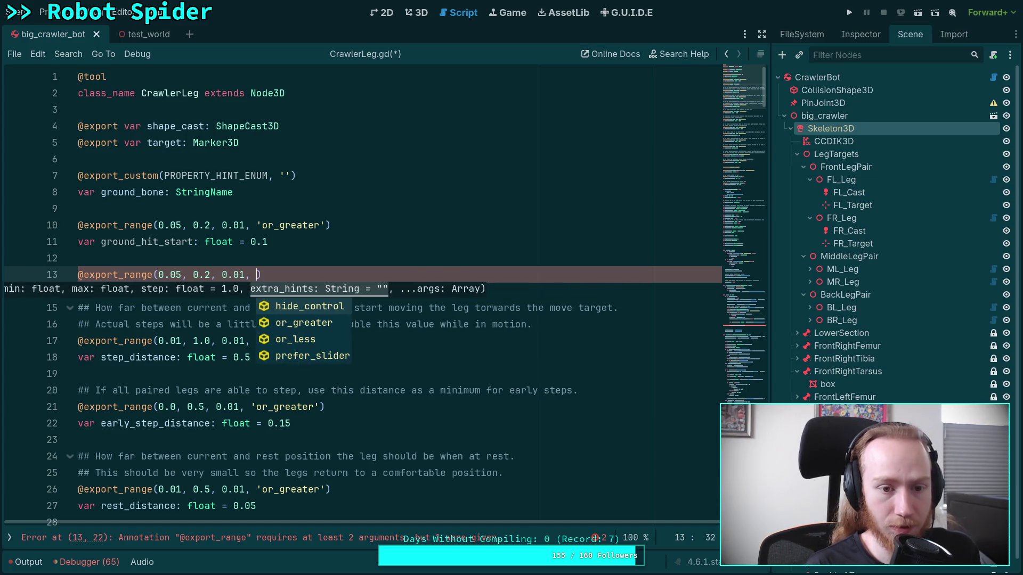
key("Return")
key("End")
key("Return")
type("var ground_hit_")
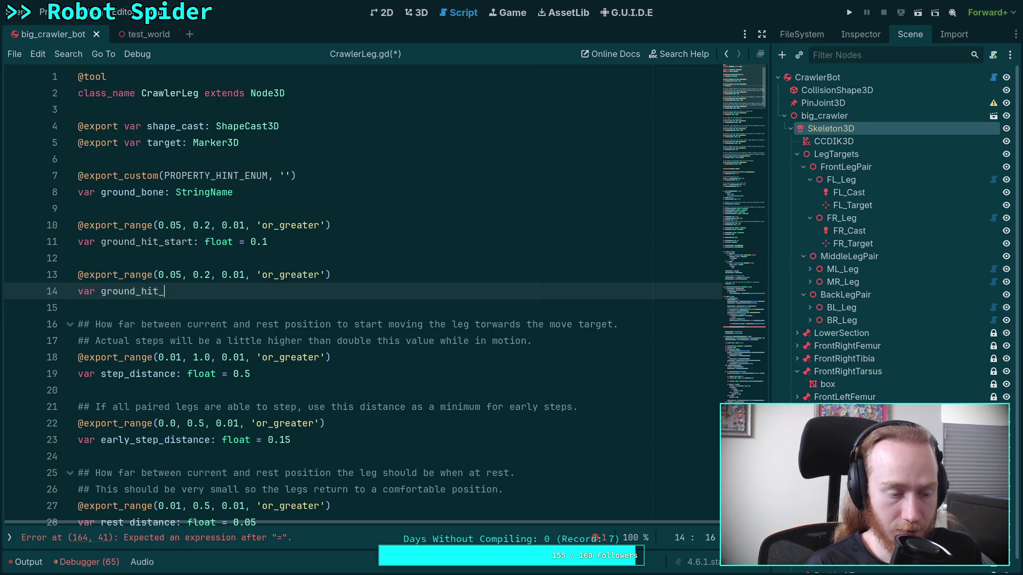
type("extra: float = 0.05")
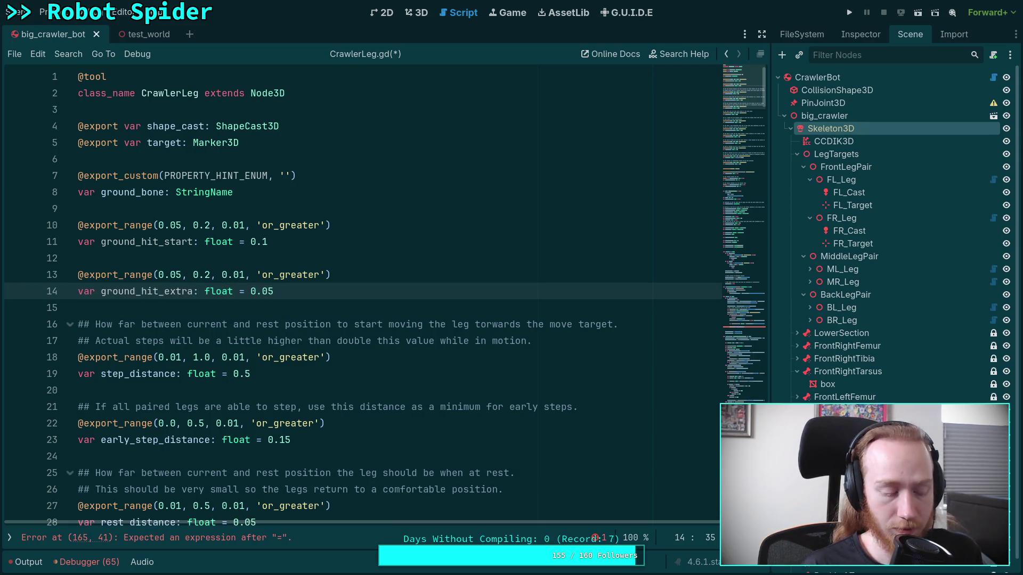
key("BackSpace")
type("8")
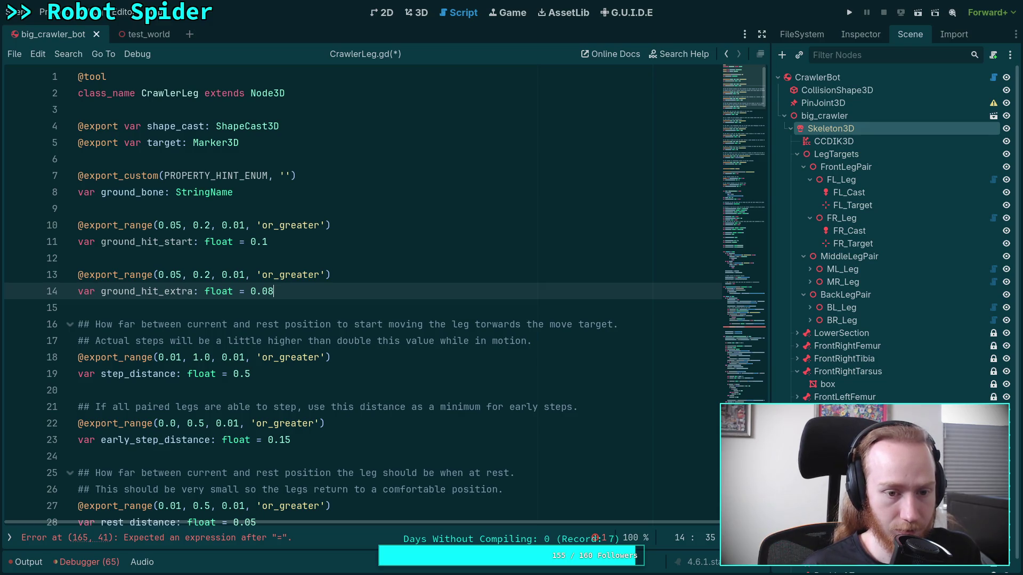
key("Up")
key("Up")
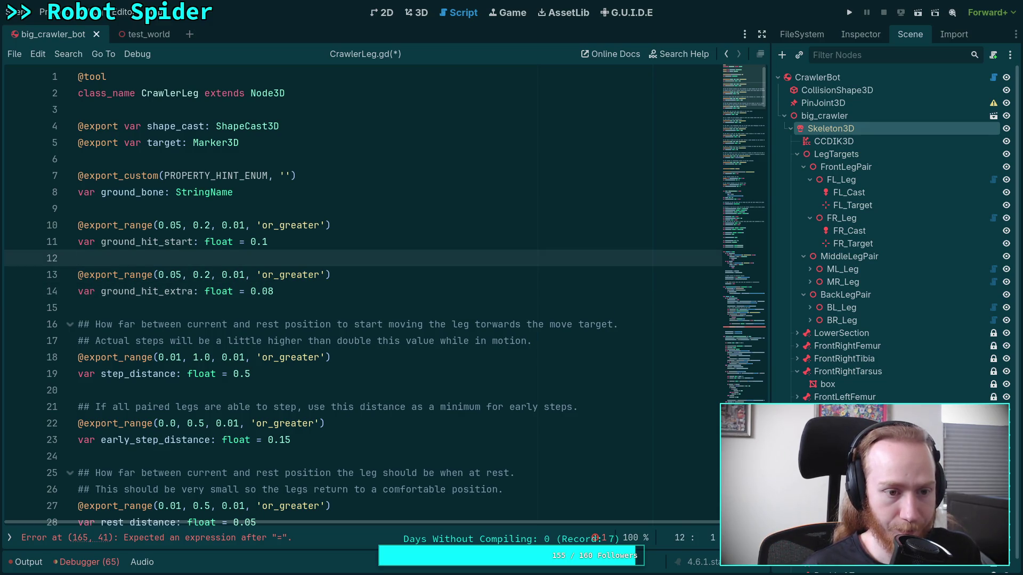
Comment ground_hit_start with 'How far back from the ground bone to raycast'
key("Up")
key("Up")
key("Up")
key("Return")
type("# ")
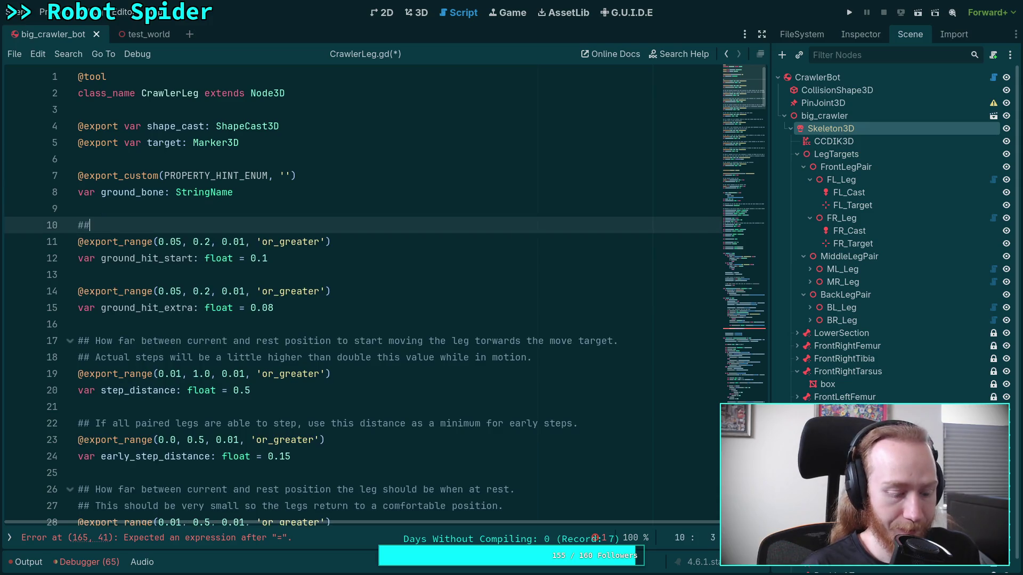
type("How")
type("ar back from ")
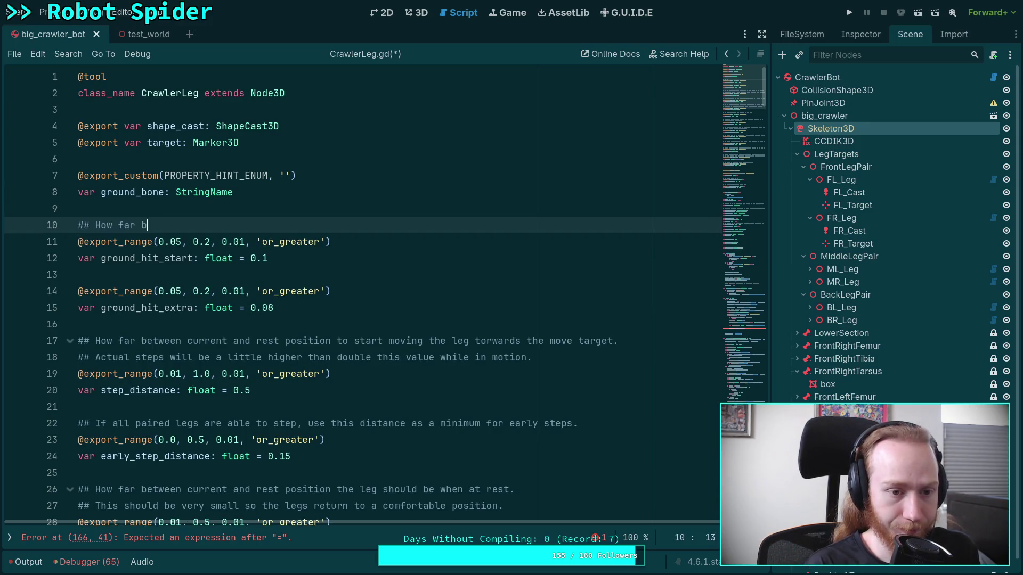
type("the ground bone to ")
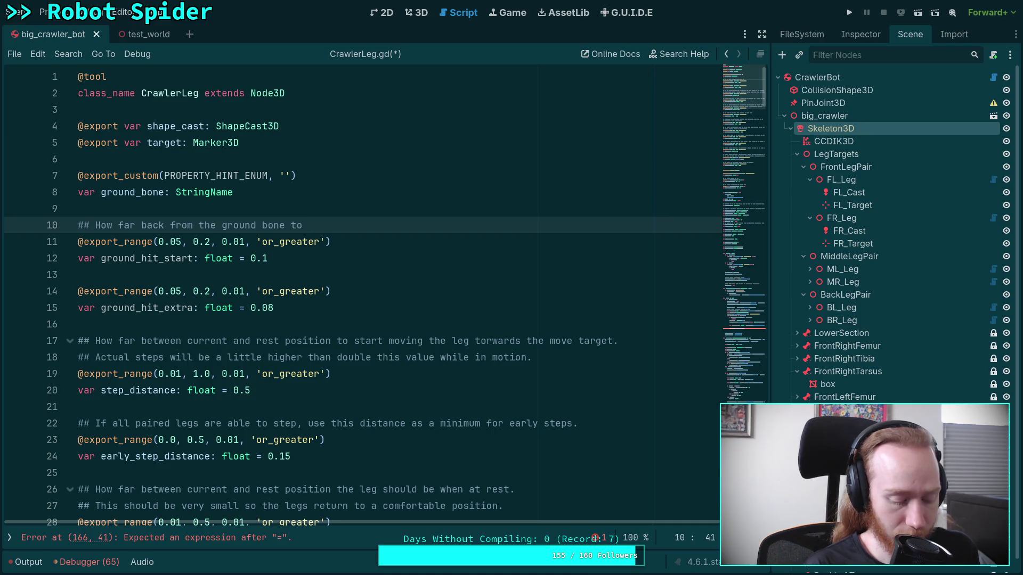
type("cast for ground")
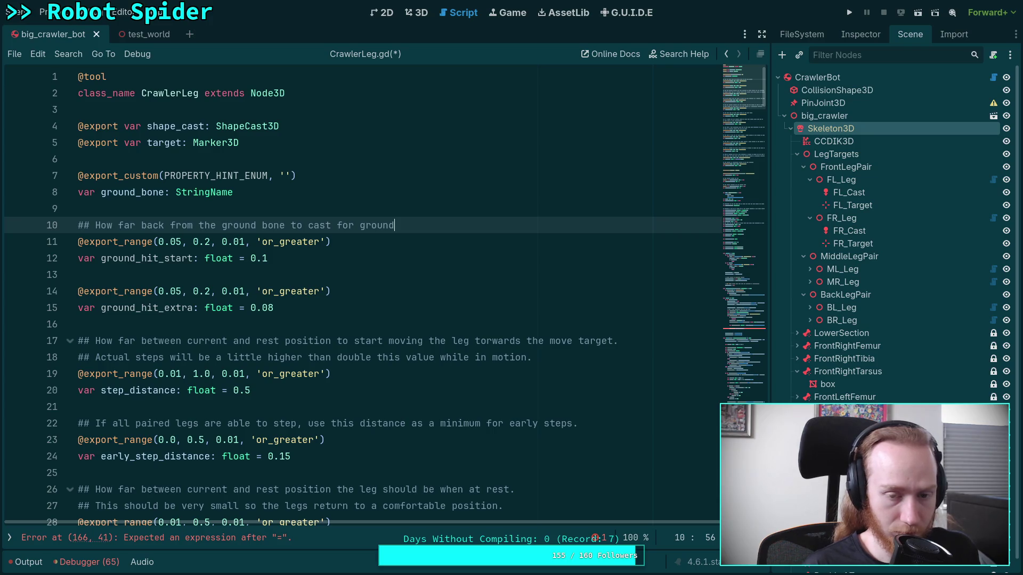
key("BackSpace")
key("BackSpace")
key("BackSpace")
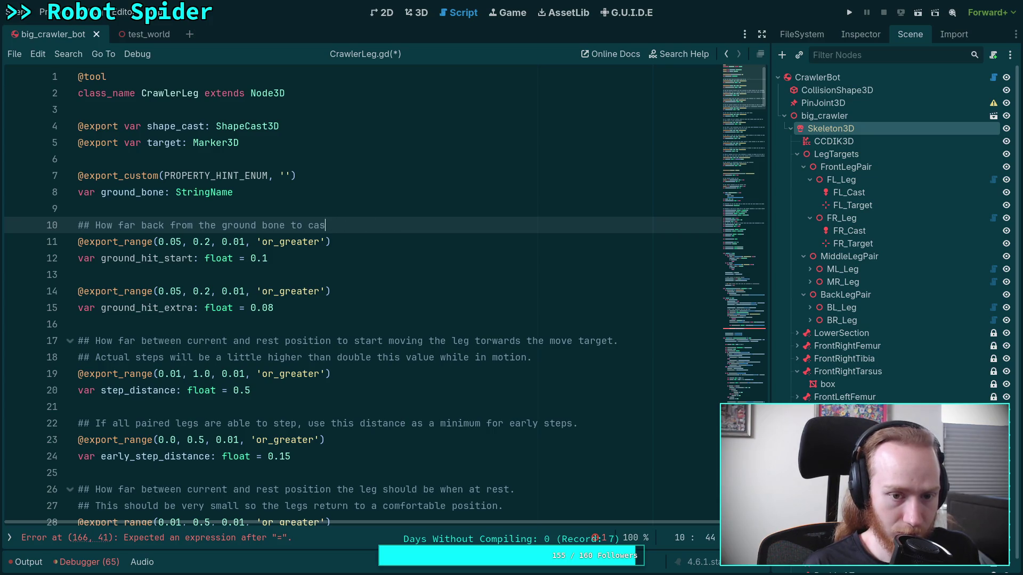
type("raycast")
Comment ground_hit_extra with '## How far beyond the ground bone to raycast'
key("Down")
key("Down")
key("Down")
key("Return")
type("## How ")
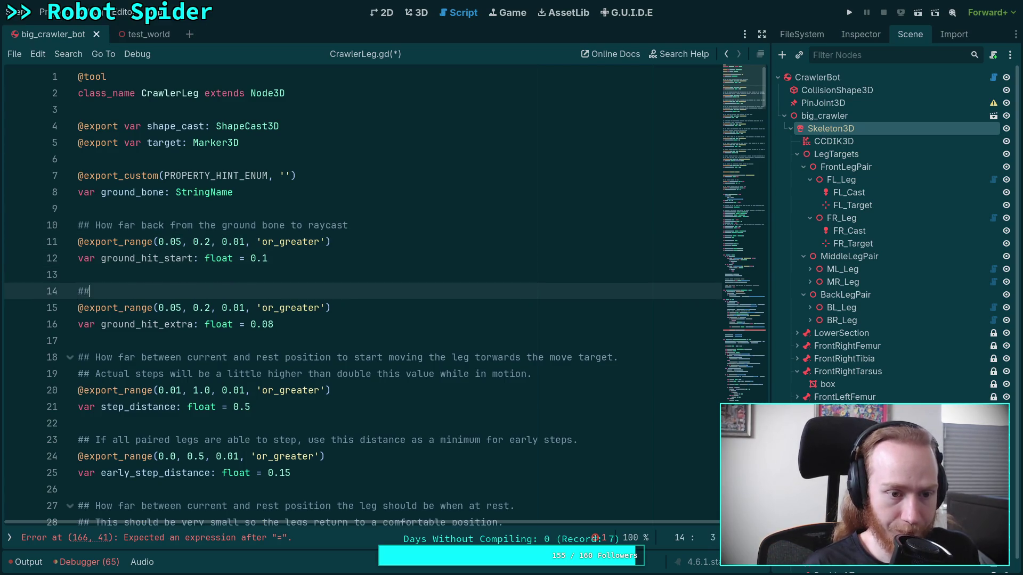
type("for")
key("BackSpace")
key("BackSpace")
type("ar befo")
key("BackSpace")
key("BackSpace")
type("yond the ground bone to raycast")
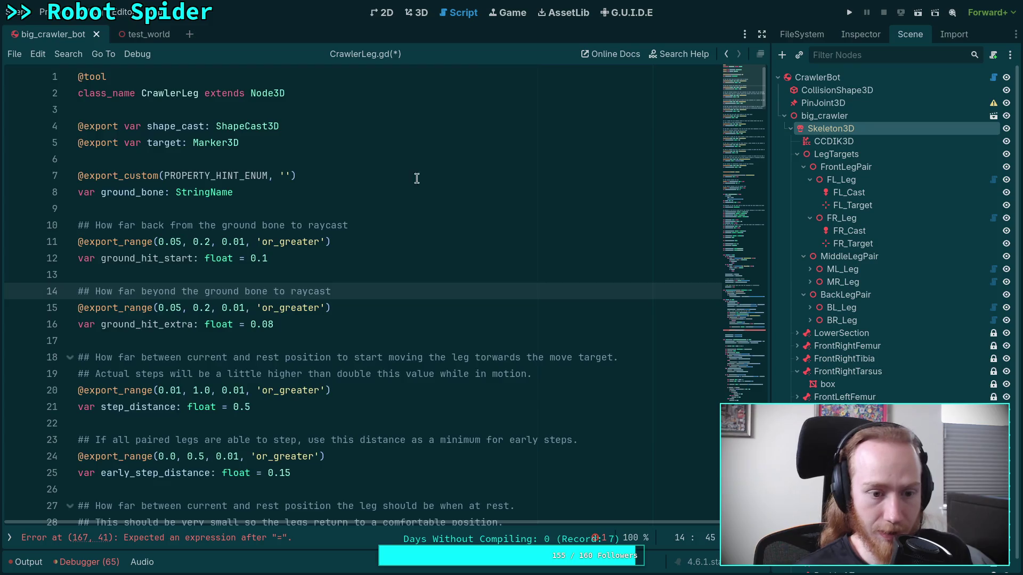
In setup(), start a new ground_cast line below the target_position line
scroll(623, 244, "down", 8)
left_click_drag(746, 124, 747, 270)
scroll(747, 270, "up", 1)
left_click(674, 347)
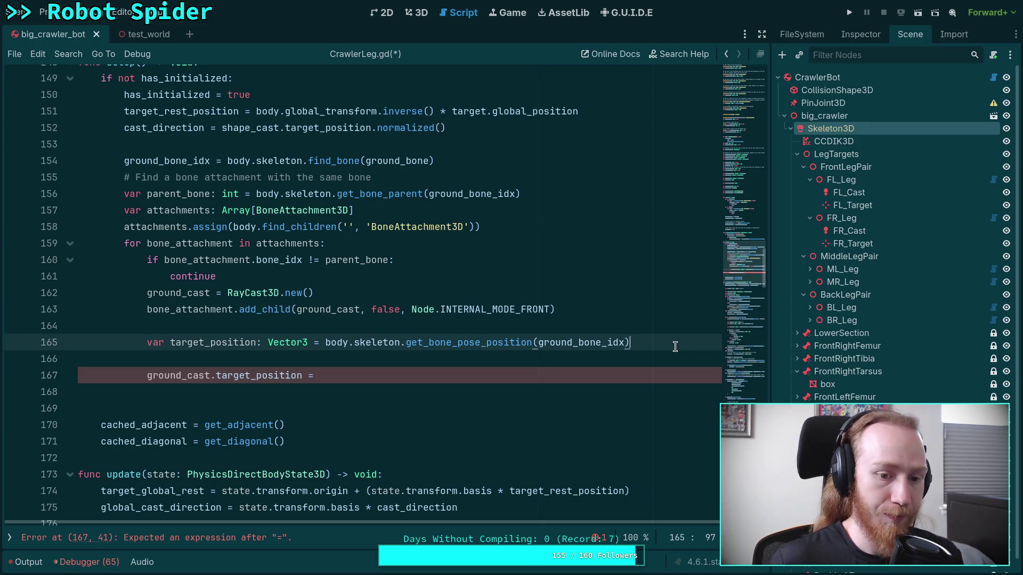
key("Return")
type("round")
key("Down")
key("Down")
key("Return")
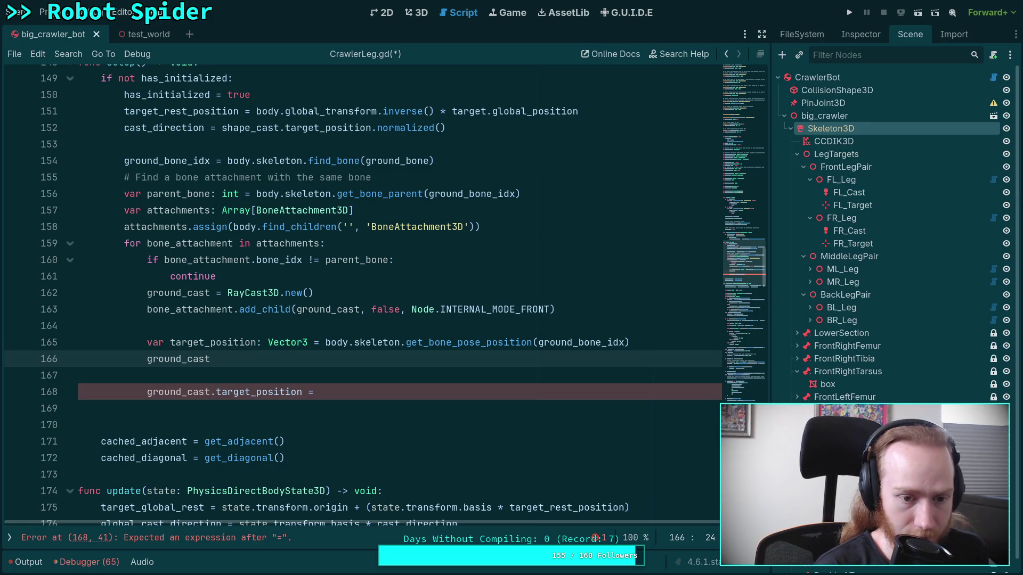
Above it, declare var bone_direction: Vector3 = target_position.normalized()
key("Up")
key("End")
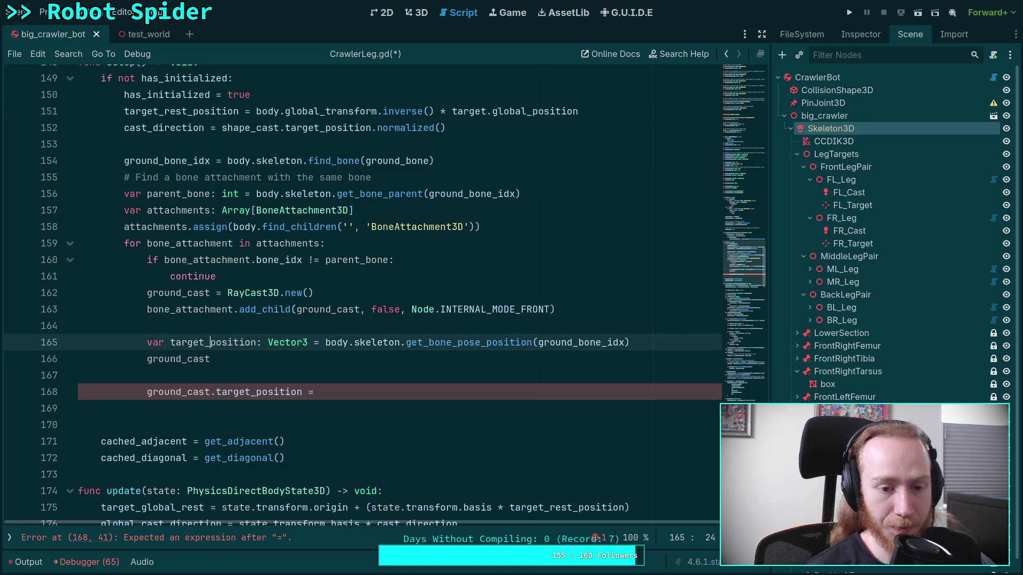
key("Return")
type("var ")
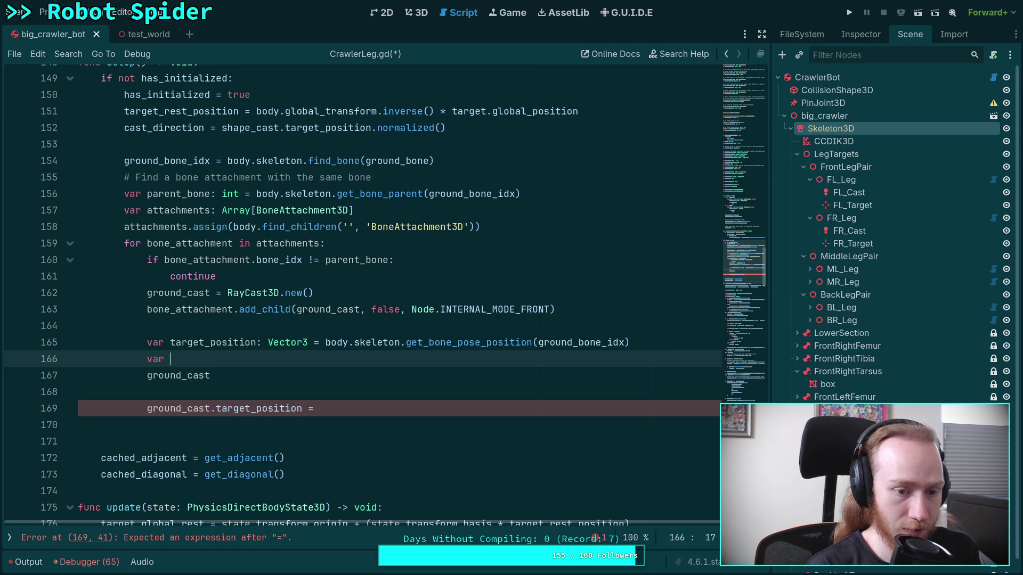
type("direc")
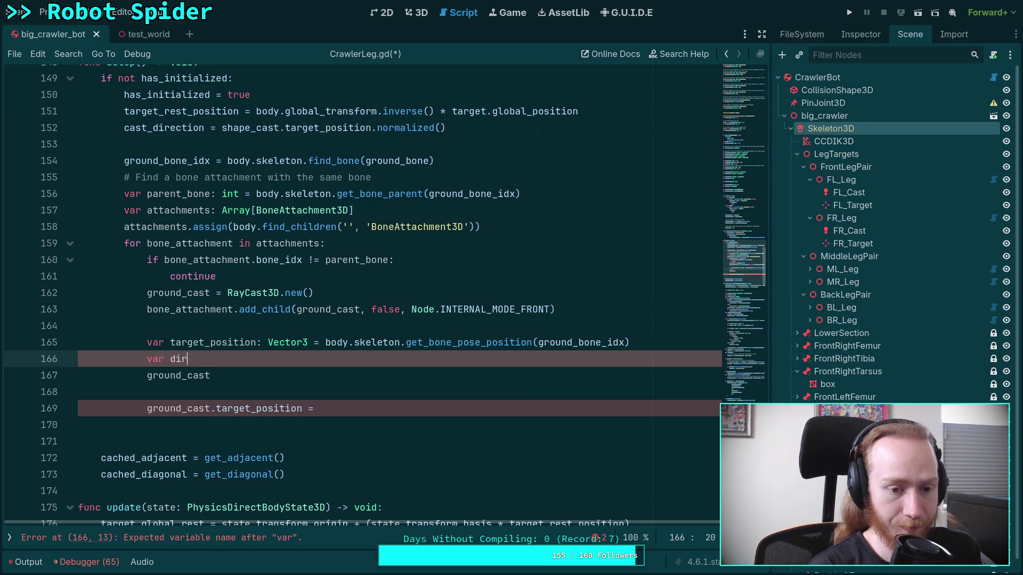
key("BackSpace")
key("BackSpace")
key("BackSpace")
type("bone_direction: Vector3 = ")
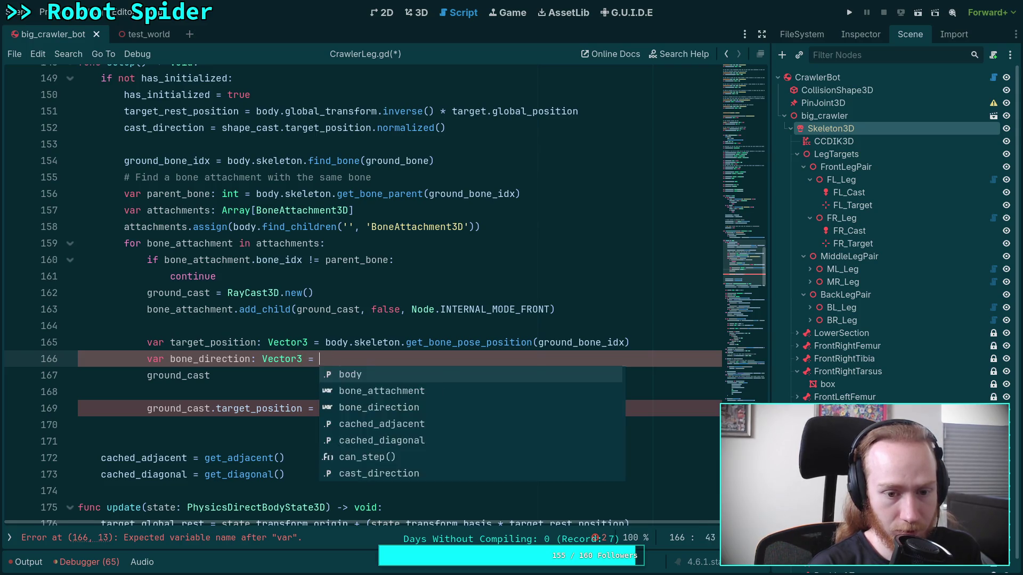
type("tar")
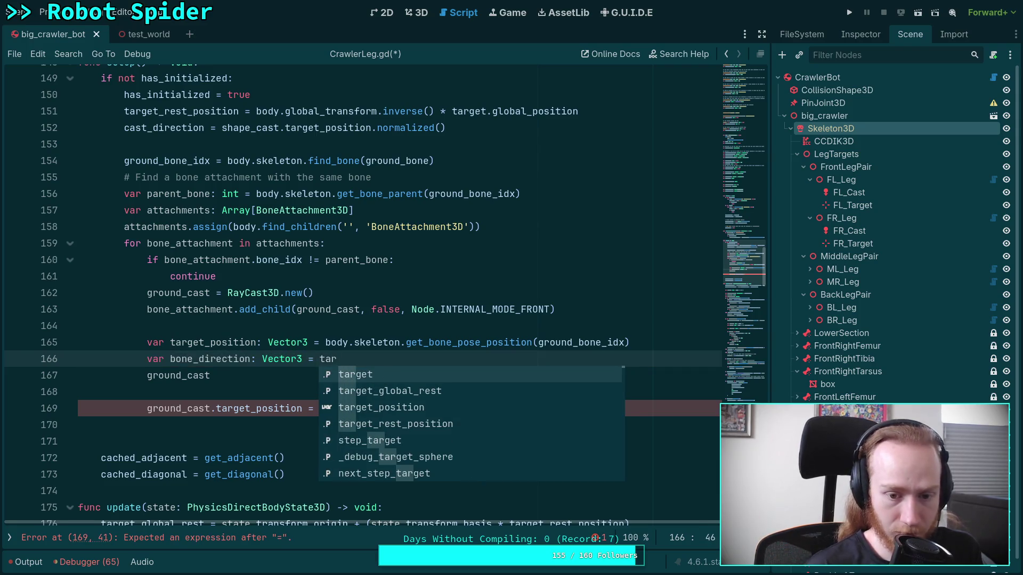
key("Down")
key("Down")
key("Return")
type(".")
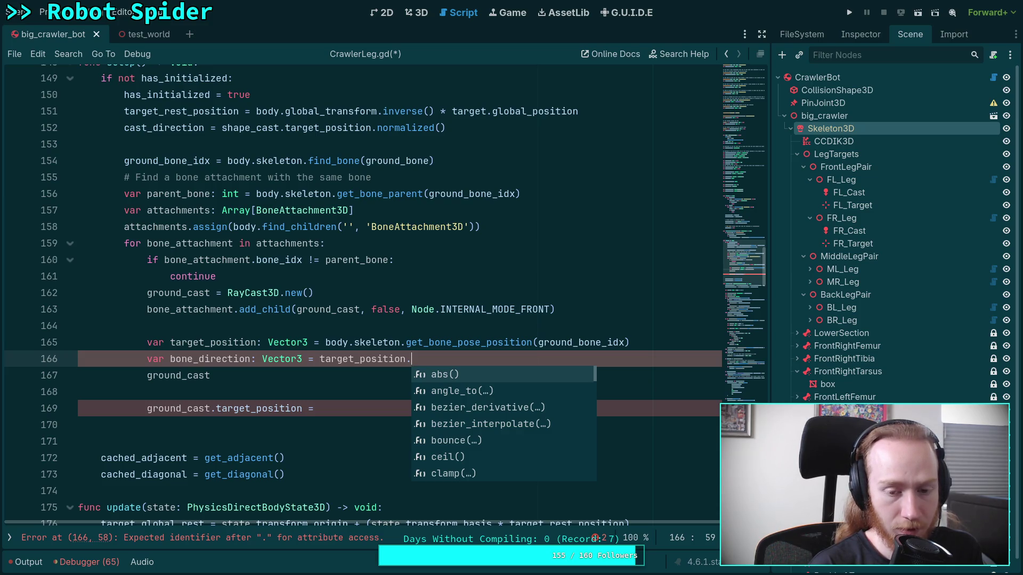
type("norm")
key("Return")
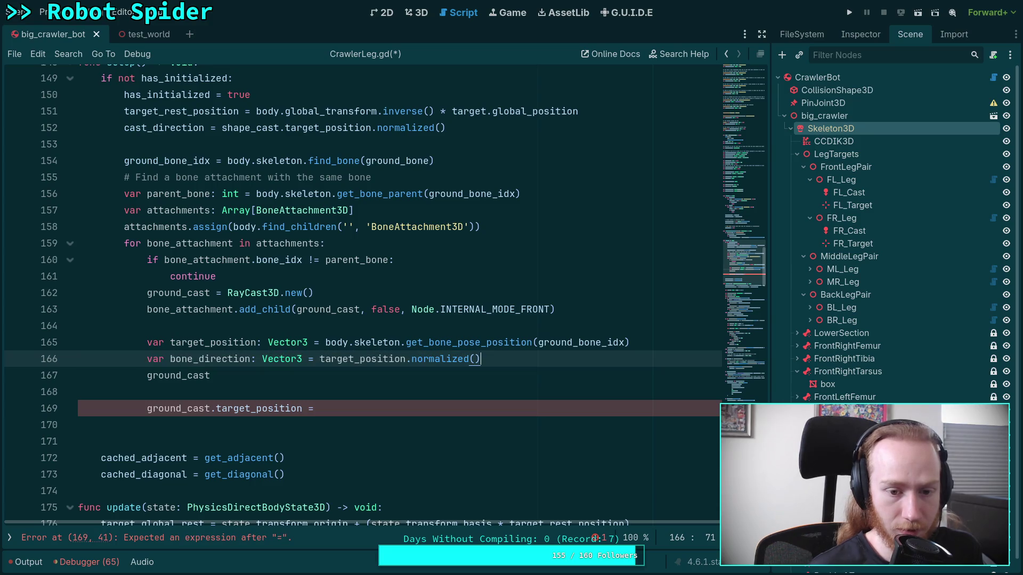
left_click(211, 375)
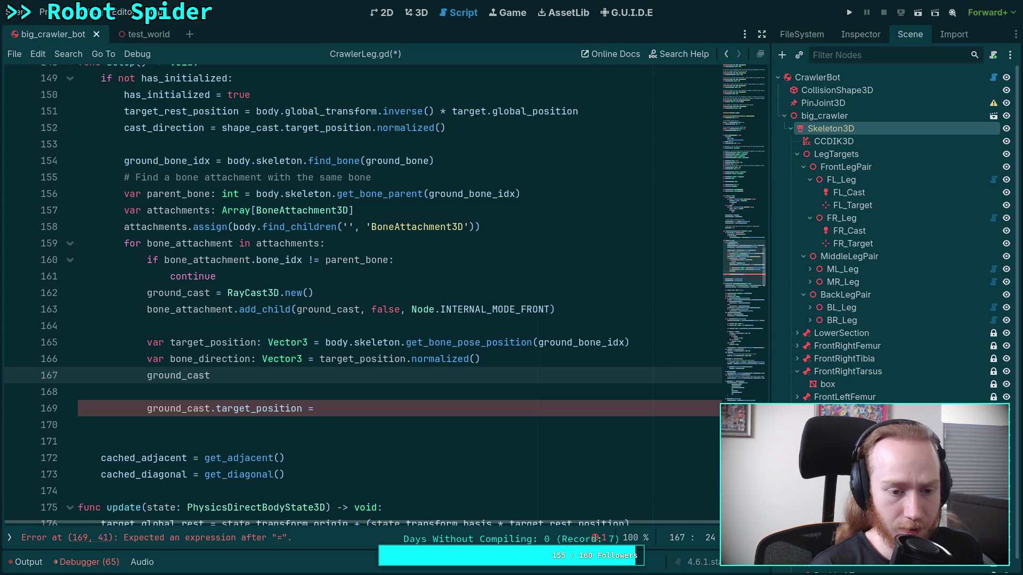
Write ground_cast.position = target_position - (bone_direction * ground_hit_start) using autocomplete
type(".pos")
key("Return")
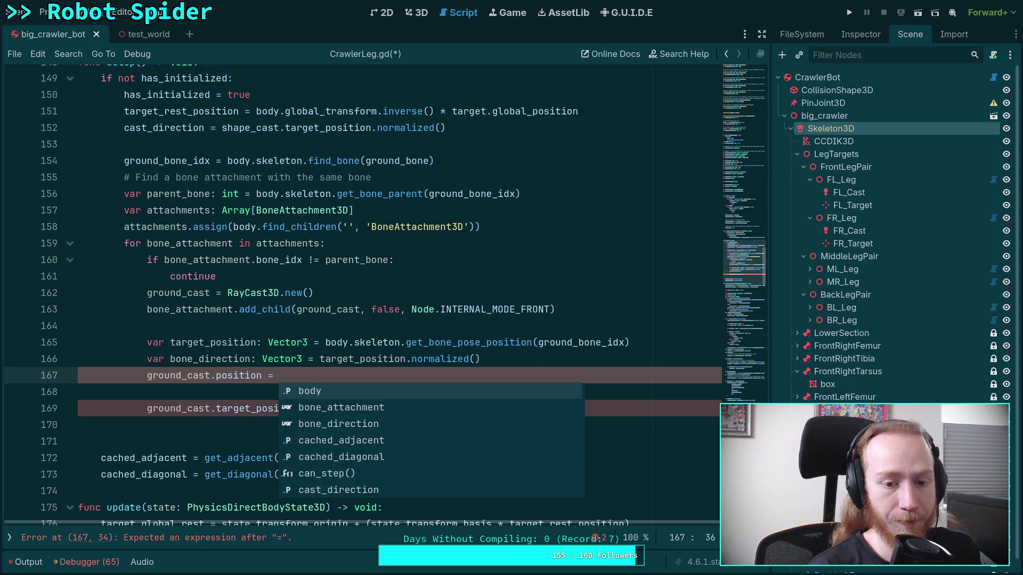
type("tar")
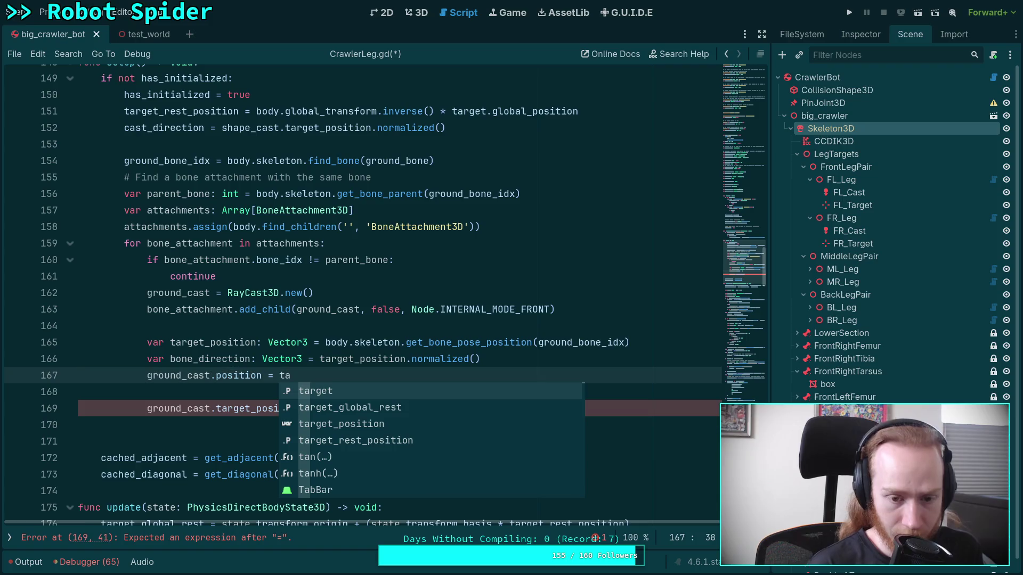
key("Down")
key("Down")
key("Return")
type("- (bo")
key("Down")
key("Down")
key("Return")
type("* ")
type("clam")
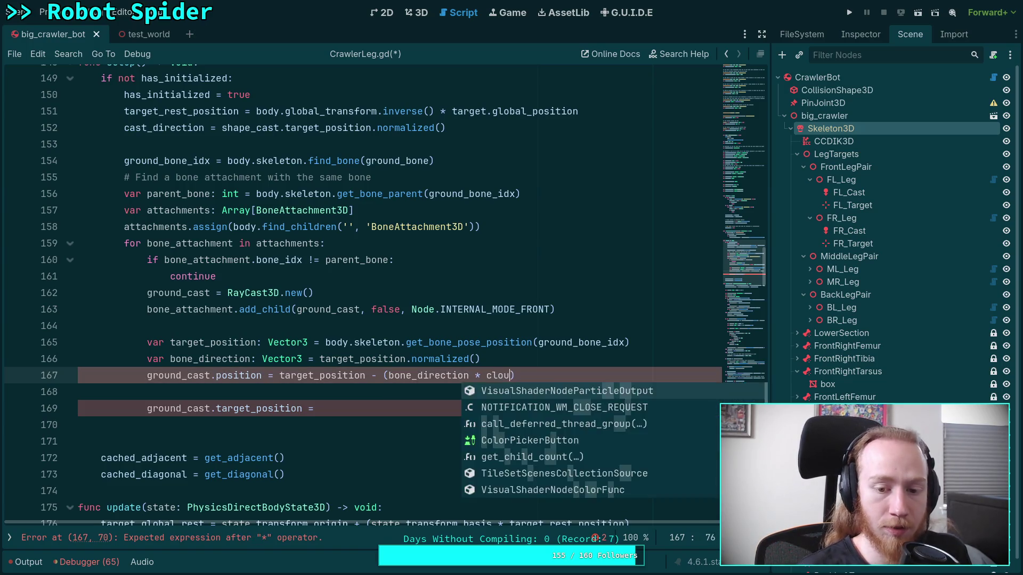
key("BackSpace")
key("BackSpace")
key("BackSpace")
type("ground")
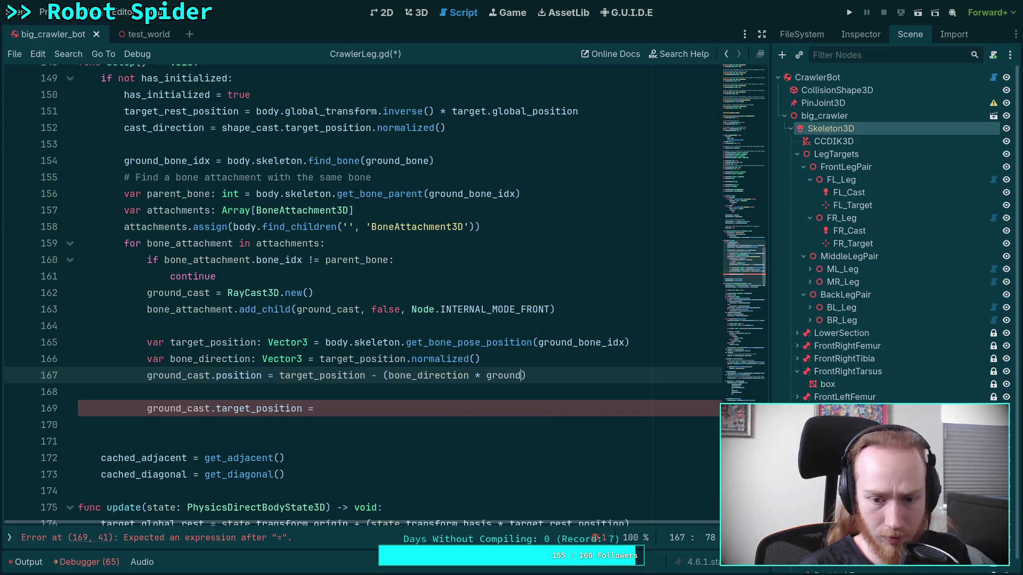
key("Down")
key("Down")
key("Return")
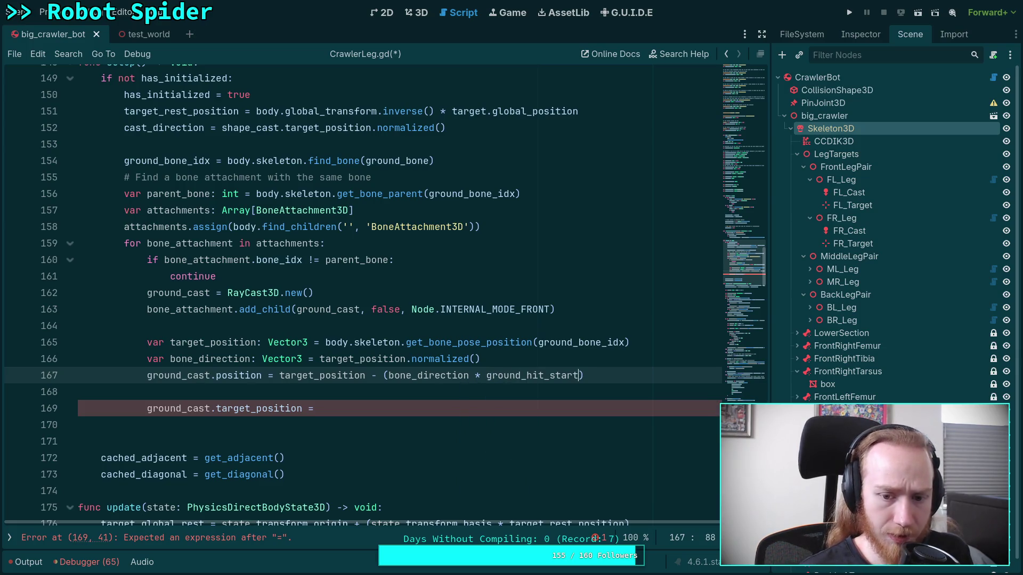
Delete the empty line below and select the (bone_direction * ground_hit_start) offset
left_click(124, 392)
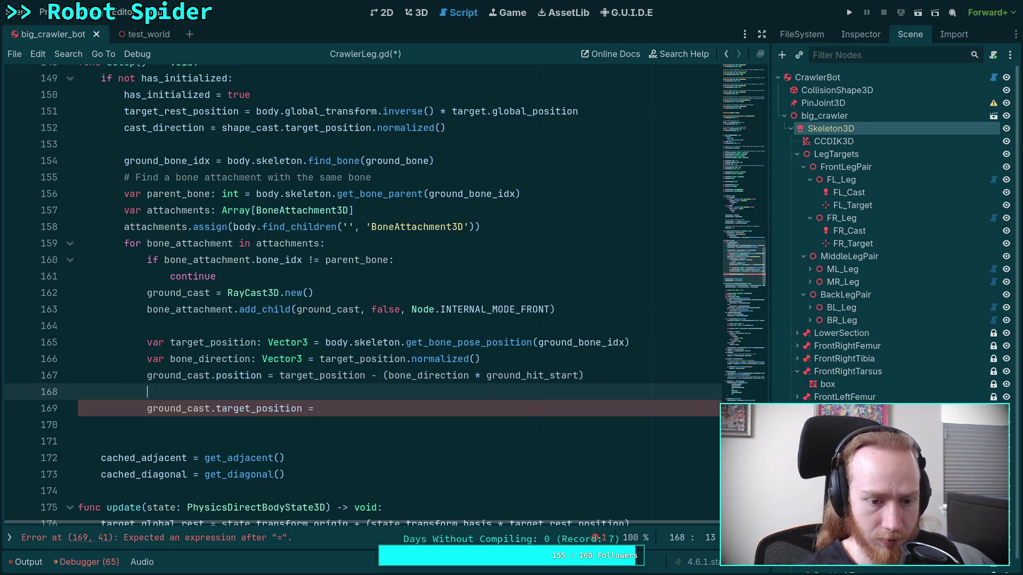
key("Delete")
key("End")
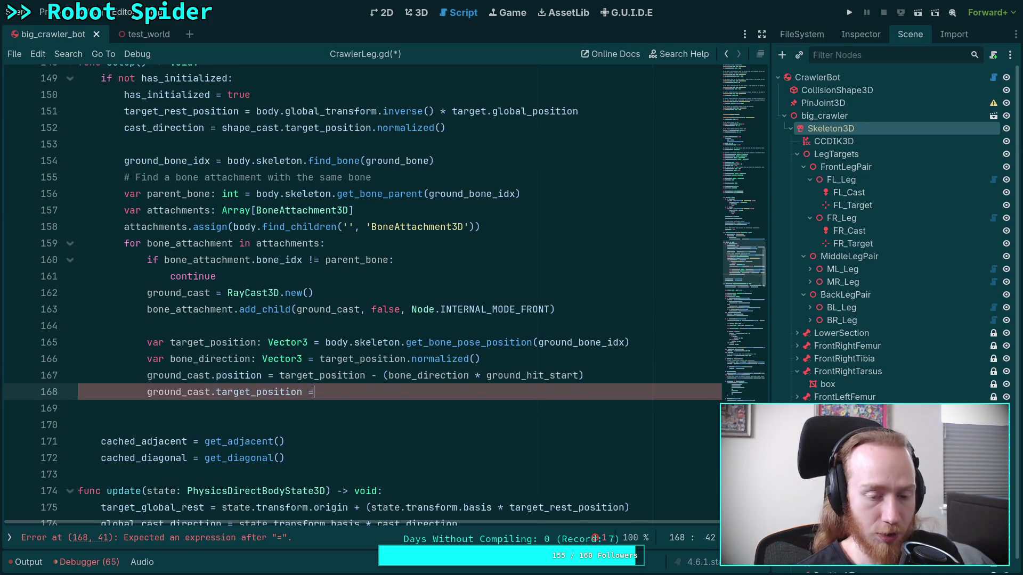
key("ctrl+space")
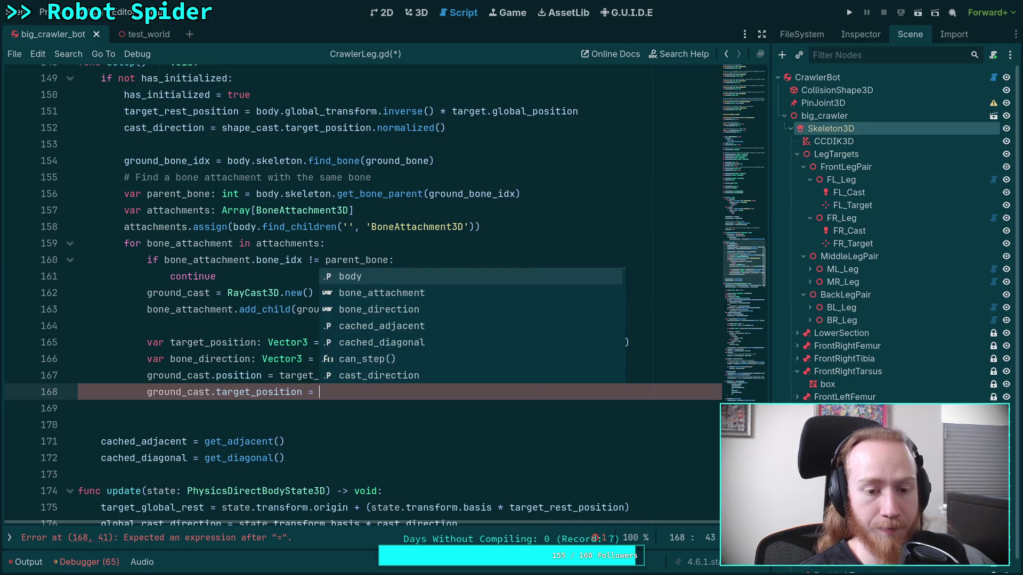
key("Escape")
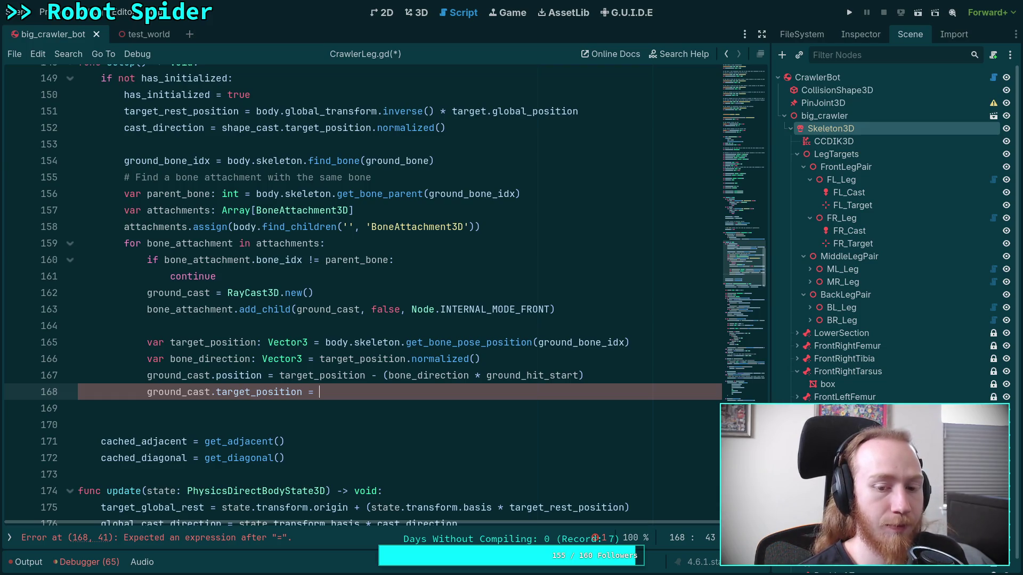
left_click_drag(388, 376, 515, 376)
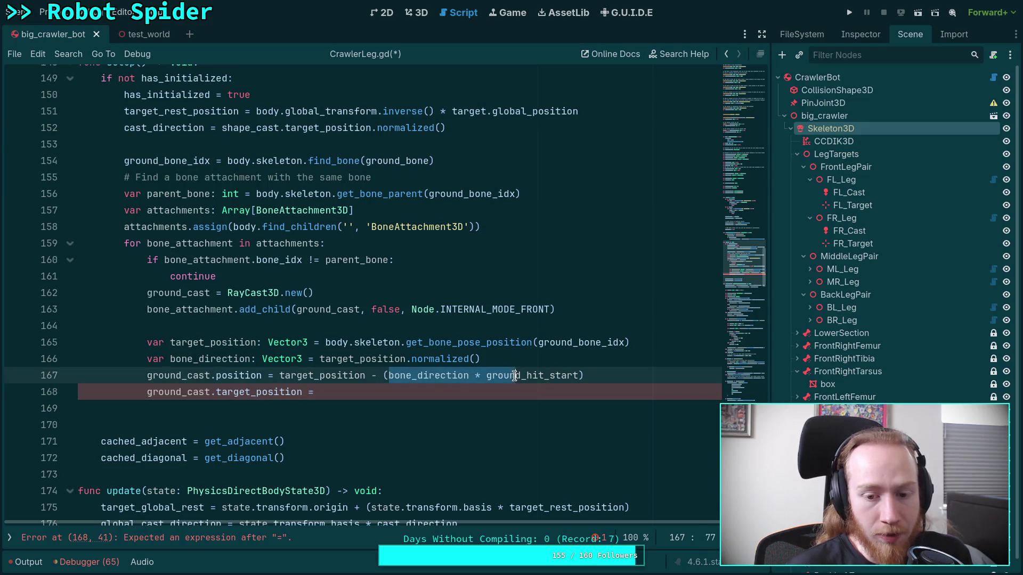
left_click_drag(384, 375, 597, 377)
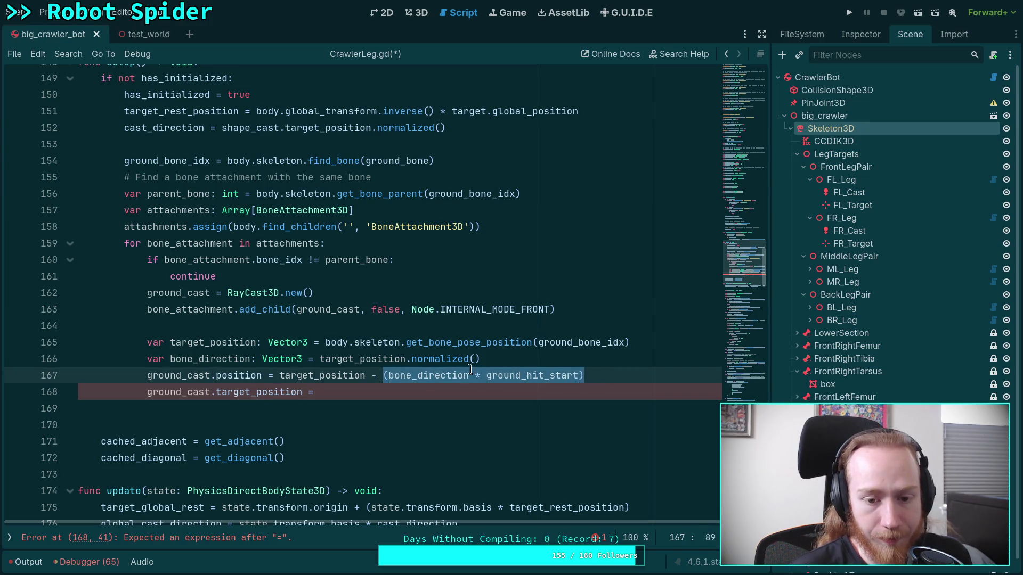
Declare var start_position: Vector3 = (bone_direction * ground_hit_start) by copying the offset expression
mouse_move(401, 376)
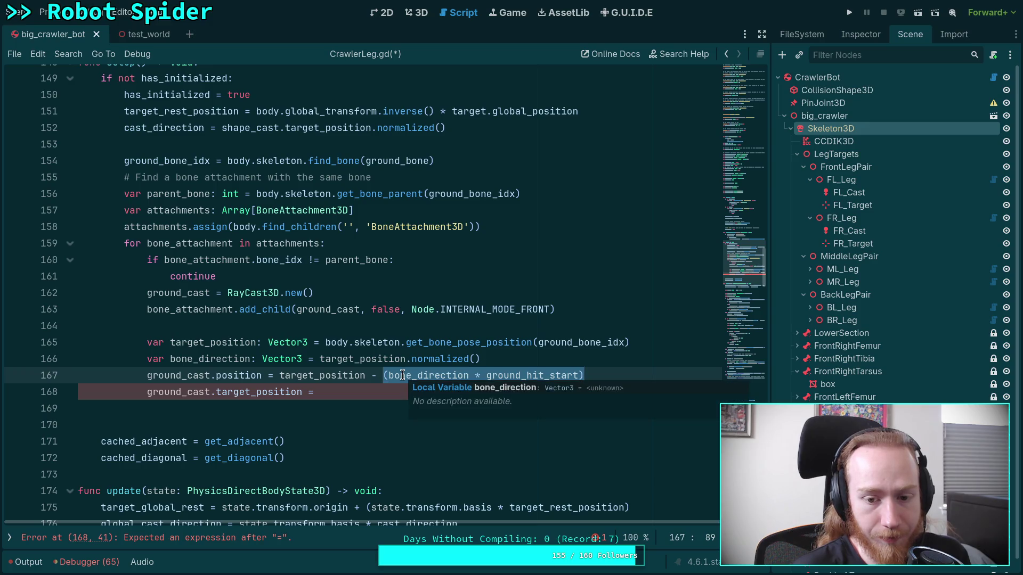
key("ctrl+shift+Return")
type("var ")
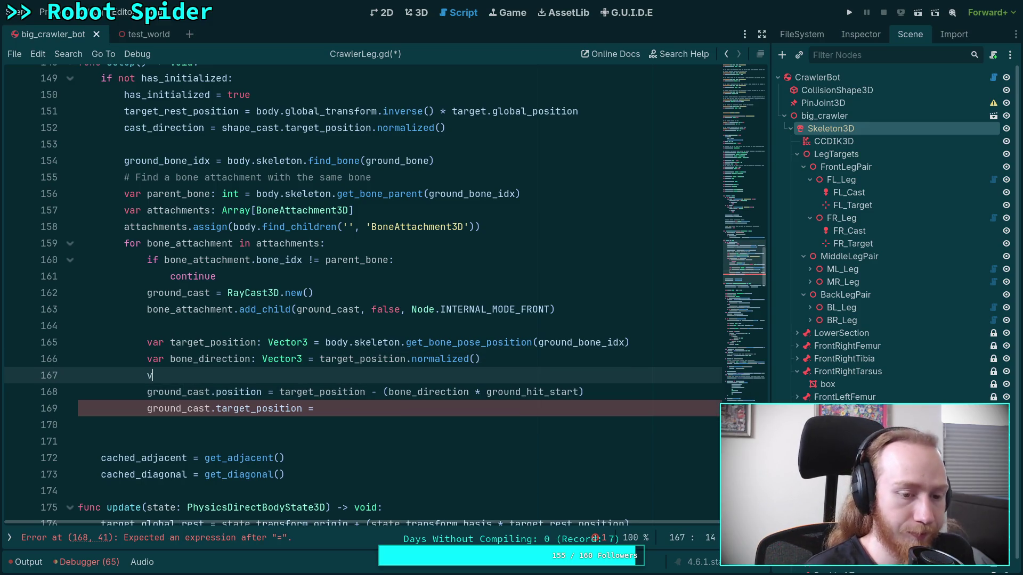
type("start_")
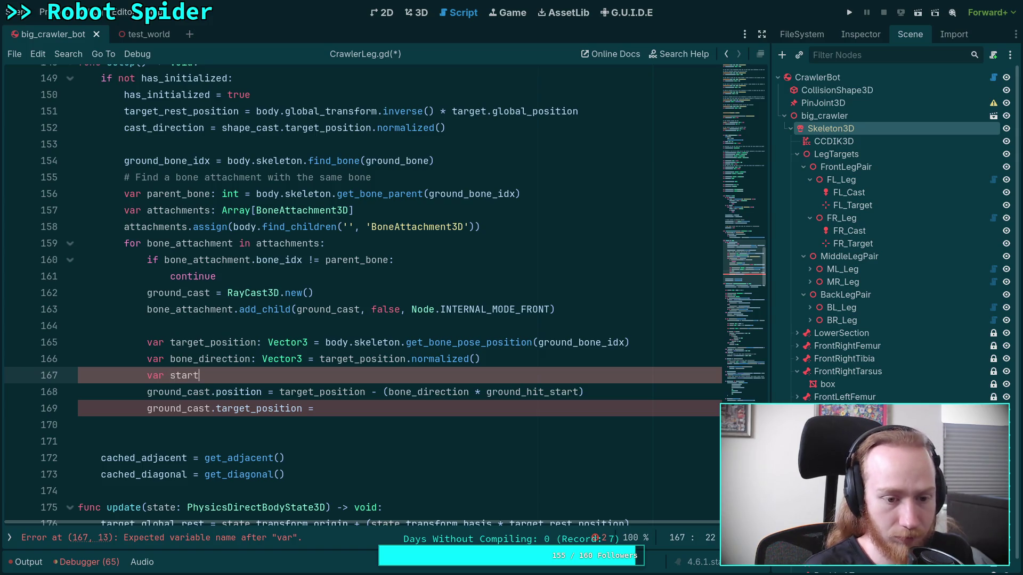
type("position: Vector3")
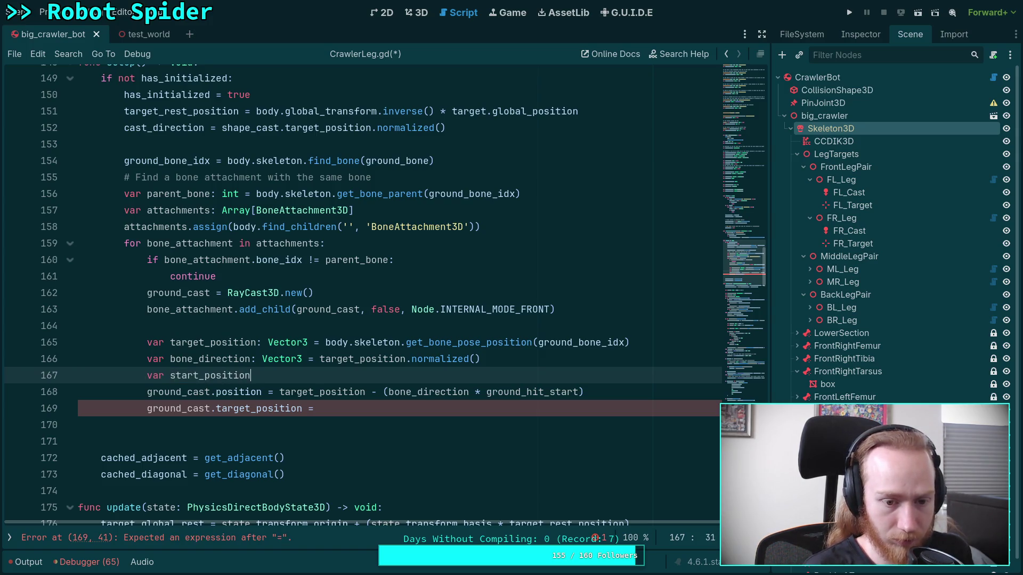
type(" =")
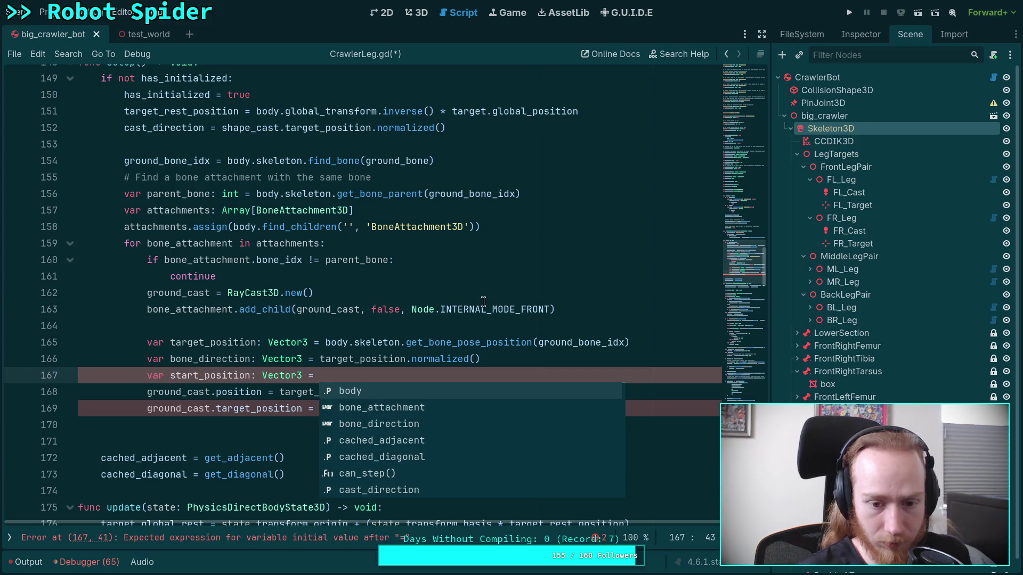
key("Escape")
left_click_drag(383, 392, 476, 393)
left_click_drag(583, 392, 384, 392)
key("ctrl+c")
right_click(385, 395)
left_click(406, 416)
left_click(389, 376)
key("ctrl+v")
Replace the offset on the ground_cast.position line with start_position
mouse_move(383, 392)
left_mouse_down()
mouse_move(584, 392)
mouse_move(385, 395)
left_mouse_up()
left_click(588, 392)
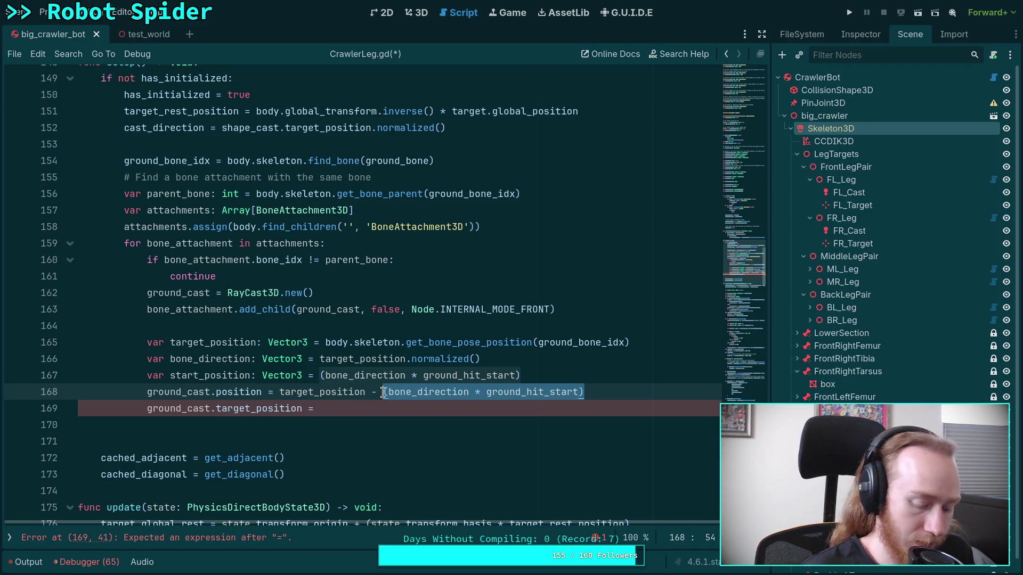
type("star")
key("Return")
key("Down")
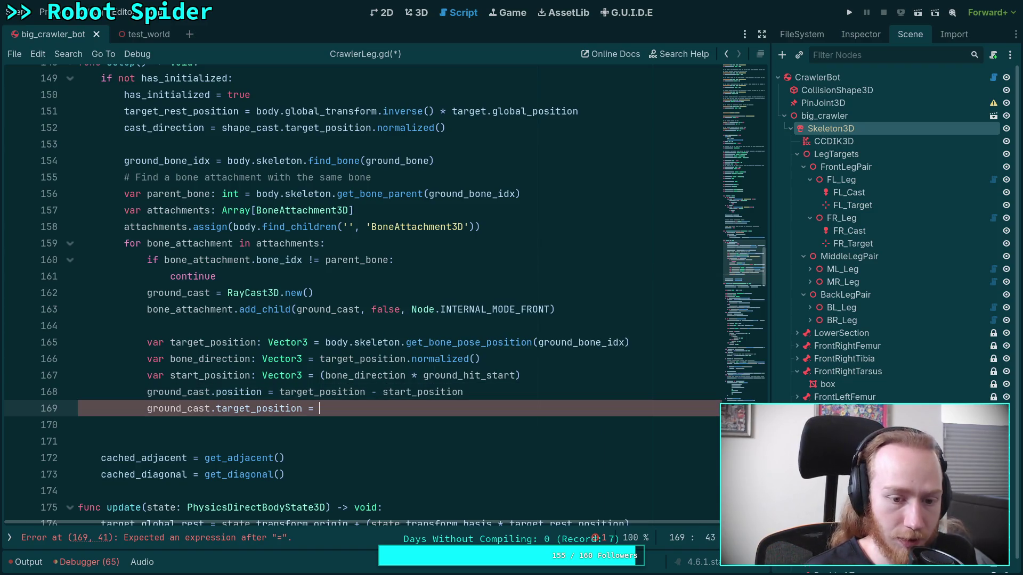
Set ground_cast.target_position to start_position + (bone_direction * ground_hit_extra) and space out the RayCast3D creation
type("sta")
key("Return")
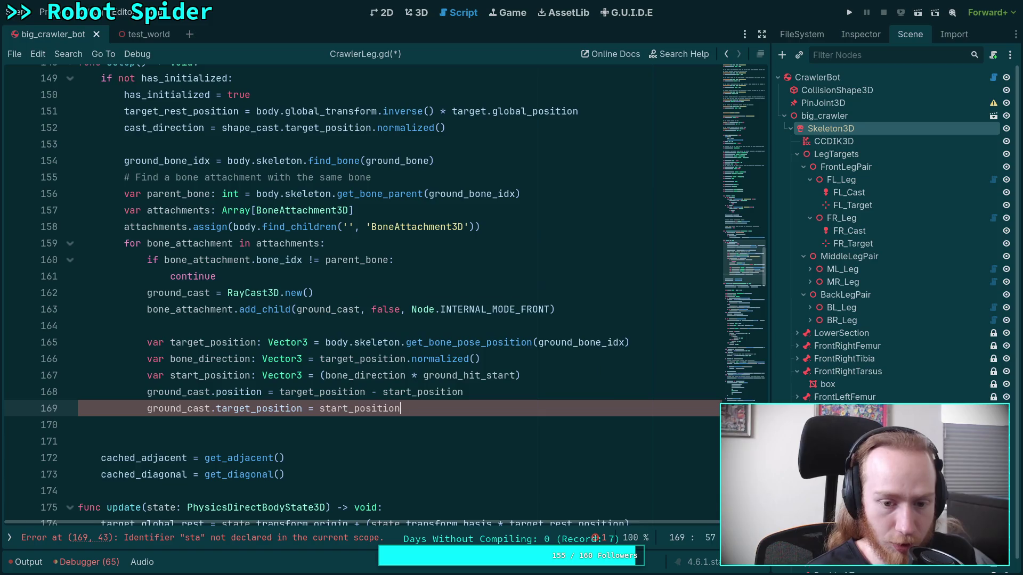
type("+ (bone")
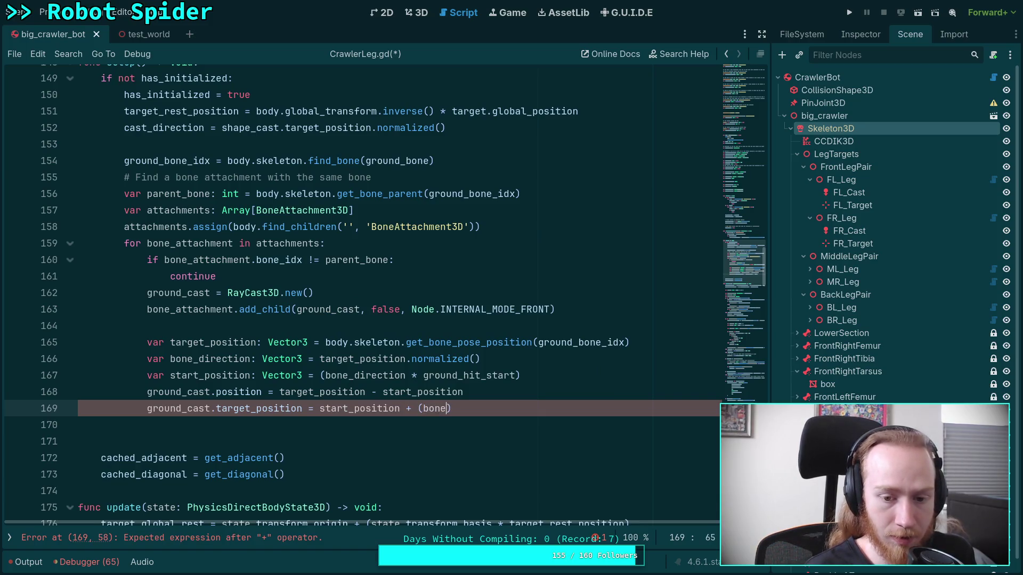
key("Down")
key("Return")
type("* gr")
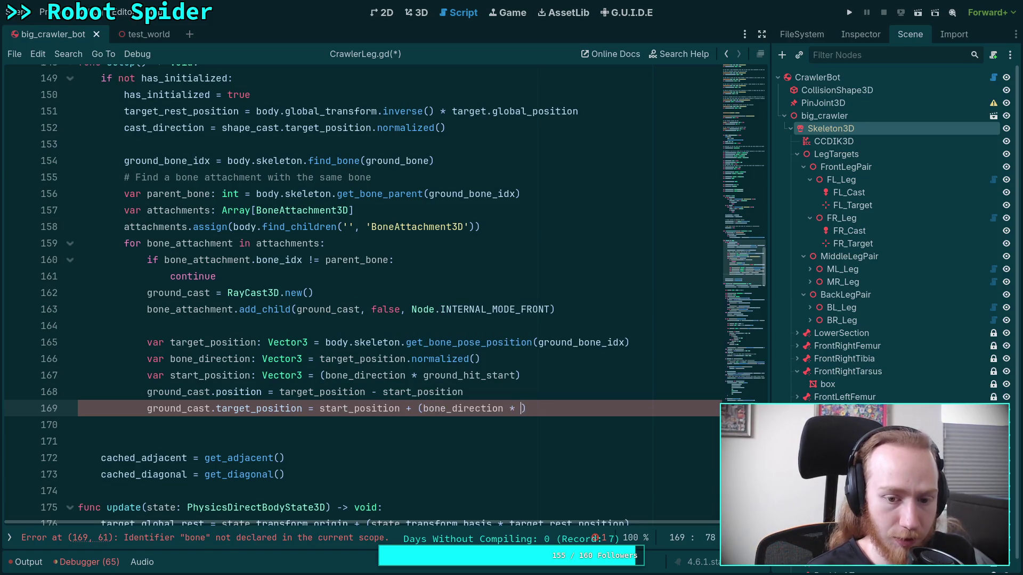
type("ound")
key("Down")
key("Down")
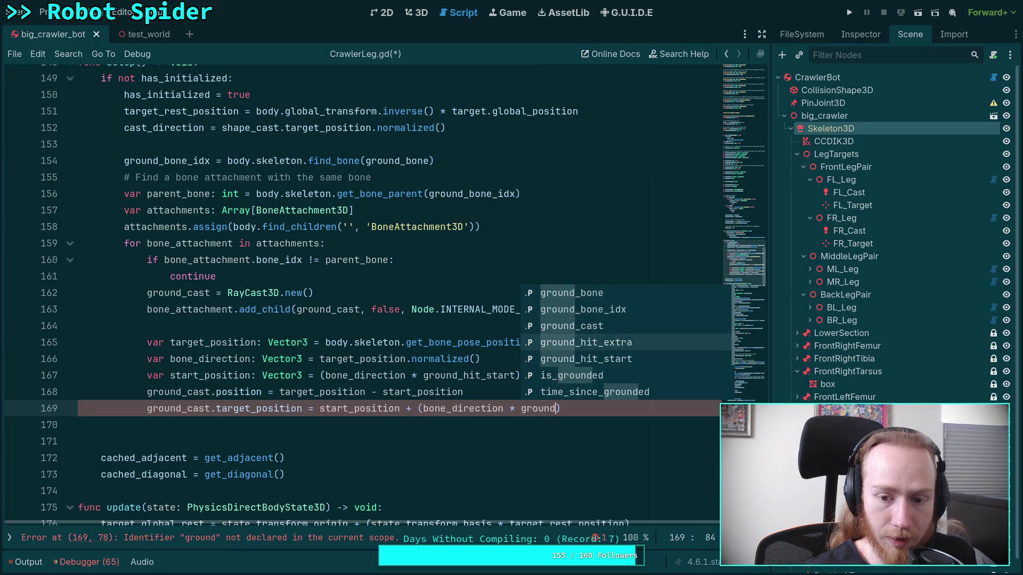
key("Return")
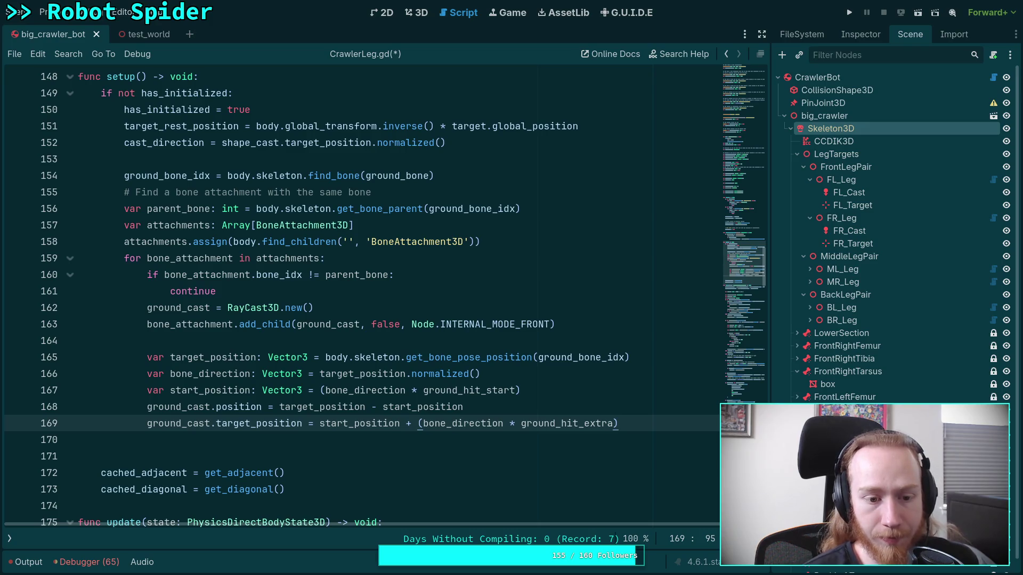
key("Up")
key("Up")
key("Up")
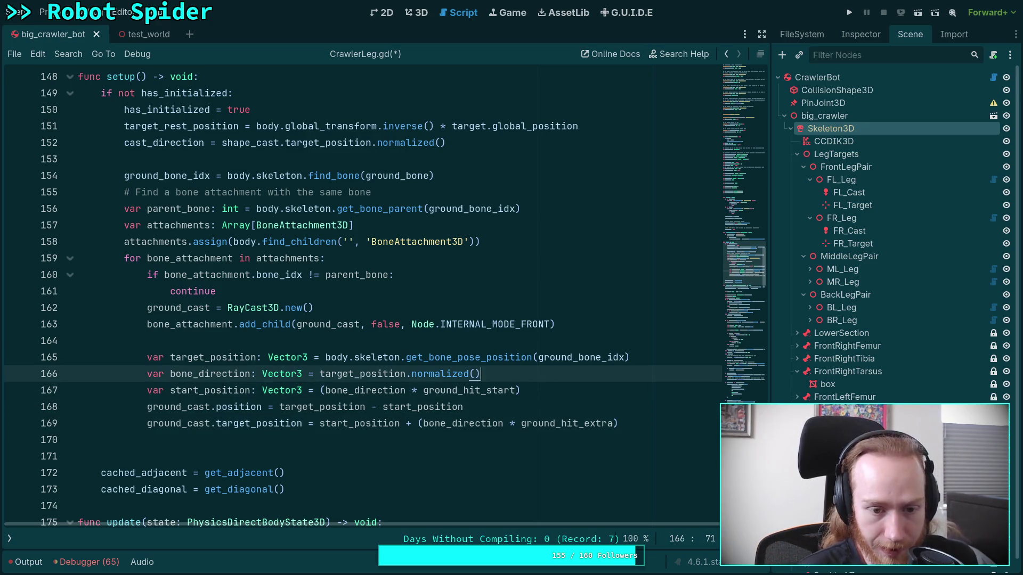
key("Return")
Begin the assignment ground_cast.collision_mask = in setup()
type("grou")
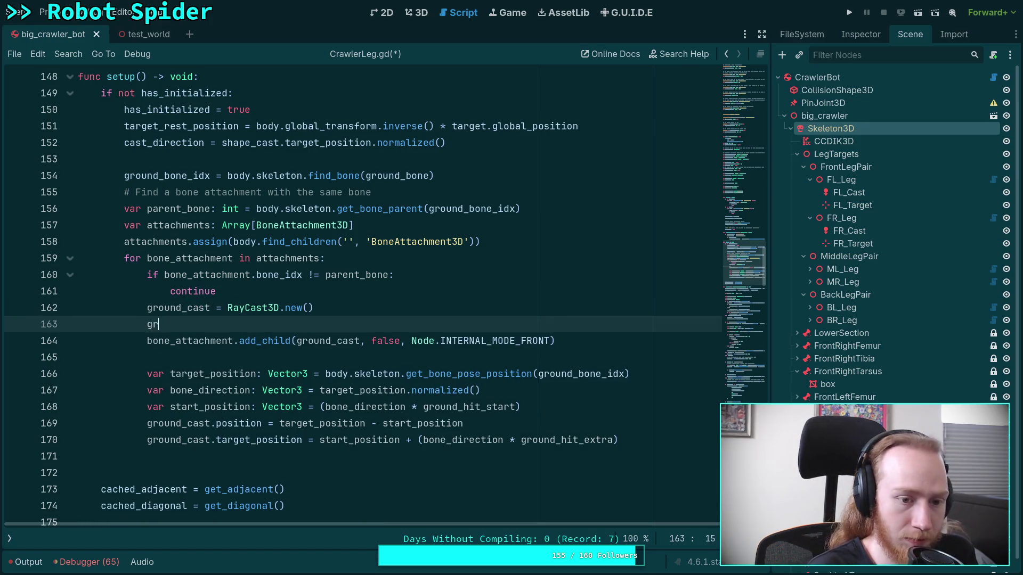
key("Return")
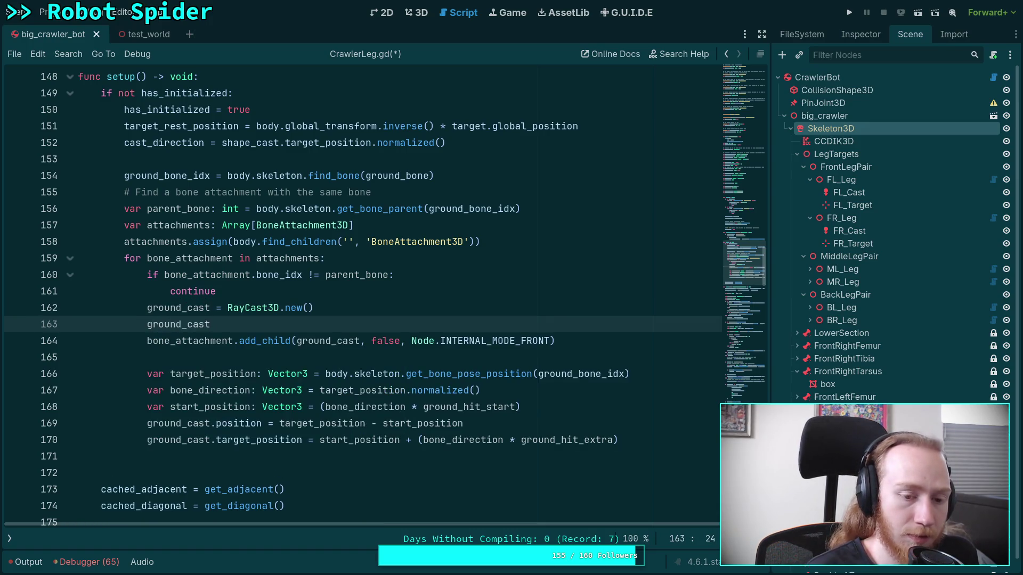
type(".co")
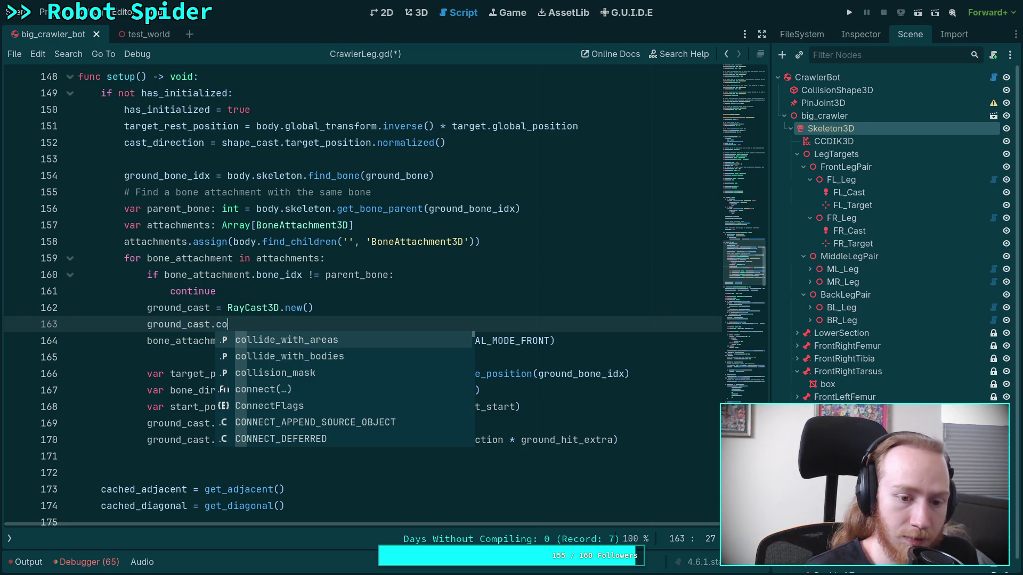
key("Down")
key("Down")
key("Return")
type("=")
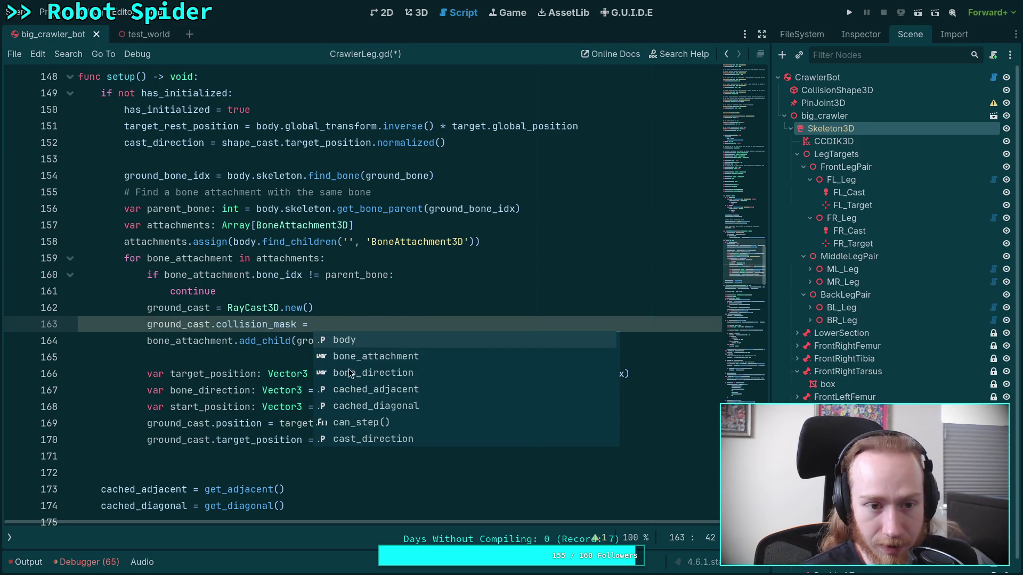
left_click(356, 268)
Check CrawlerCharacter.gd's mask code, then copy shape_cast.collision_mask into ground_cast.collision_mask
scroll(442, 290, "up", 8)
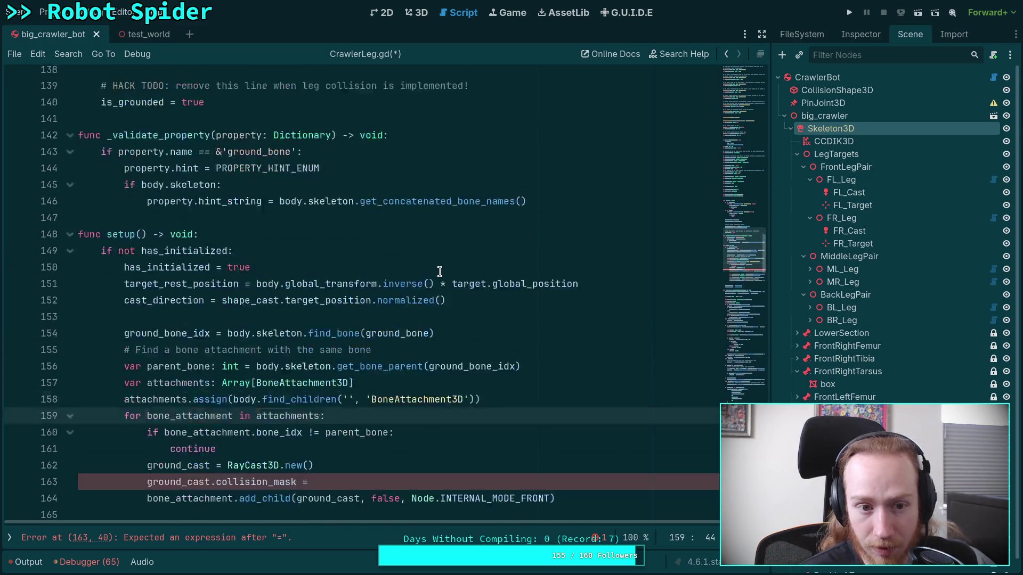
left_click(10, 537)
left_click(81, 110)
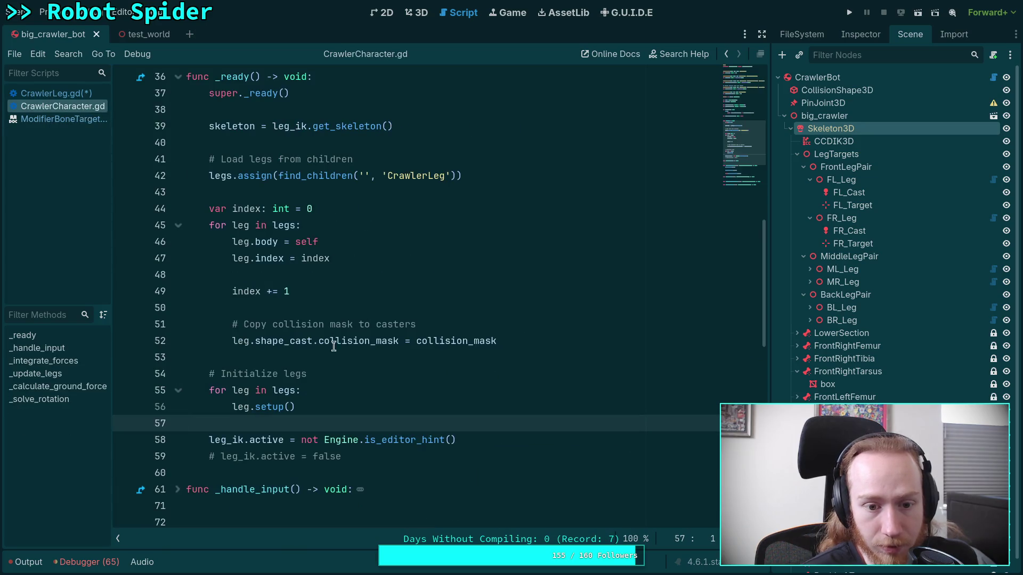
left_click(62, 95)
scroll(355, 311, "down", 7)
left_click(70, 106)
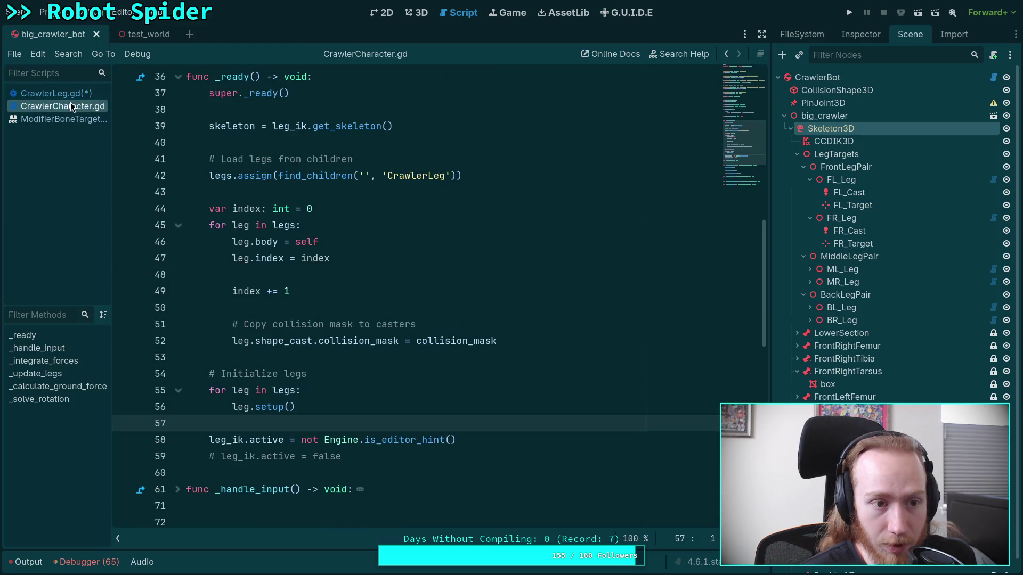
left_click(79, 94)
scroll(397, 278, "down", 4)
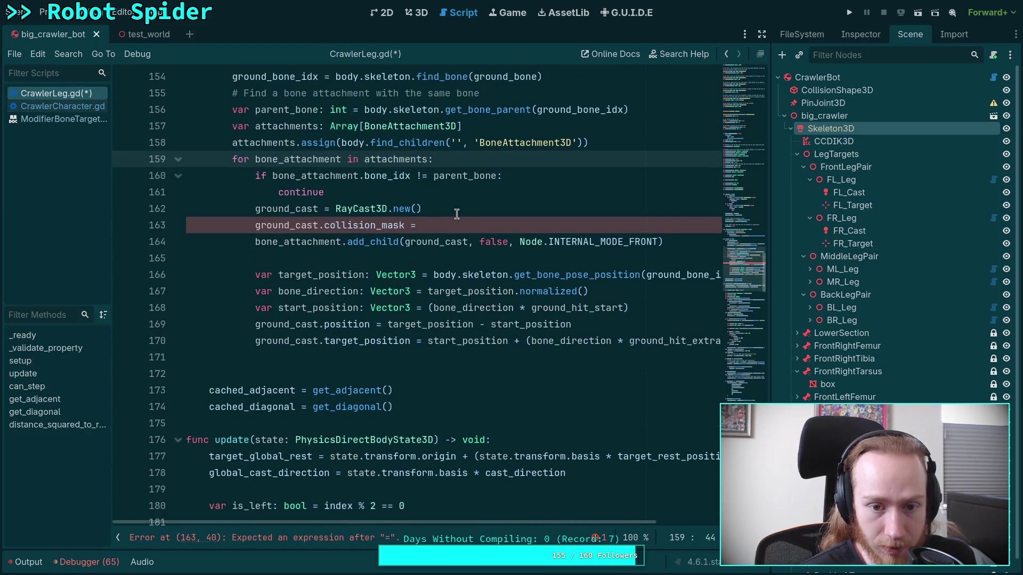
left_click(456, 225)
type("shape_cast.coll")
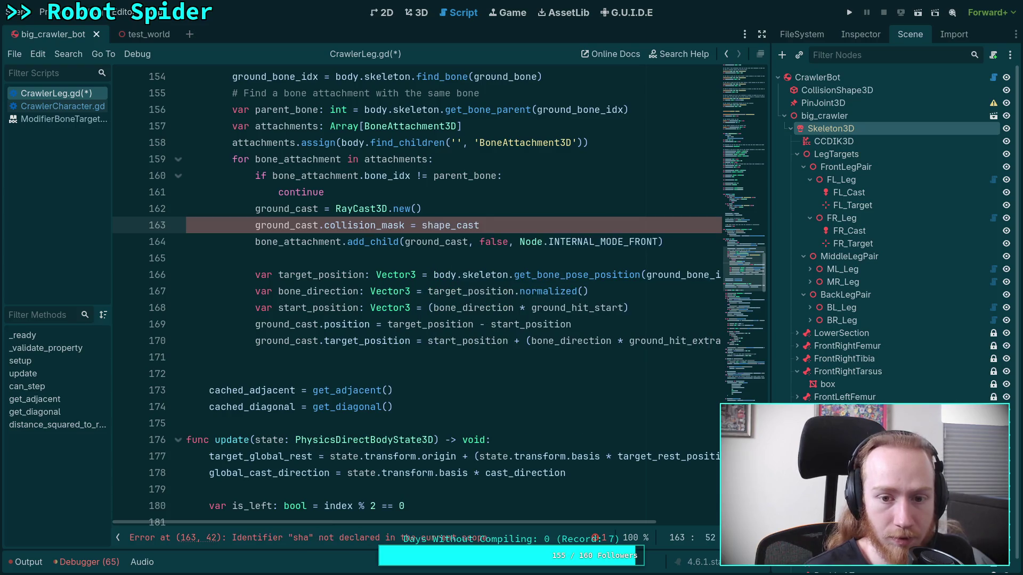
type("is")
key("Return")
Delete the extra blank line after the ground ray positioning code
key("Down")
key("Down")
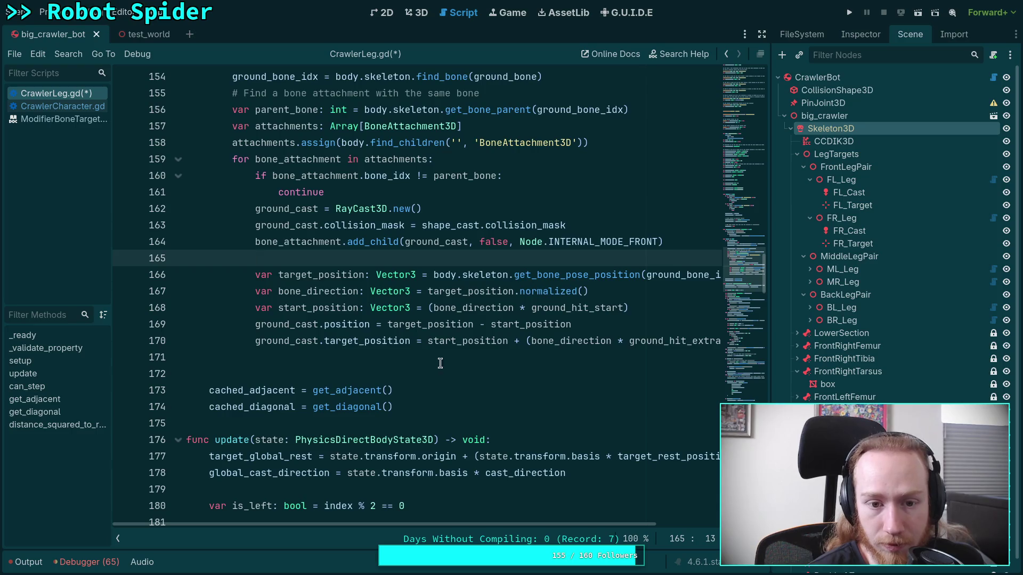
scroll(432, 368, "up", 1)
left_click(413, 402)
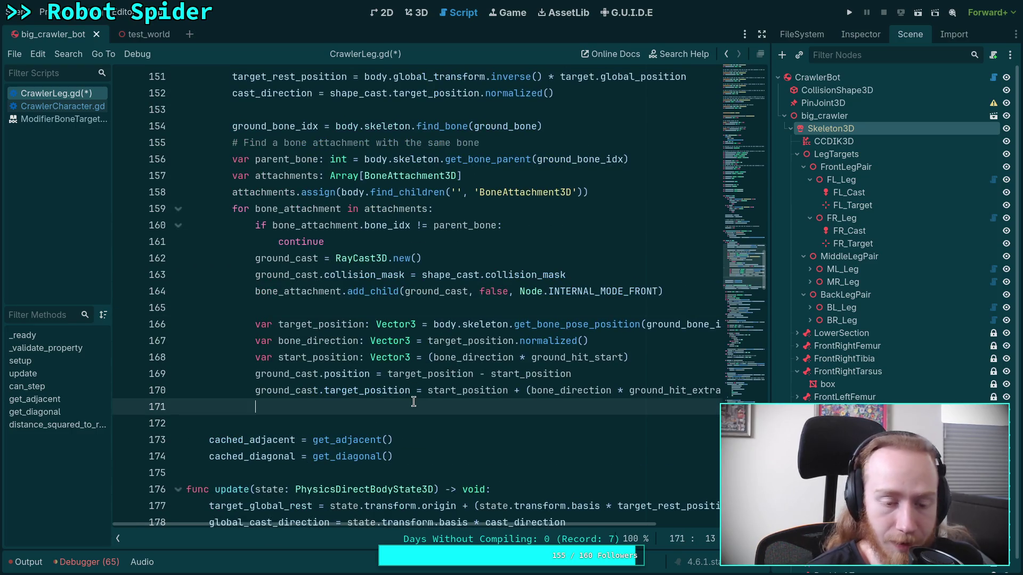
key("BackSpace")
key("BackSpace")
key("BackSpace")
key("Down")
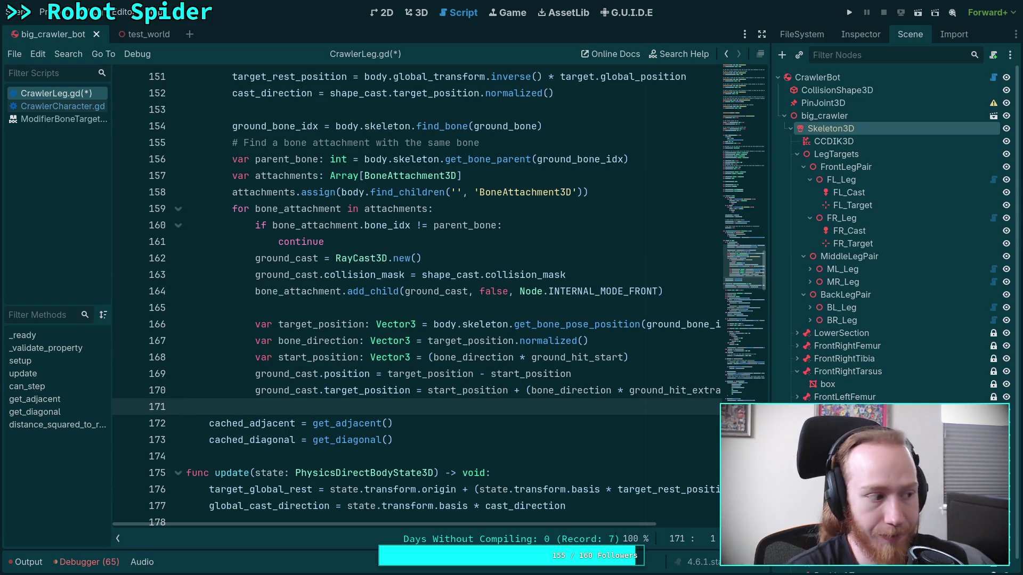
Hide the script list to widen the code and save CrawlerLeg.gd
scroll(416, 298, "down", 1)
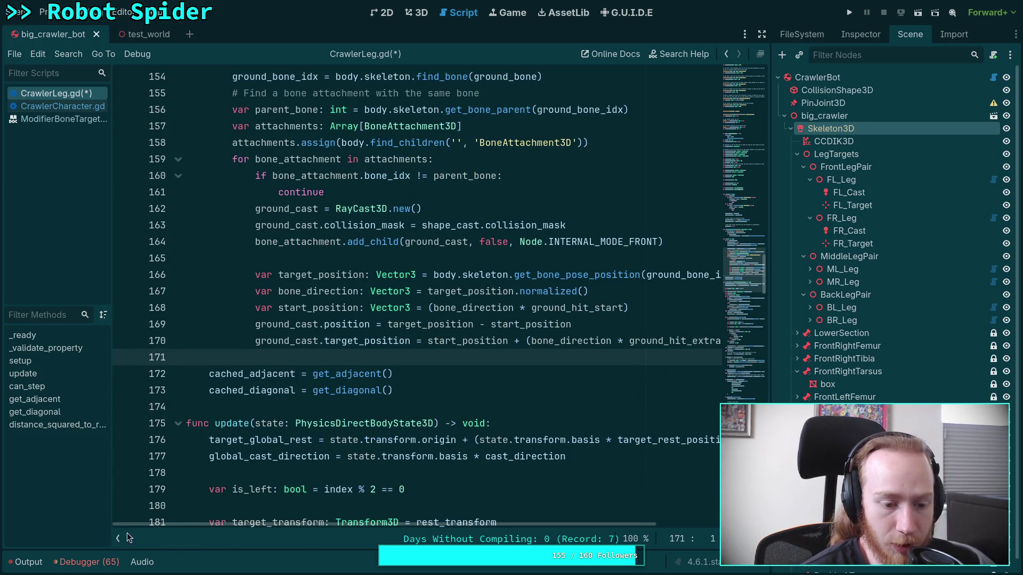
left_click(117, 539)
left_click(336, 369)
key("ctrl+s")
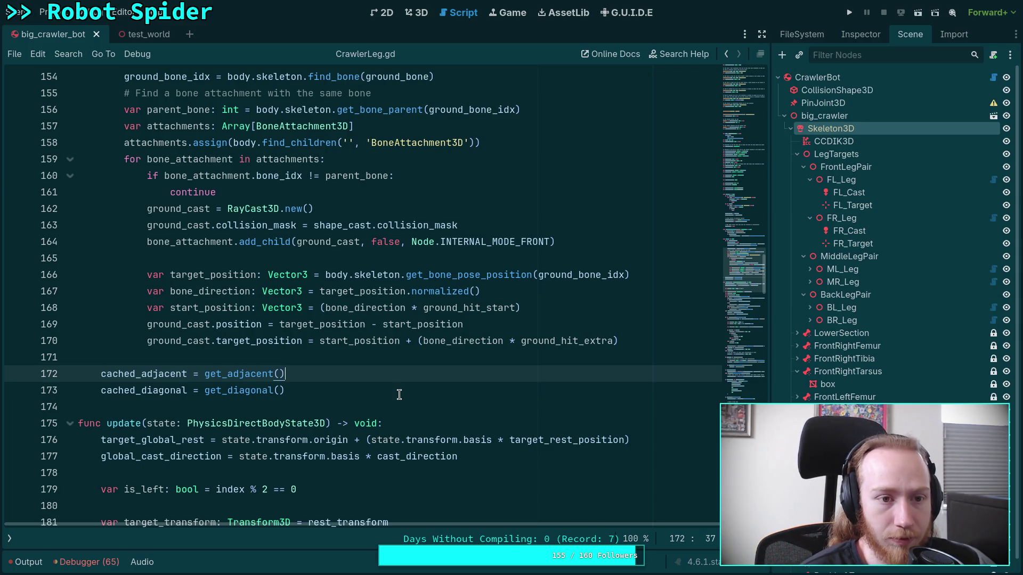
Look up the ground_bone name on line 114
scroll(274, 359, "up", 4)
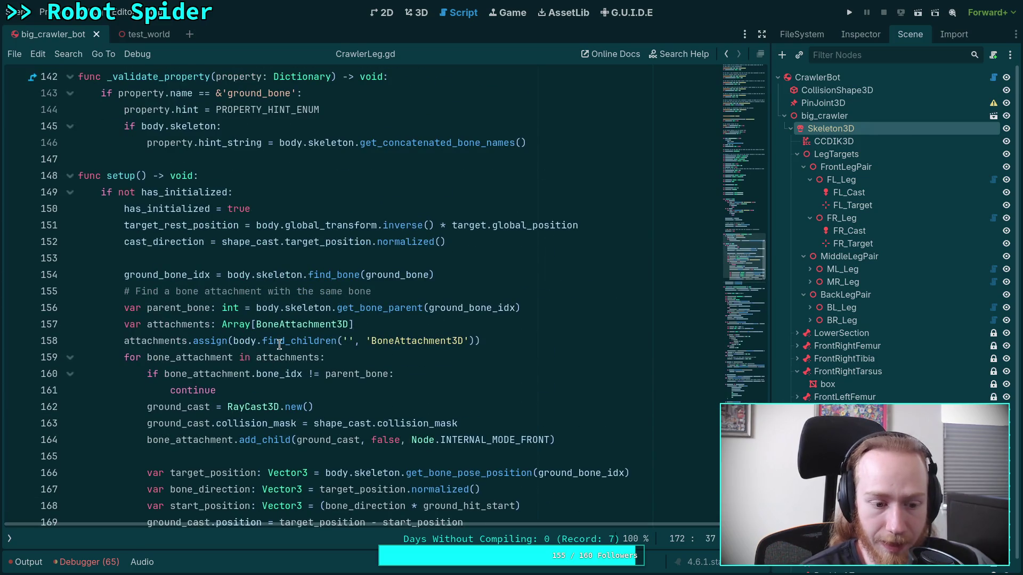
scroll(176, 256, "up", 4)
scroll(175, 256, "up", 8)
double_click(143, 208)
scroll(372, 267, "down", 7)
scroll(372, 267, "down", 10)
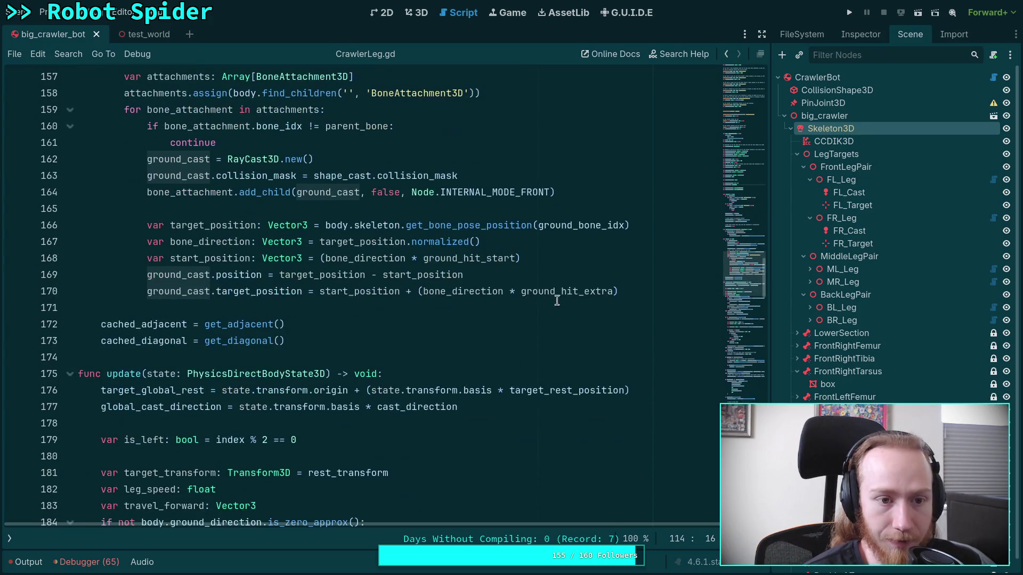
Add a new line after line 170's target_position assignment, one indent level back
left_click(633, 292)
scroll(602, 303, "up", 2)
key("Return")
key("BackSpace")
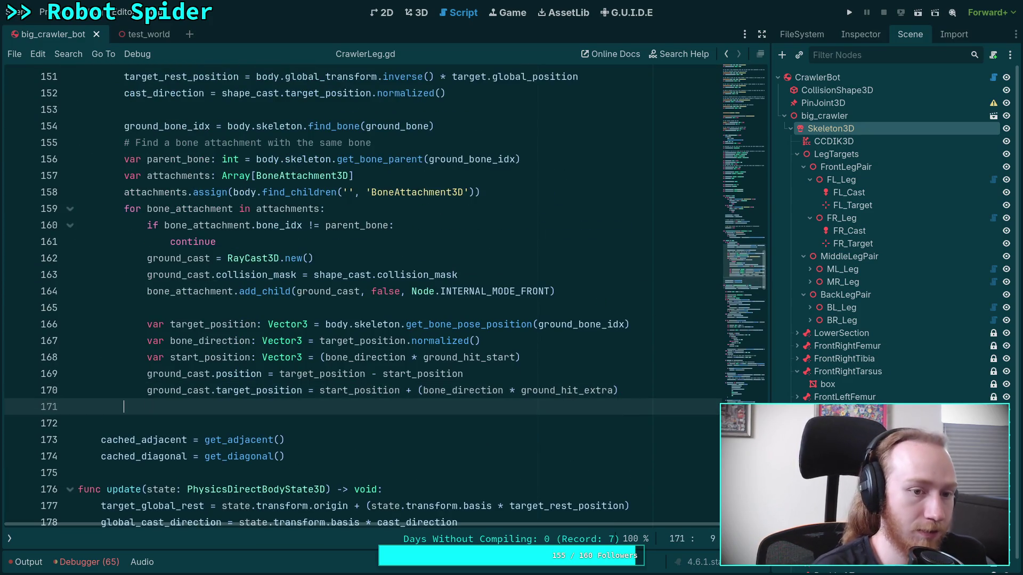
Add an `if not ground_cast:` check after the ray setup
key("Return")
type("if not")
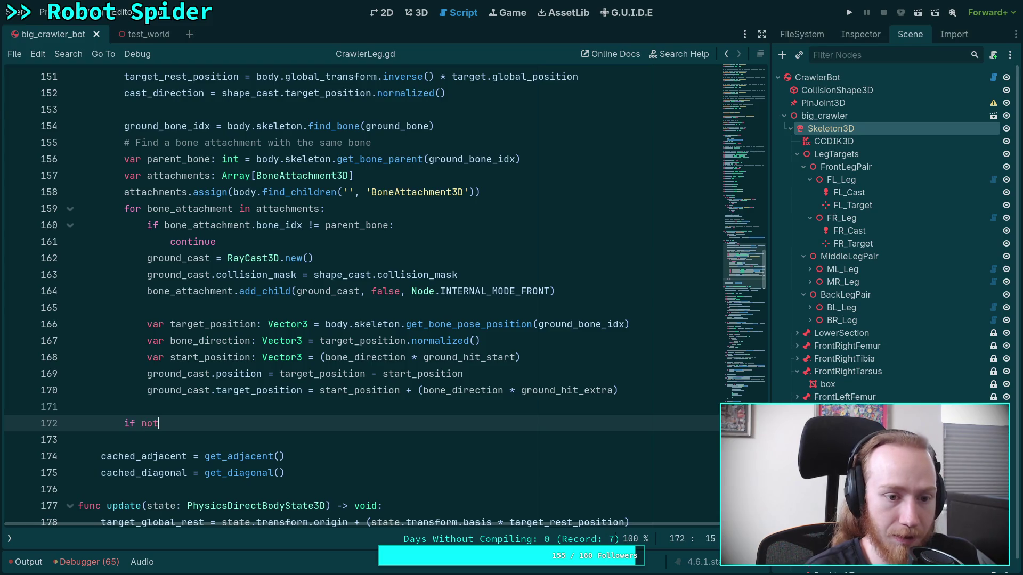
type(" ground_cast:")
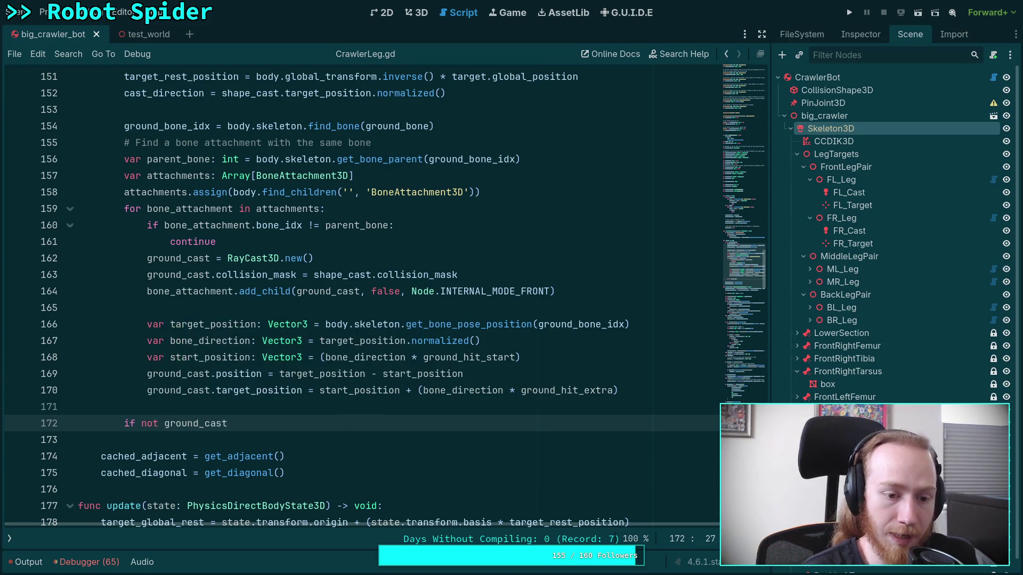
key("Return")
Inside it, push_error 'Leg %s could not find an existing BoneAttachment3D for the bone "%s"! Please create one.'
type("push_err")
key("Return")
type("'Leg %s")
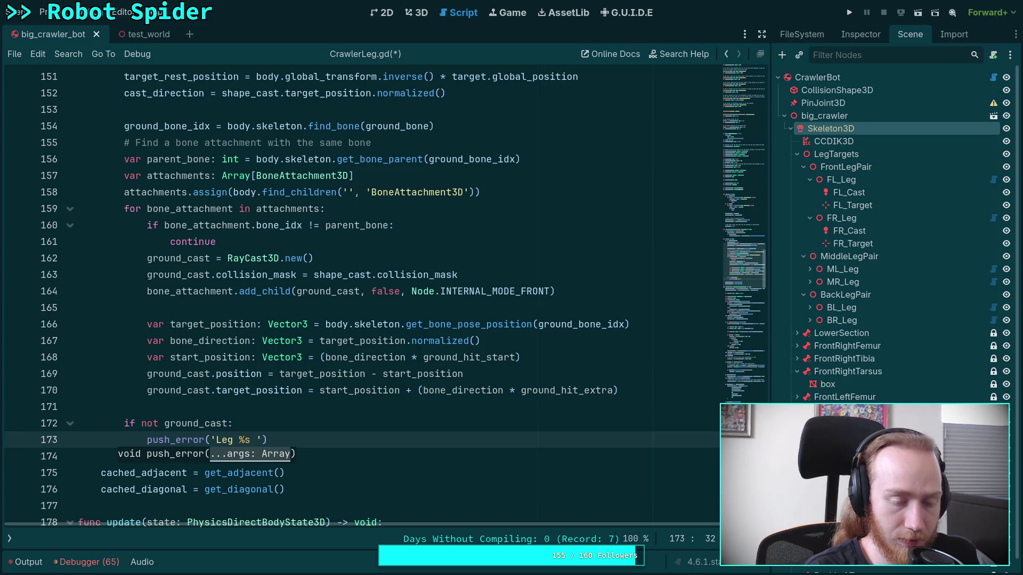
type(" could not f")
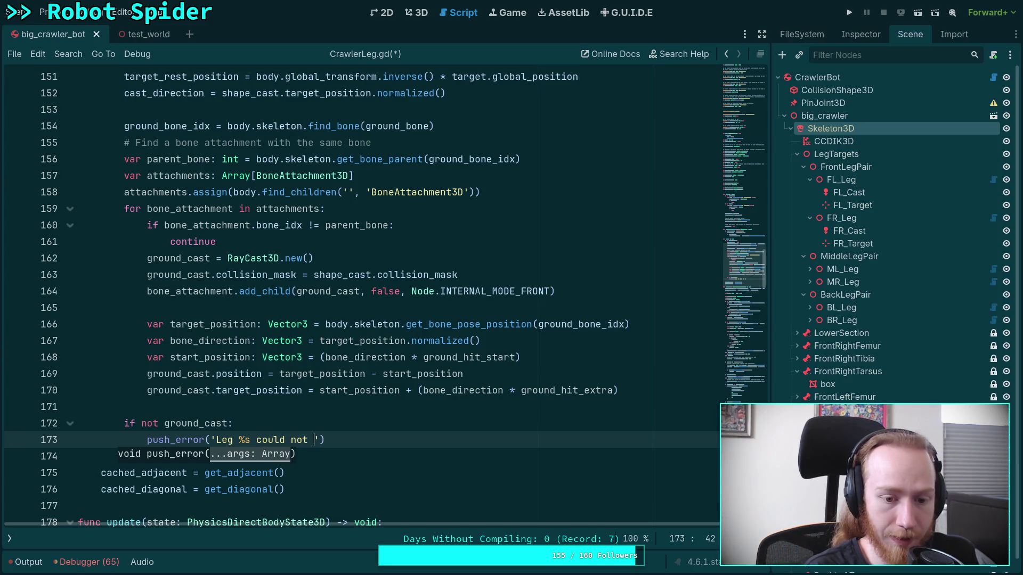
type("ind an existing ")
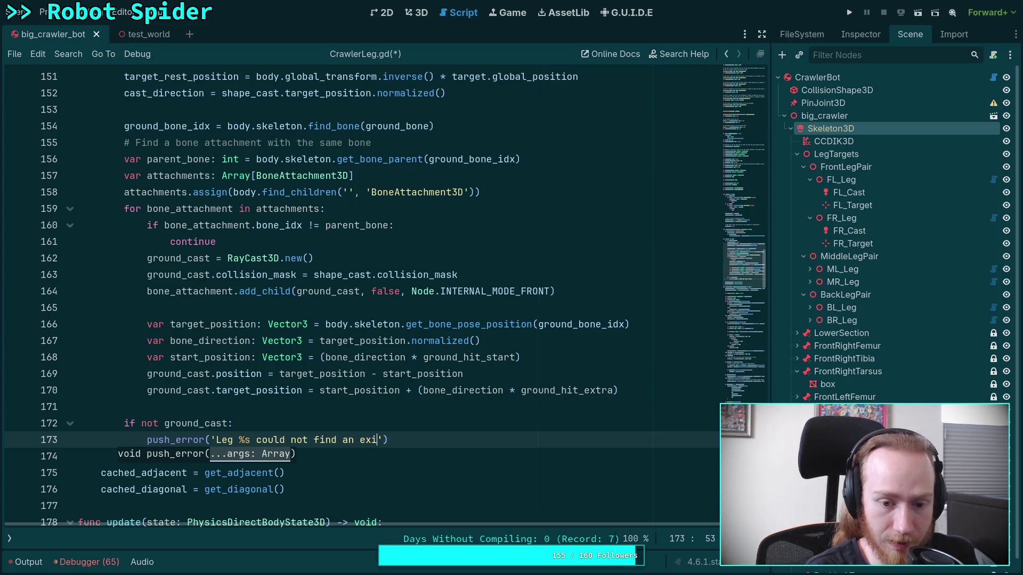
type("BoneAttachment")
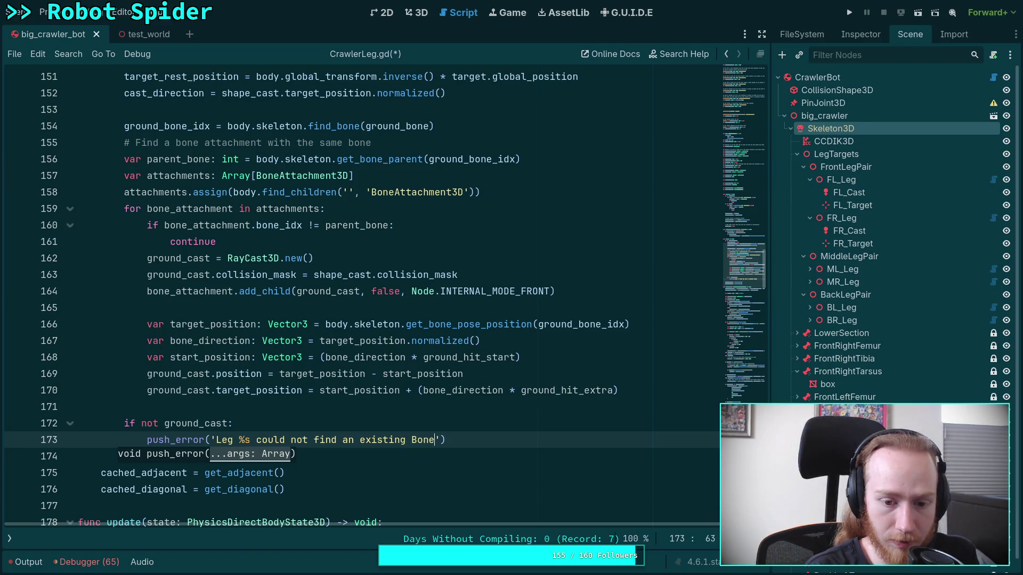
type("3D for ")
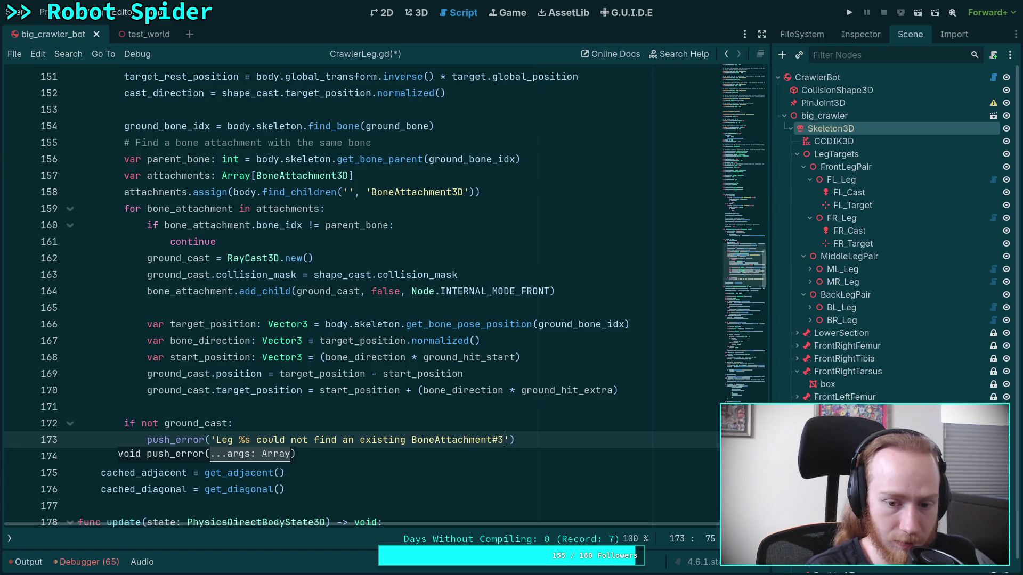
type("the bone ")
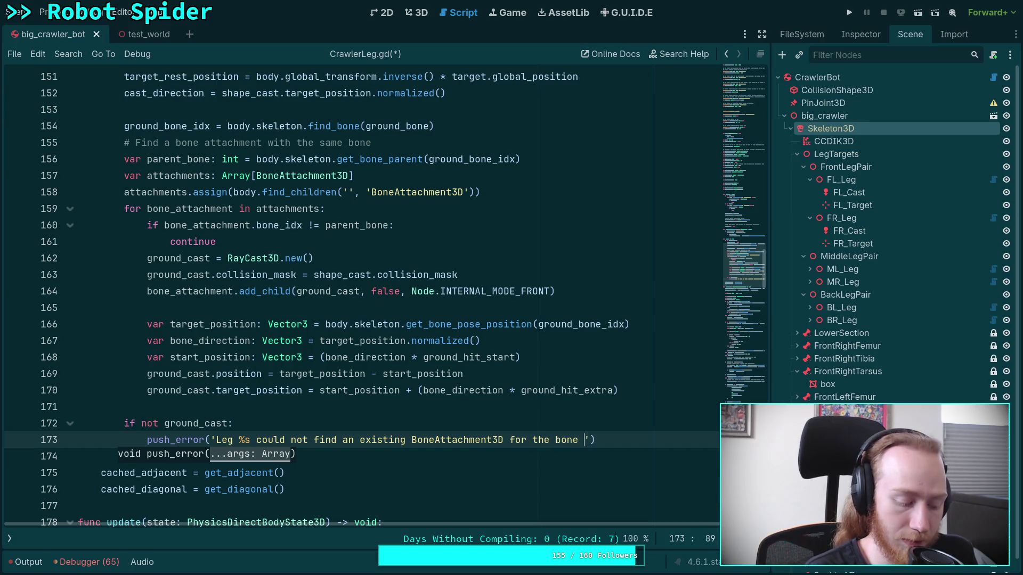
type("\"$")
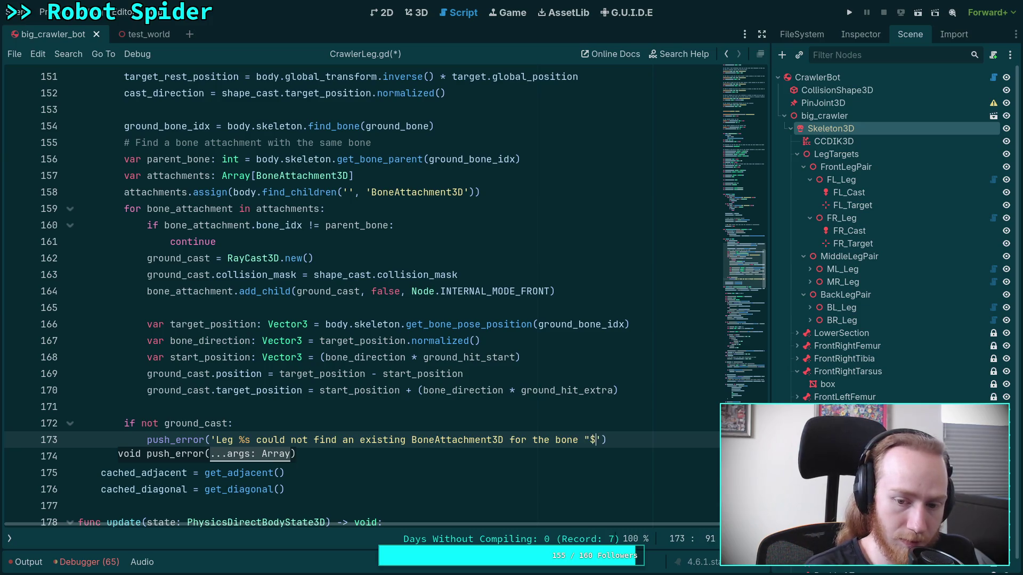
key("BackSpace")
type("%s\"")
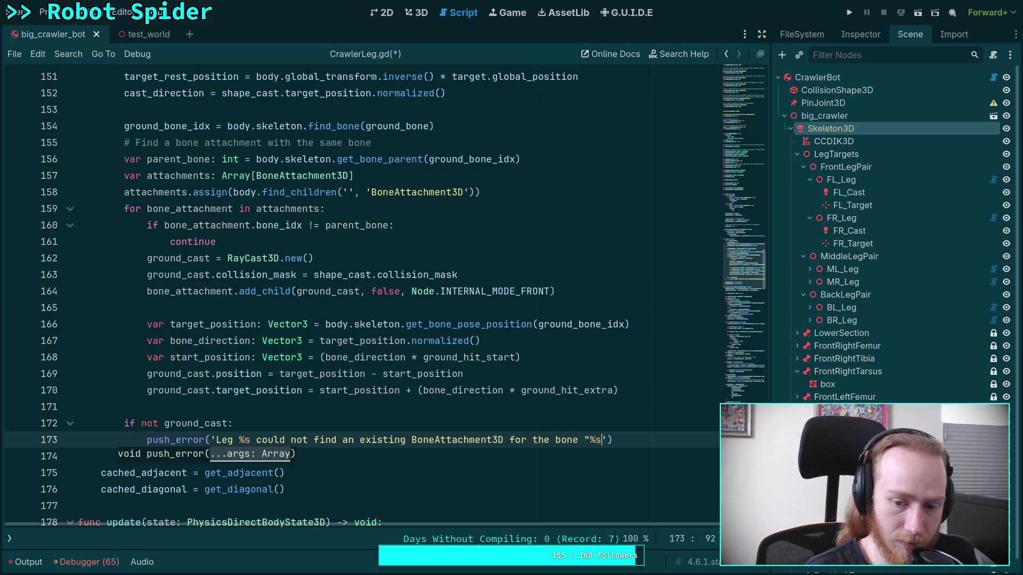
type("  Please create one and")
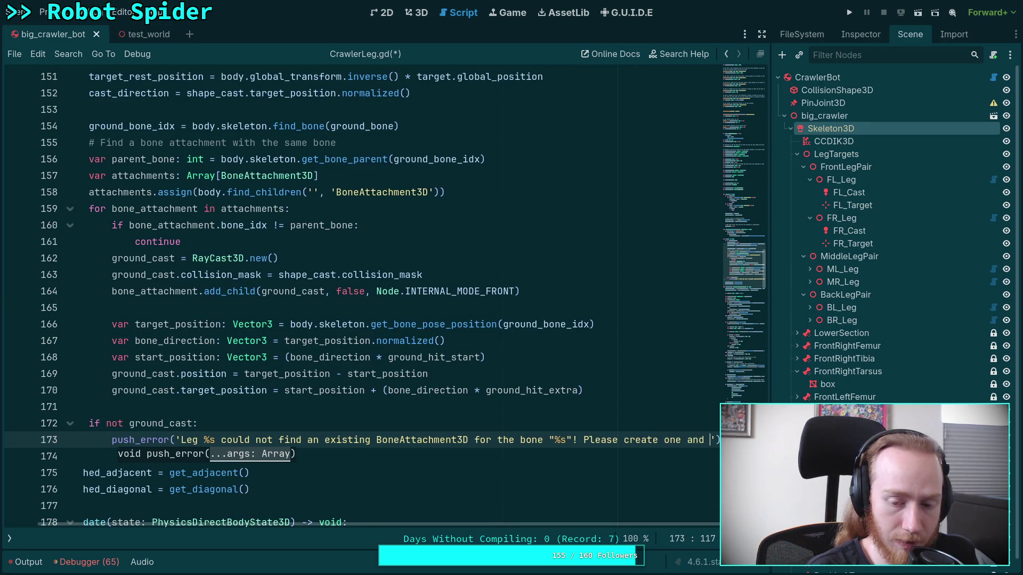
key("BackSpace")
key("BackSpace")
key("BackSpace")
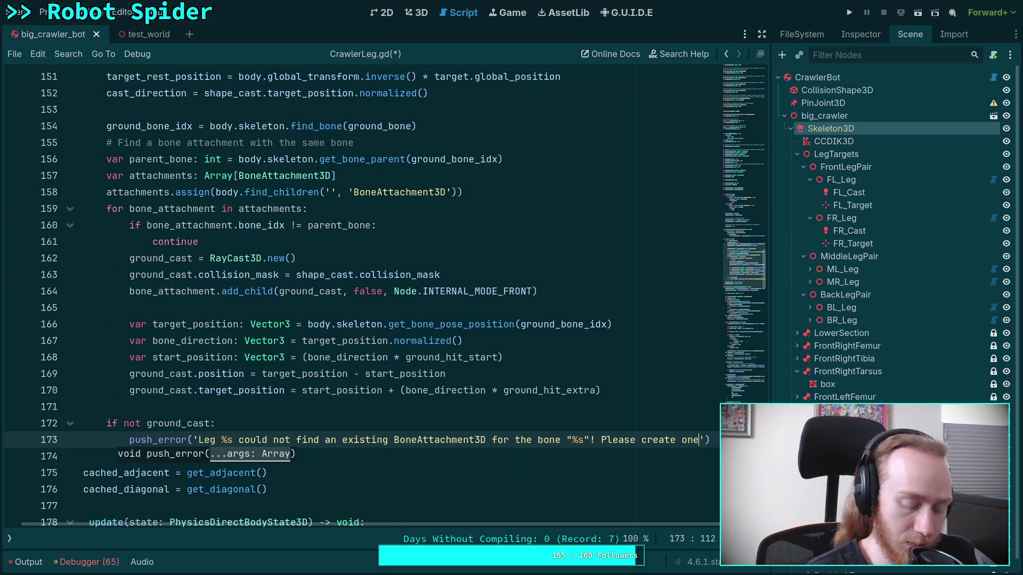
type(".")
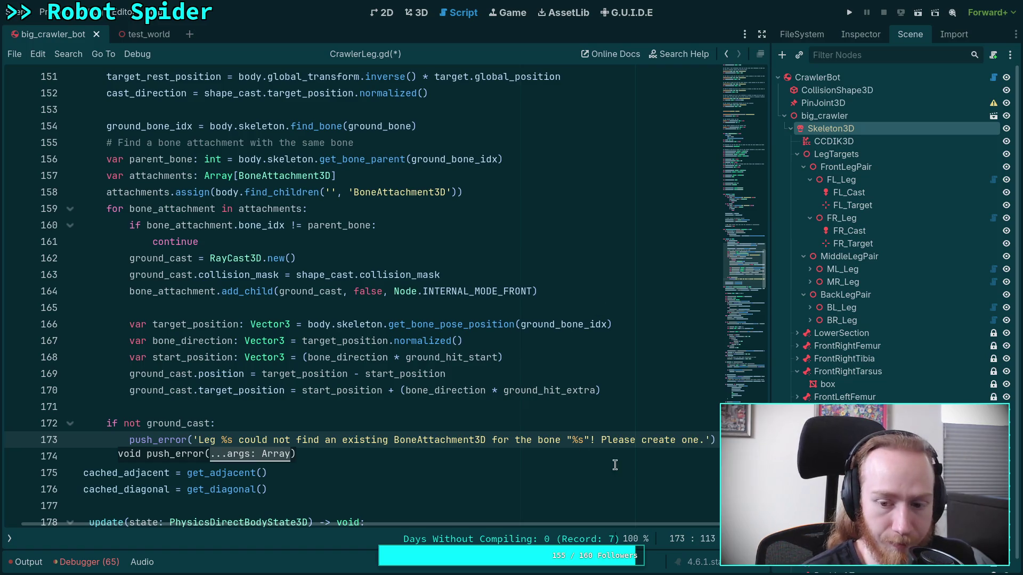
left_click(624, 453)
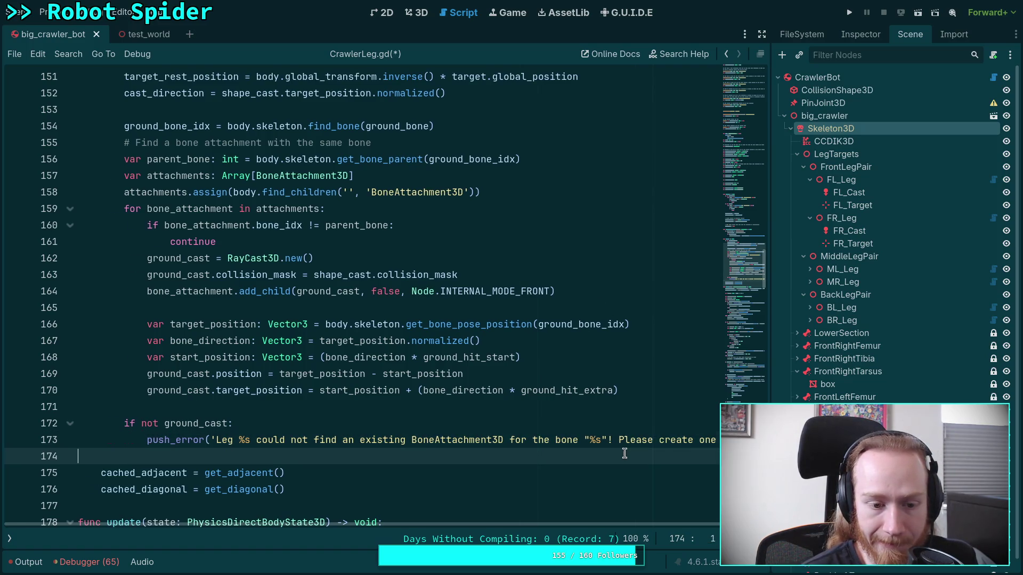
Put the push_error message on its own indented line, with the closing parenthesis on a separate line
left_click(207, 440)
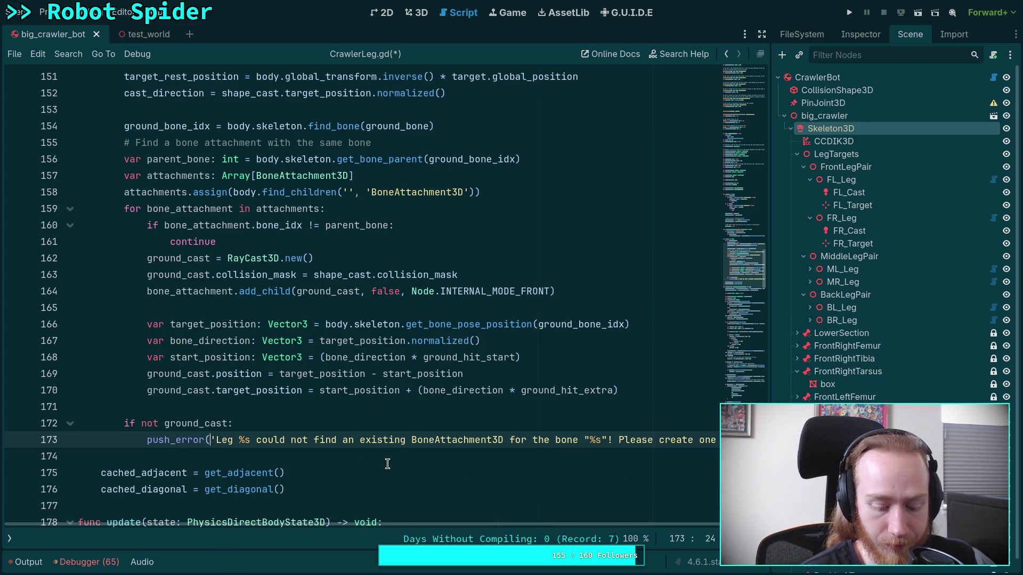
key("Return")
key("Tab")
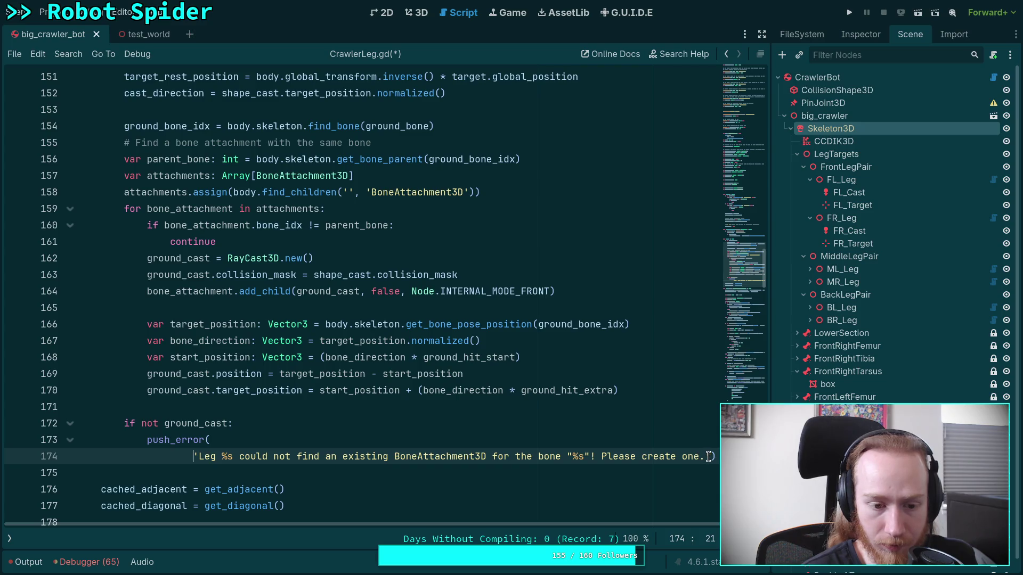
left_click(710, 456)
key("Return")
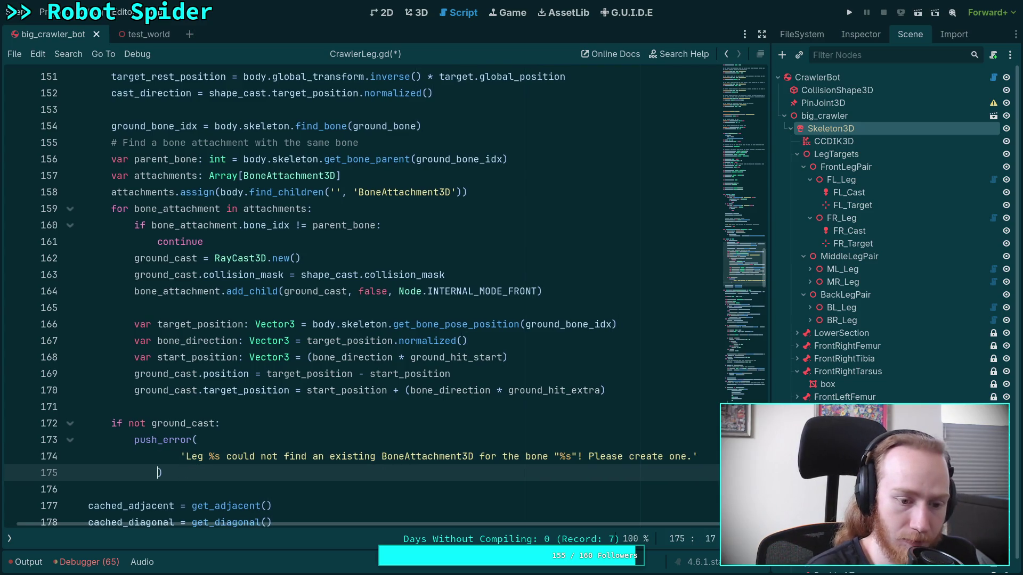
left_click(707, 457)
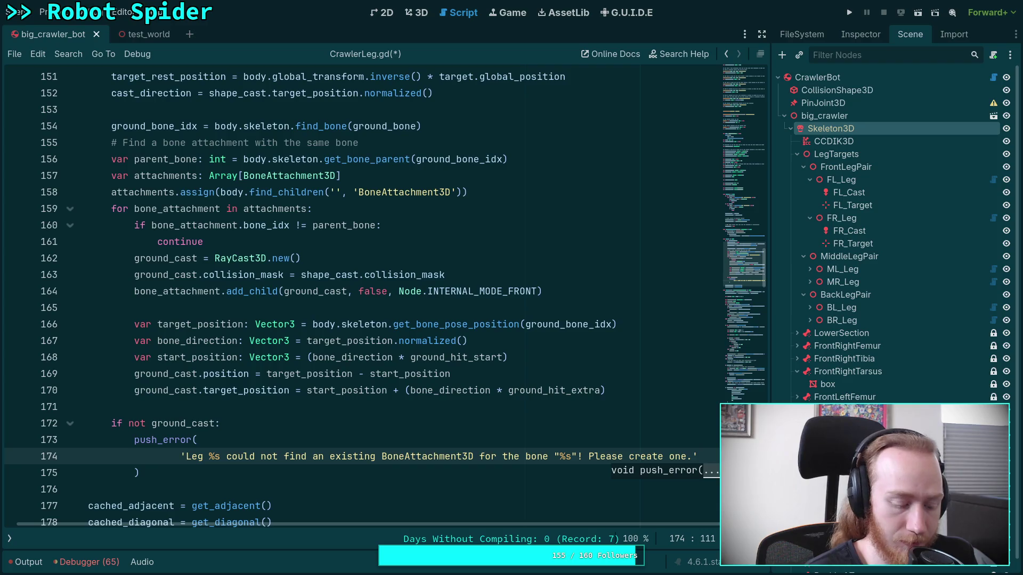
Append % [ with name as the first format value, then begin the bone argument
type("% ")
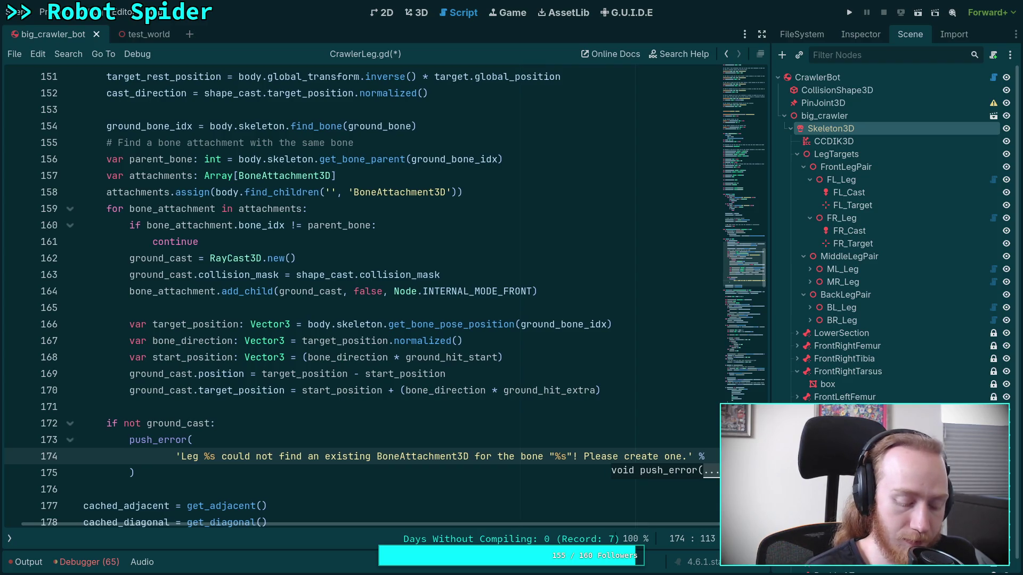
type("[")
key("Return")
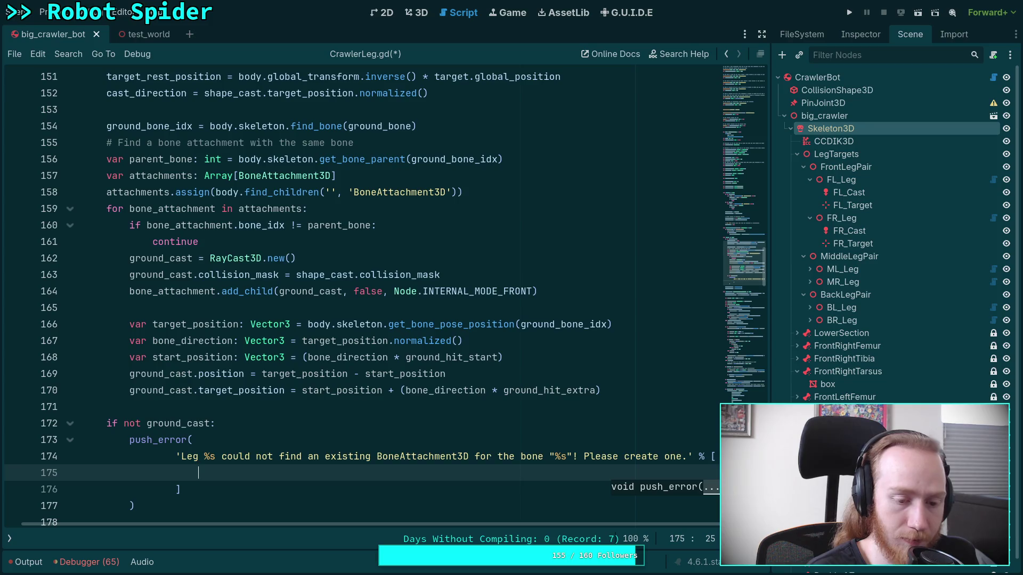
type("name,")
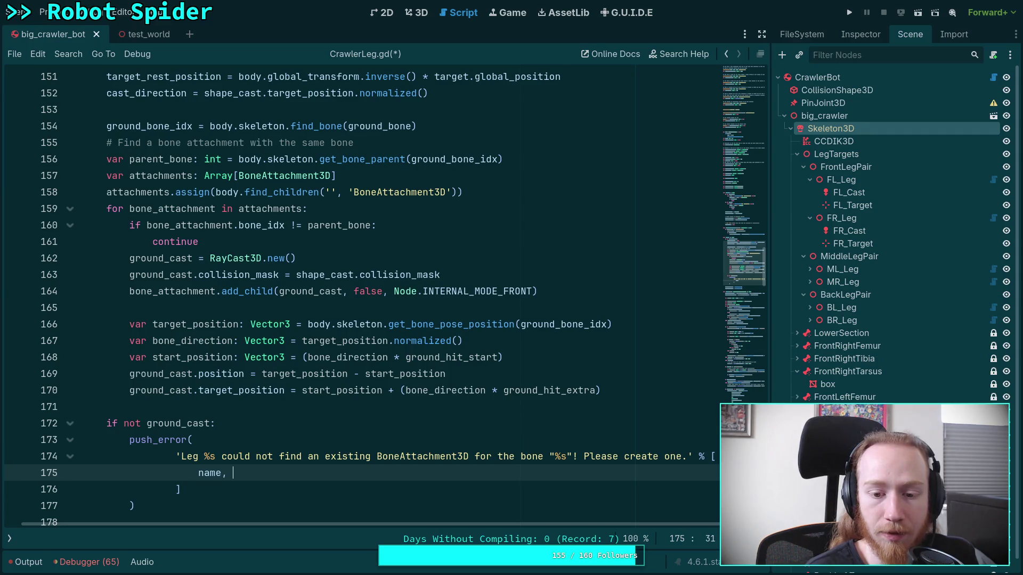
type("one_")
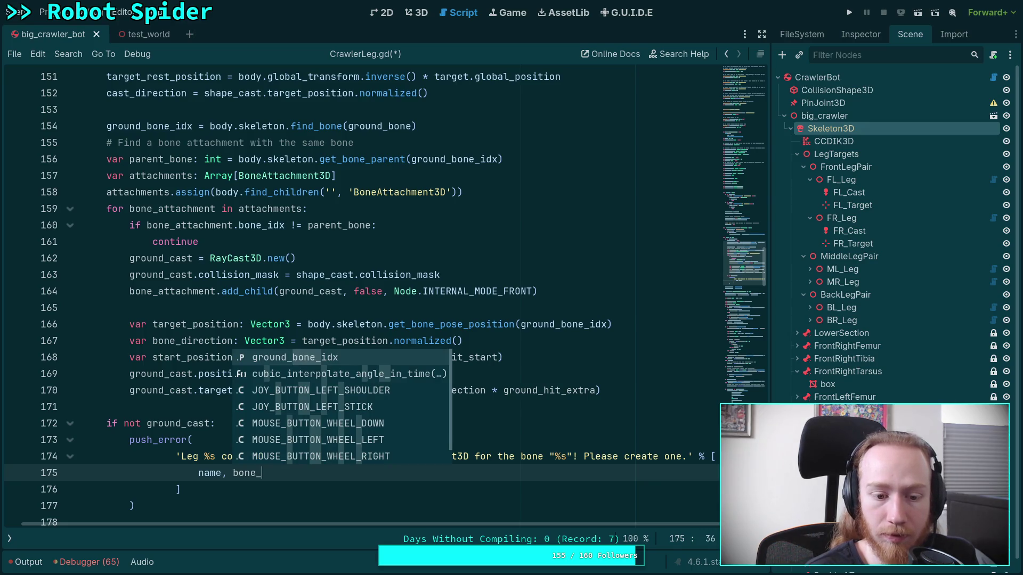